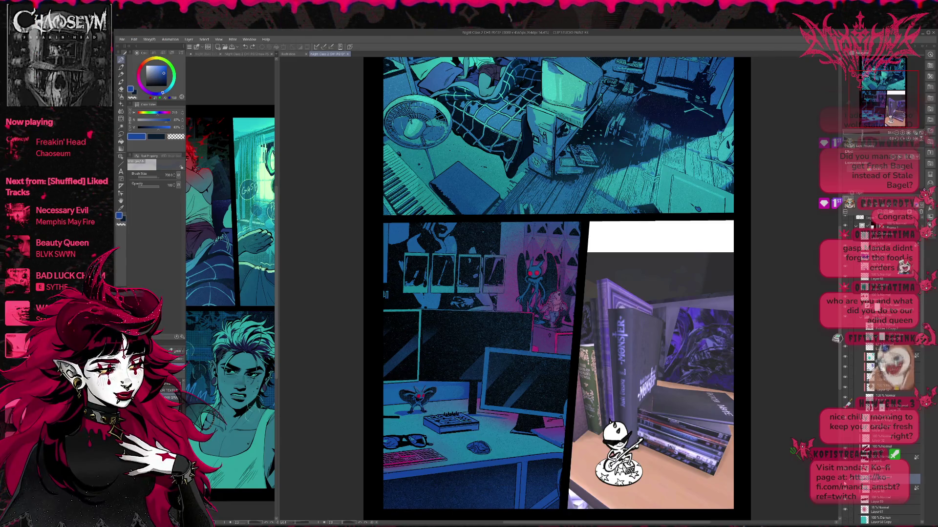
# - Toggle the last desk-panel shading edit with undo/redo, keep the darker version, and zoom to 100%
pyautogui.hotkey('ctrl', 'z')
pyautogui.hotkey('ctrl', 'y')
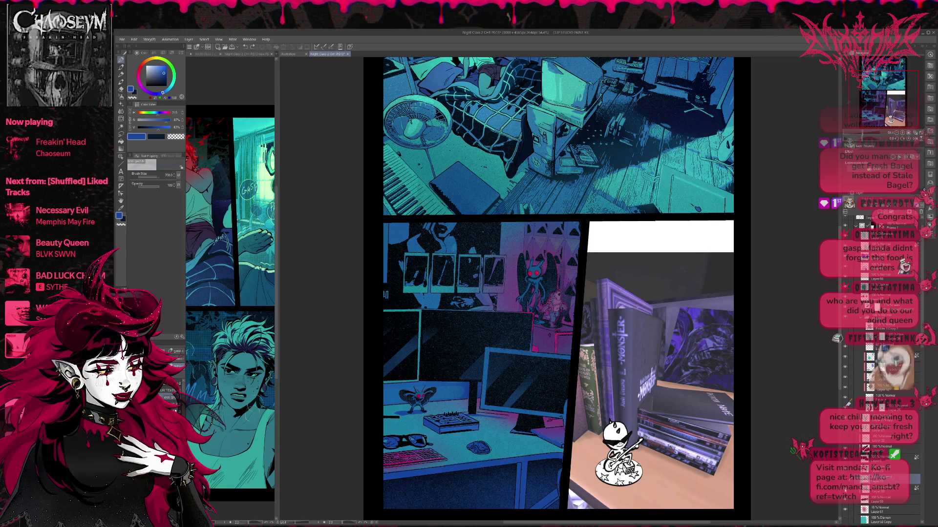
pyautogui.hotkey('ctrl', 'z')
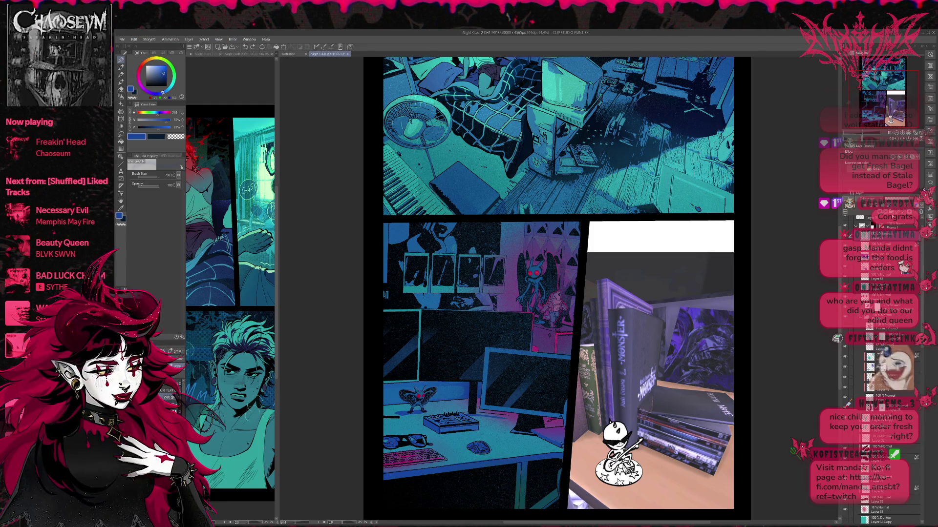
pyautogui.click(903, 133)
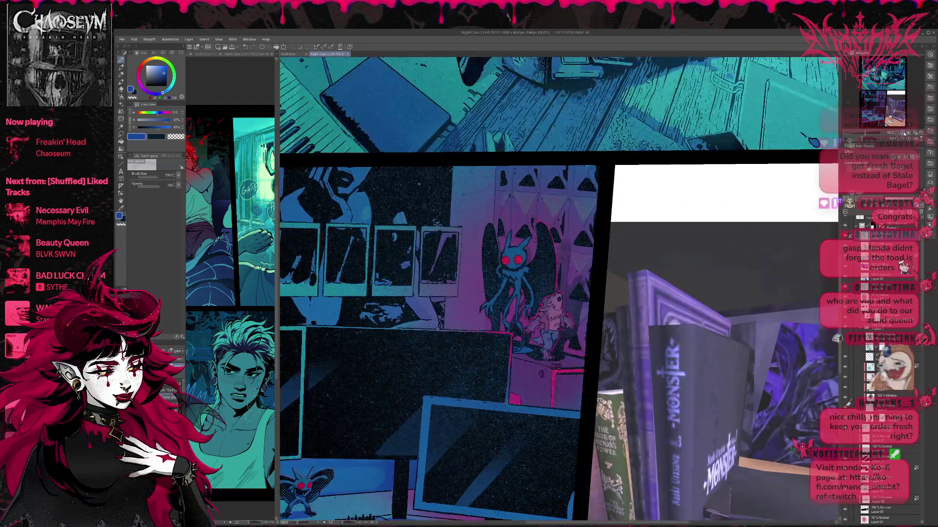
# - Choose near-black and the Pen at brush size 15, panning onto the desk panel
pyautogui.keyDown('alt'); pyautogui.click(219, 139); pyautogui.keyUp('alt')
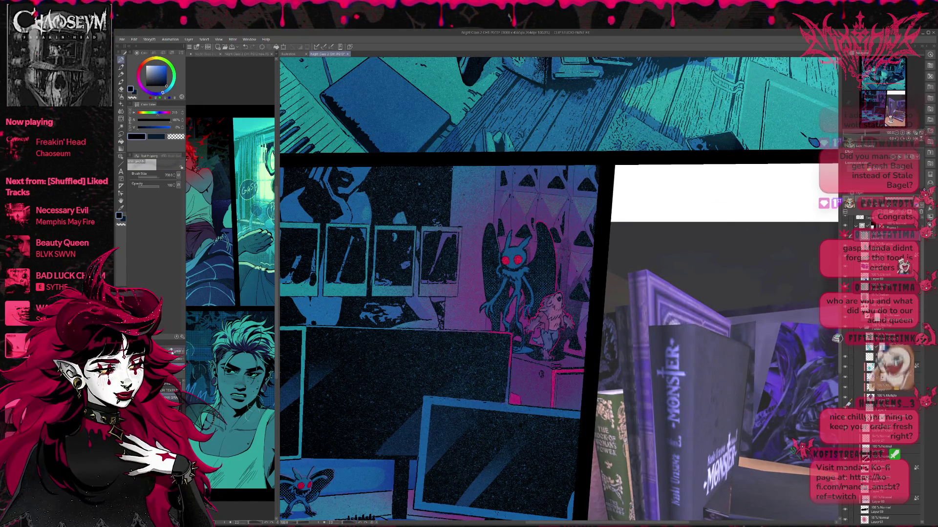
pyautogui.press('p')
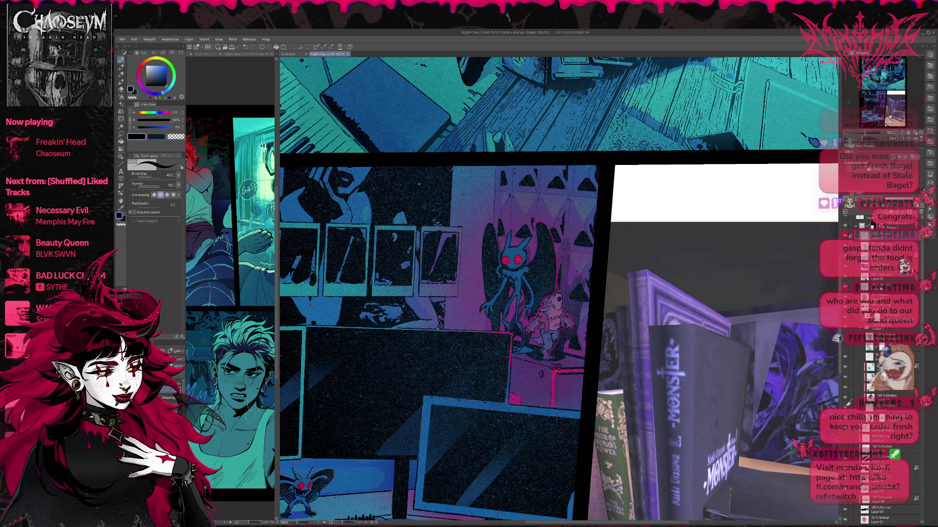
pyautogui.moveTo(548, 434); pyautogui.dragTo(541, 311)
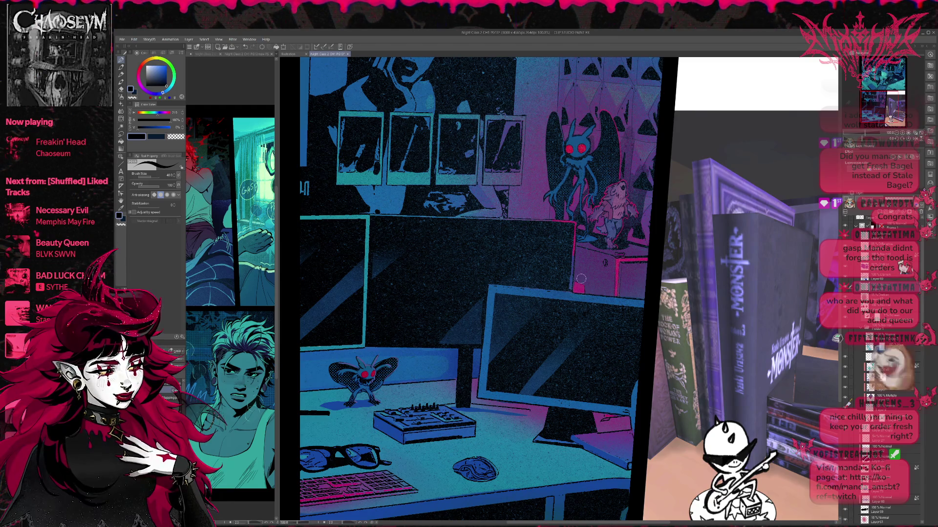
pyautogui.press('e')
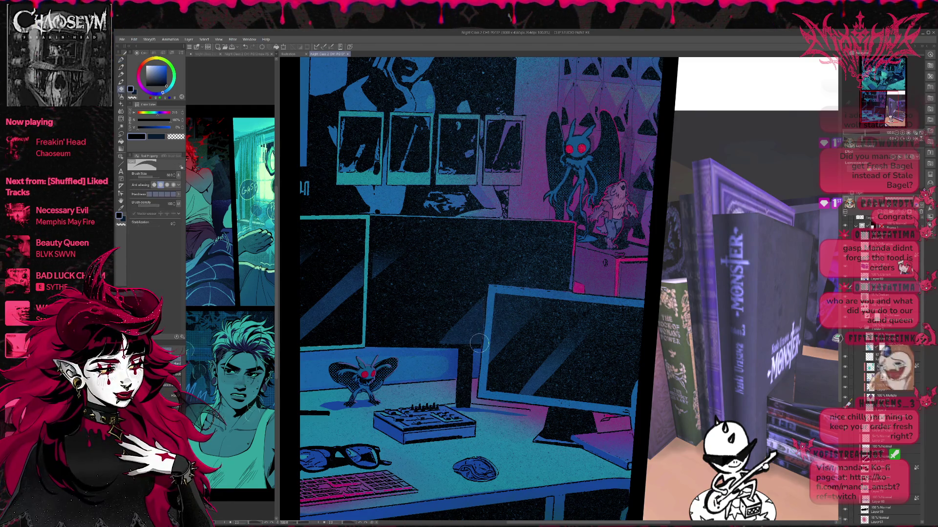
pyautogui.press('p')
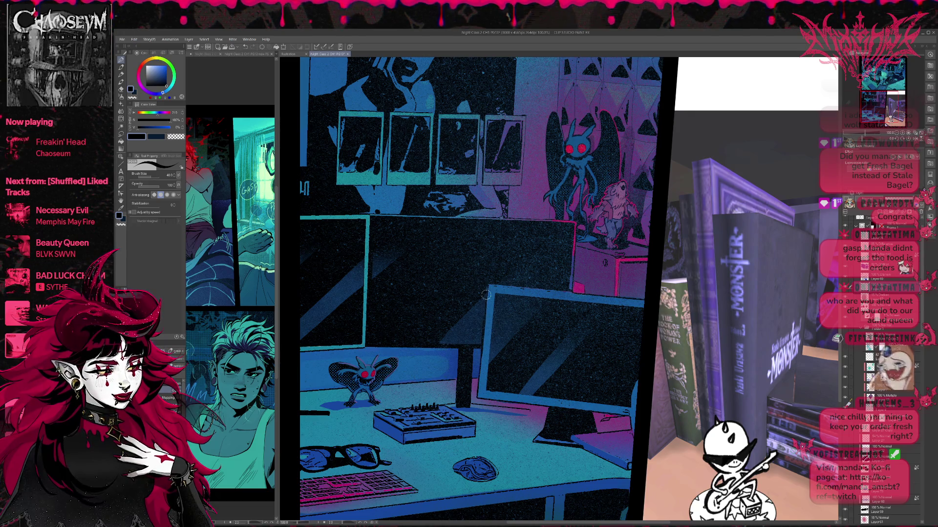
pyautogui.moveTo(499, 280); pyautogui.dragTo(489, 271)
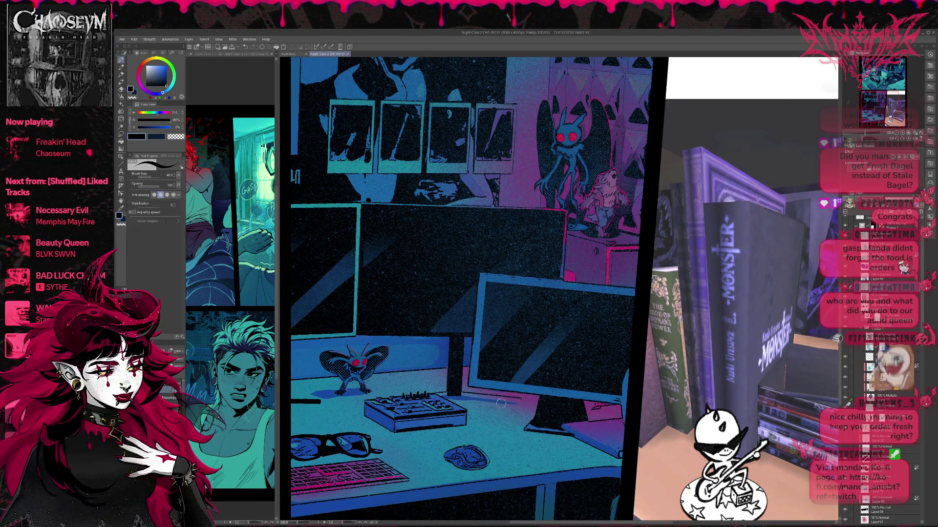
pyautogui.press('[')
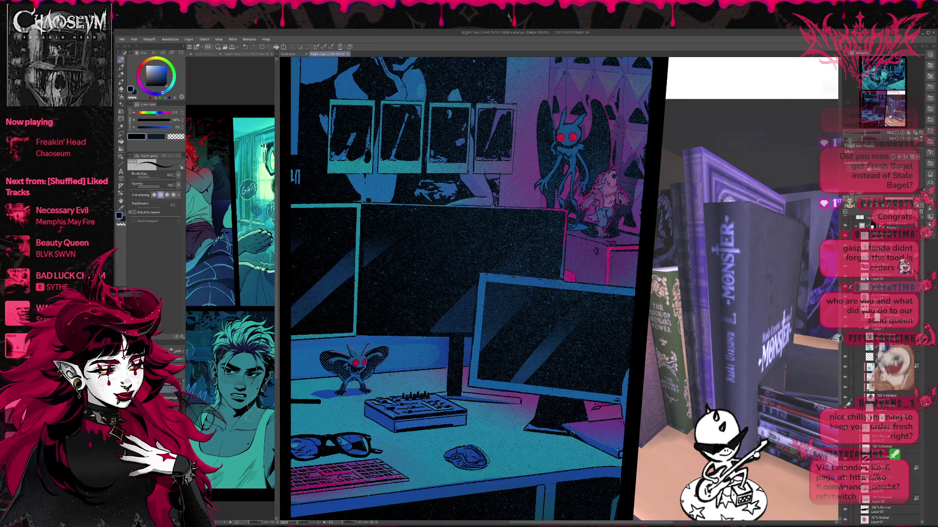
# - Pan the full-size view across the desk panel, then zoom out to the whole page
pyautogui.moveTo(611, 400); pyautogui.dragTo(643, 381)
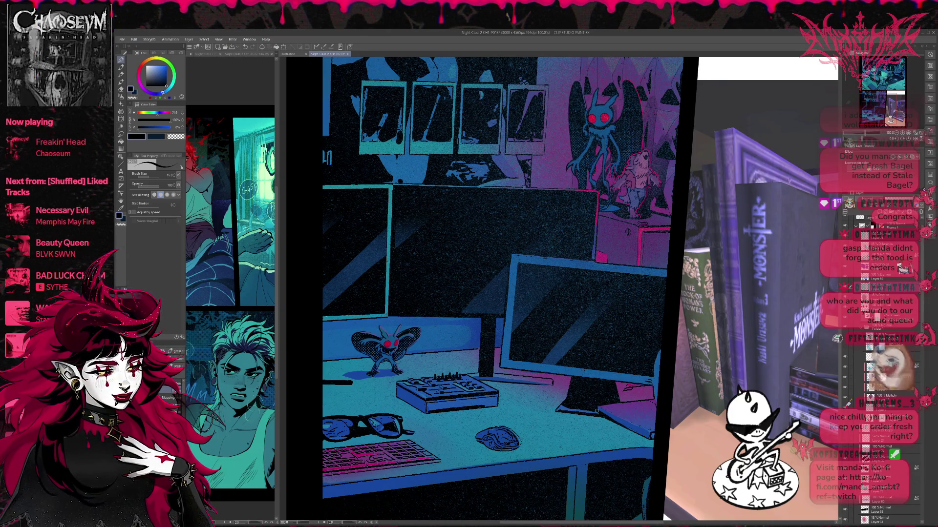
pyautogui.moveTo(639, 391); pyautogui.dragTo(655, 384)
pyautogui.moveTo(554, 400); pyautogui.dragTo(563, 387)
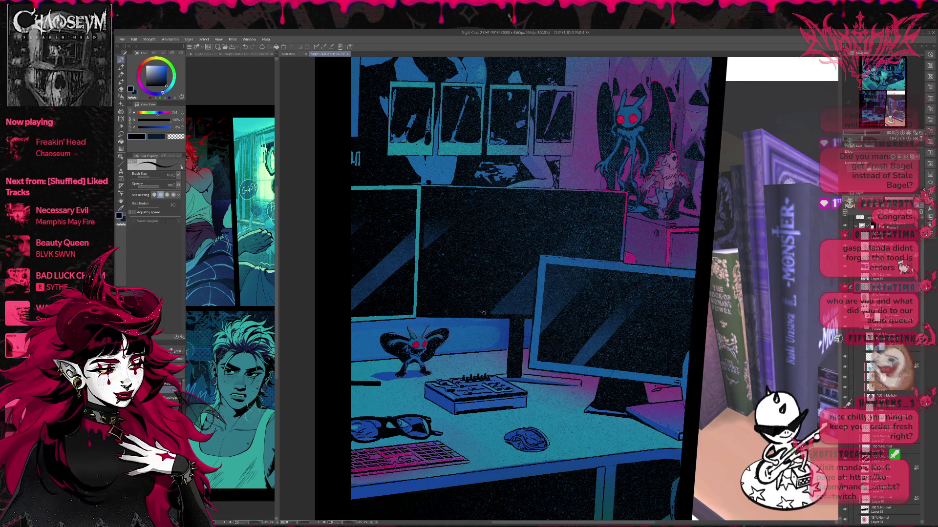
pyautogui.moveTo(483, 313); pyautogui.dragTo(480, 330)
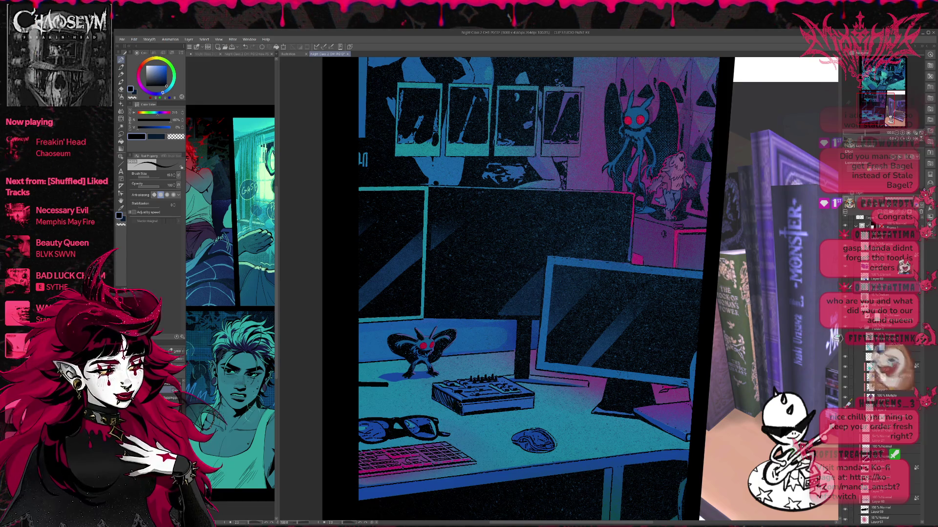
pyautogui.moveTo(487, 357); pyautogui.dragTo(491, 359)
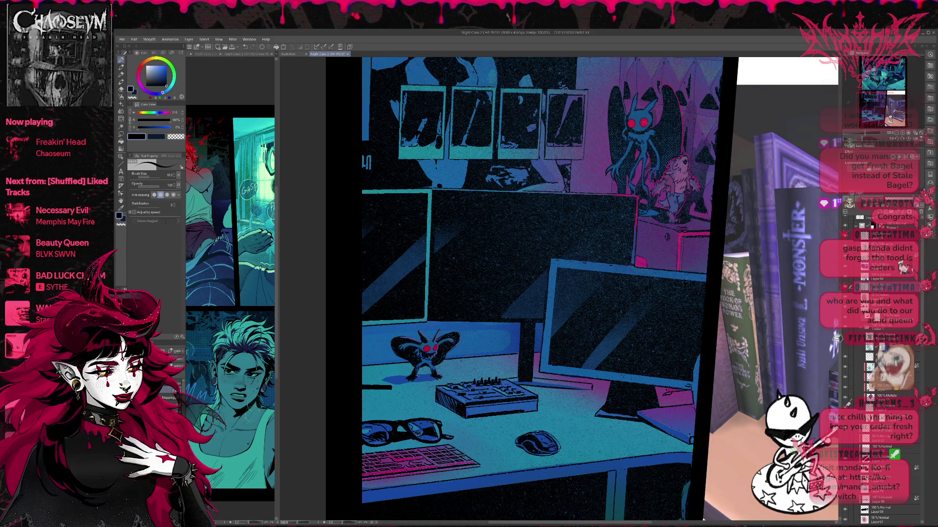
pyautogui.scroll(2, 588, 359)
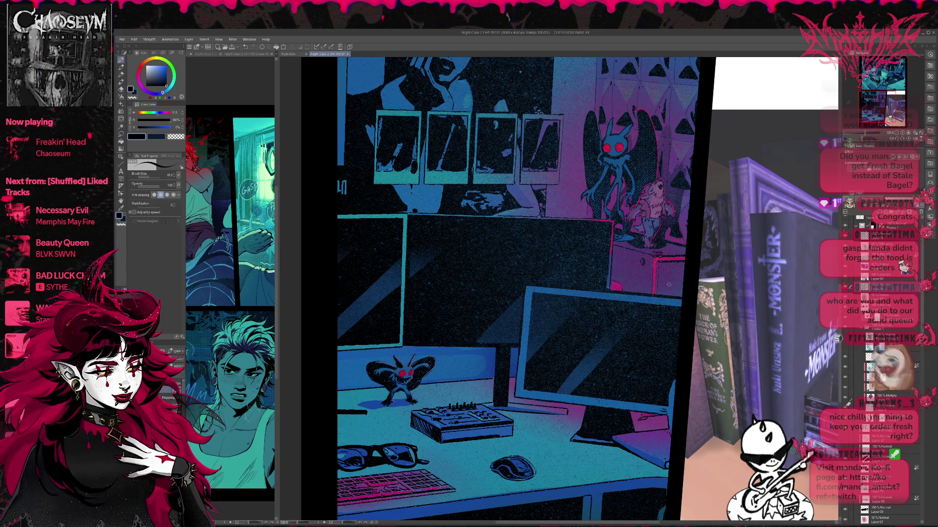
pyautogui.hscroll(2, 658, 280)
pyautogui.hscroll(2, 658, 281)
pyautogui.scroll(2, 587, 260)
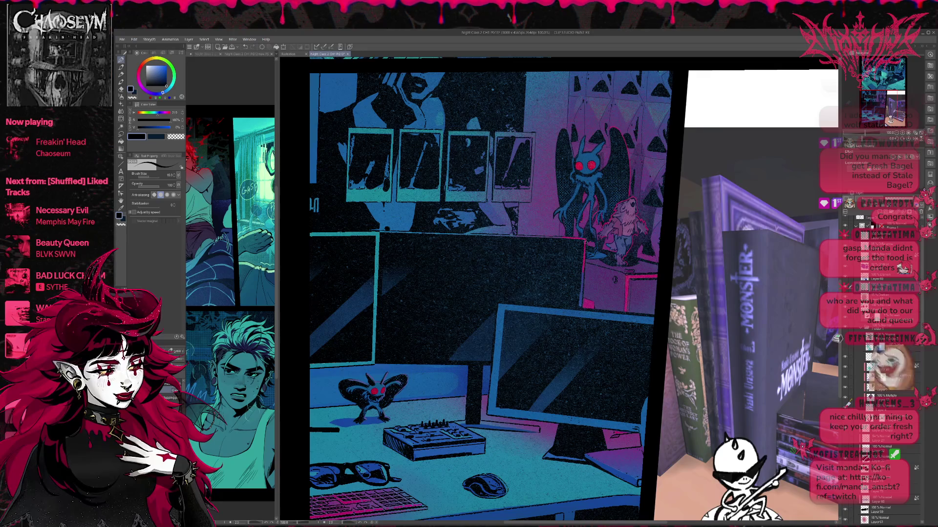
pyautogui.scroll(5, 619, 274)
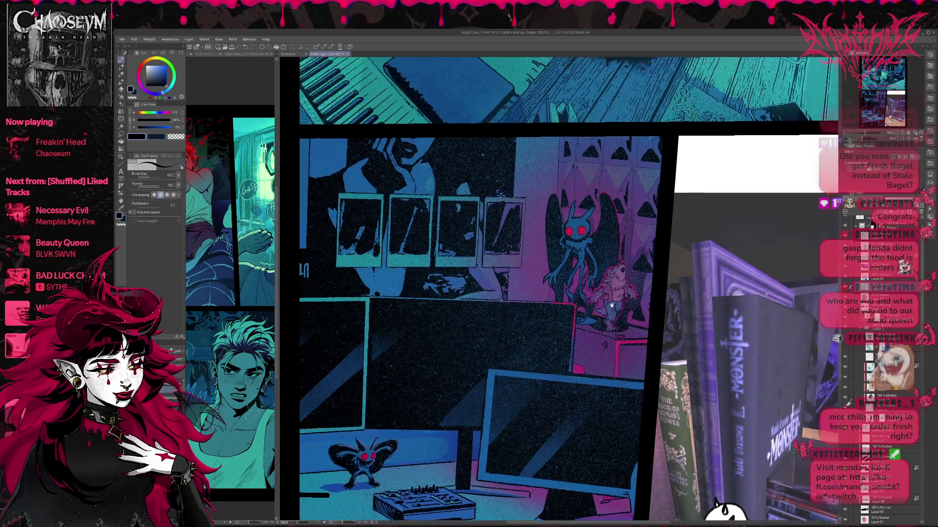
pyautogui.scroll(3, 621, 293)
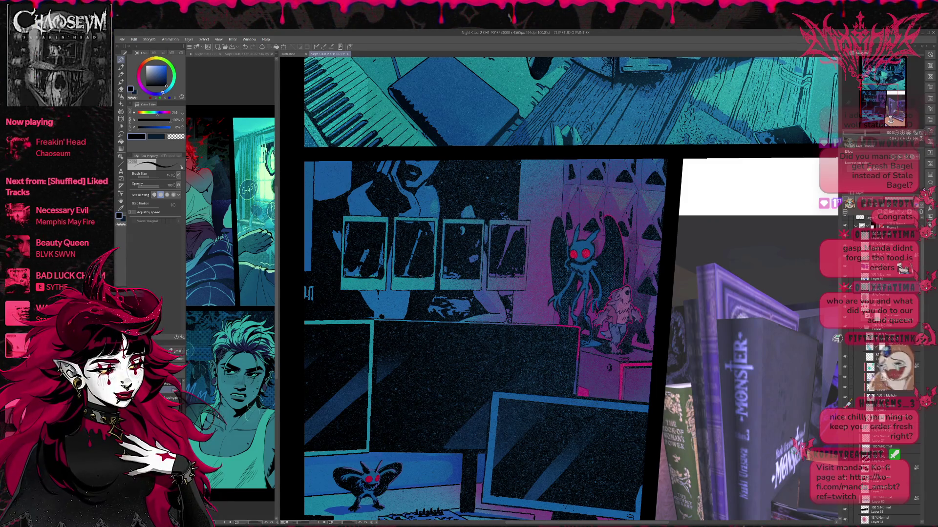
pyautogui.click(895, 133)
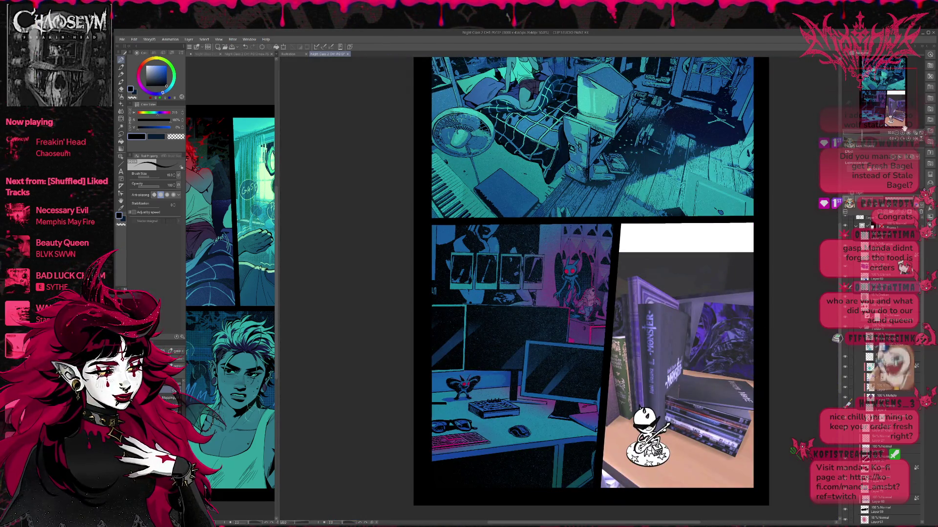
# - Zoom out a bit further and compare the desk panel with and without the last change
pyautogui.click(925, 155)
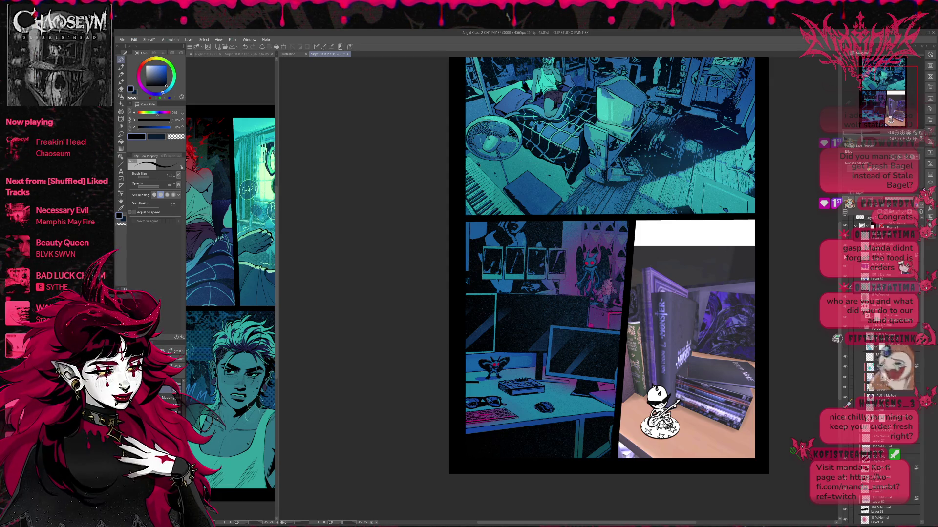
pyautogui.hotkey('ctrl', 'z')
pyautogui.hotkey('ctrl', 'y')
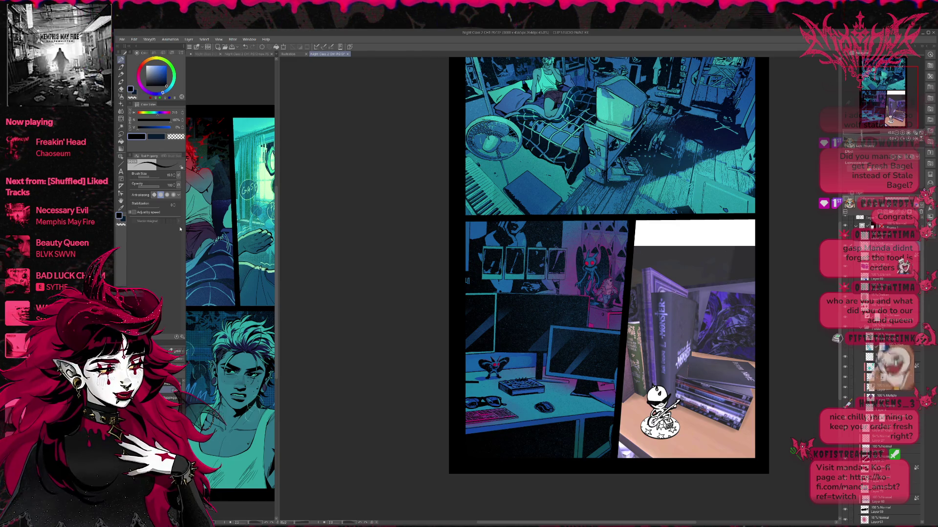
# - Airbrush a soft sampled-teal glow along the desk panel bottom, then add speckled particle strokes
pyautogui.click(168, 398)
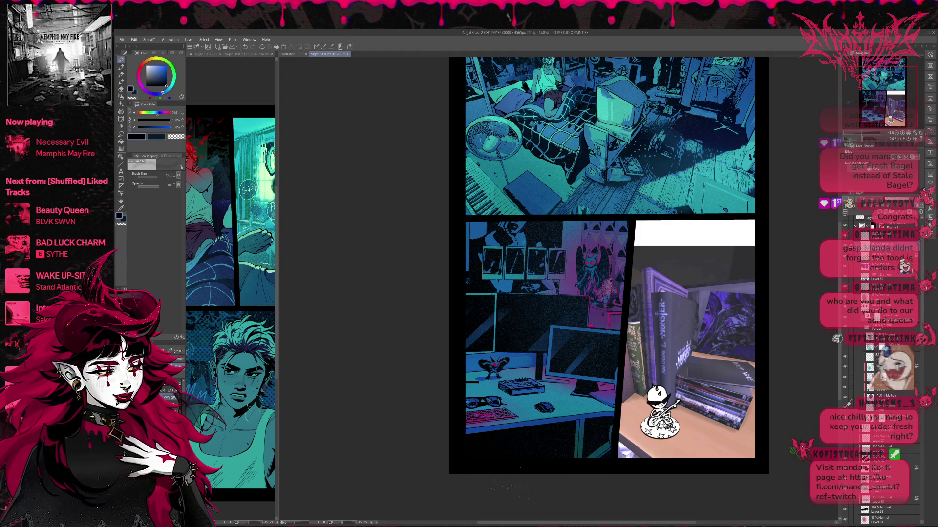
pyautogui.keyDown('alt'); pyautogui.click(565, 416); pyautogui.keyUp('alt')
pyautogui.moveTo(527, 439)
pyautogui.mouseDown()
pyautogui.moveTo(615, 484)
pyautogui.moveTo(594, 467)
pyautogui.mouseUp()
pyautogui.hotkey('ctrl', 'z')
pyautogui.hotkey('ctrl', 'z')
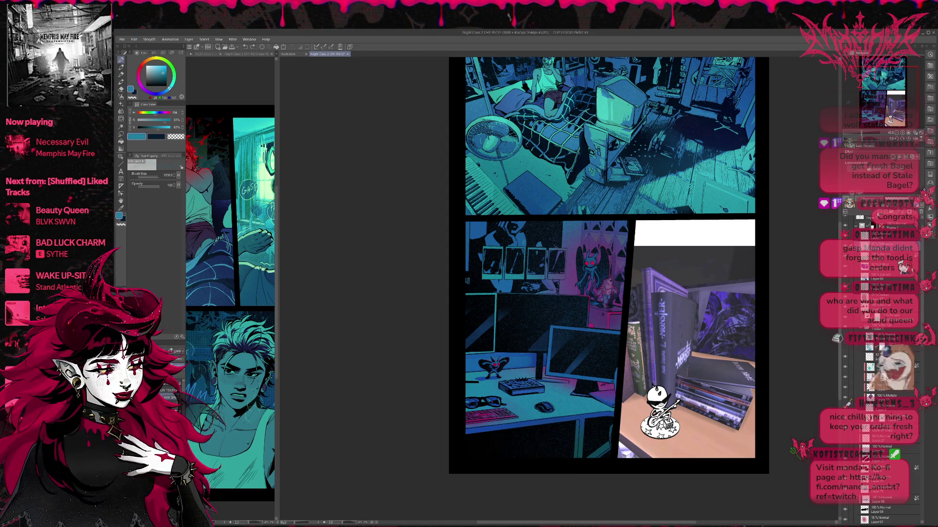
pyautogui.moveTo(528, 440); pyautogui.dragTo(601, 437)
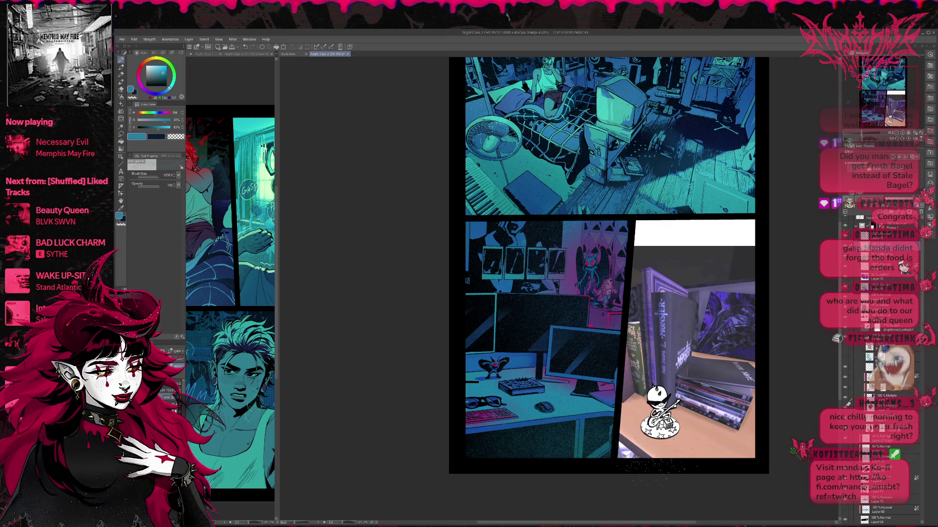
pyautogui.hotkey('ctrl', 'z')
pyautogui.moveTo(489, 440); pyautogui.dragTo(595, 442)
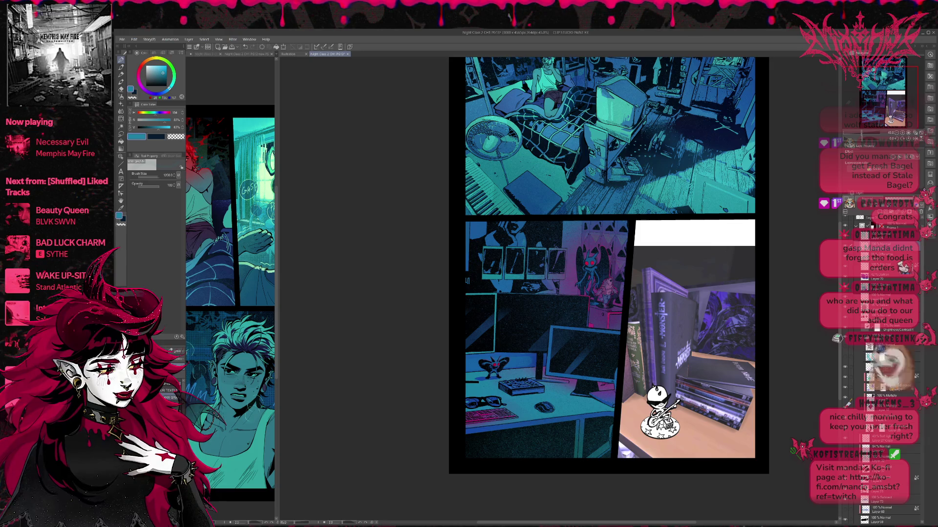
pyautogui.press('b')
pyautogui.moveTo(450, 442); pyautogui.dragTo(530, 451)
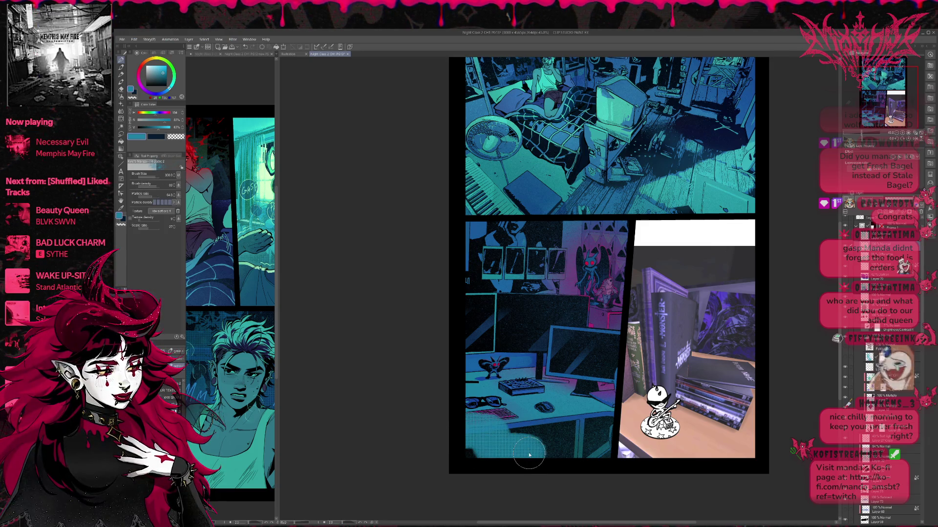
# - Undo the speckled strokes and grainy monitor glow, sample a mid blue, and mirror the view
pyautogui.hotkey('ctrl', 'z')
pyautogui.hotkey('ctrl', 'z')
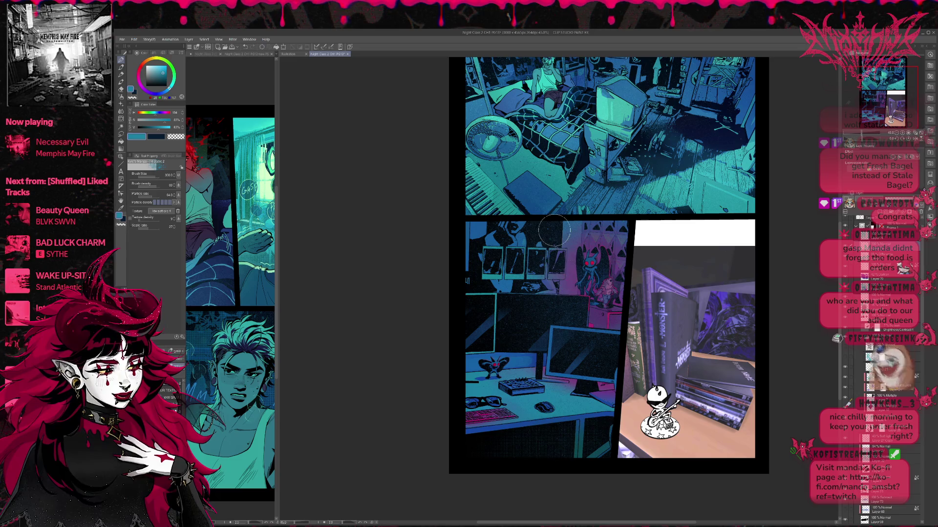
pyautogui.keyDown('alt'); pyautogui.click(571, 235); pyautogui.keyUp('alt')
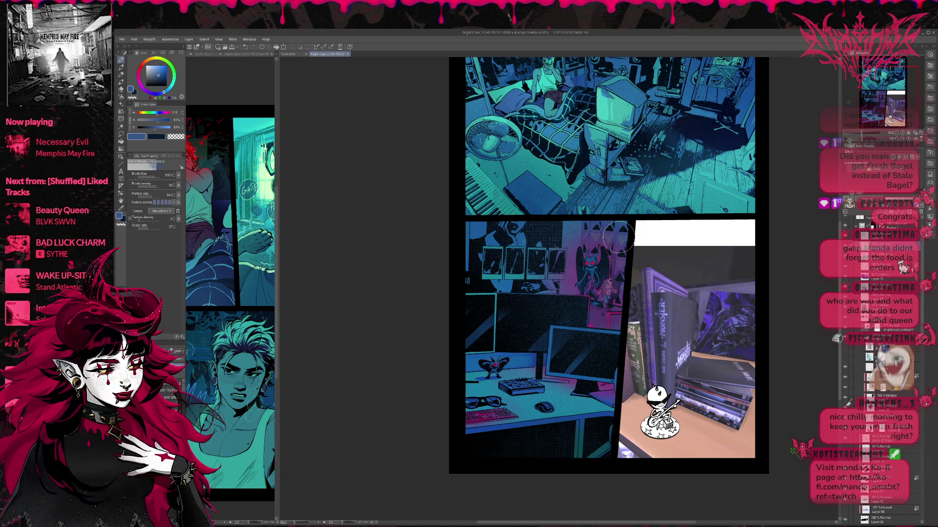
pyautogui.hotkey('ctrl', 'z')
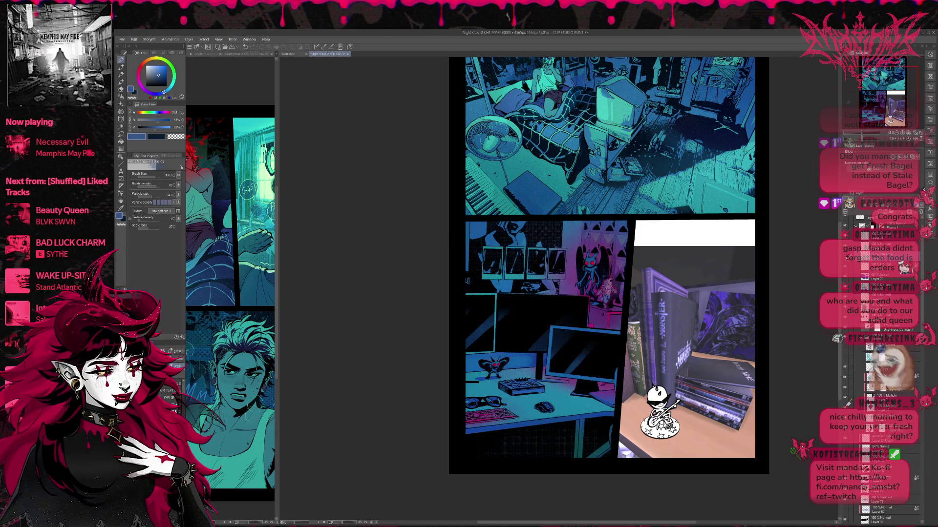
pyautogui.hotkey('ctrl', 'y')
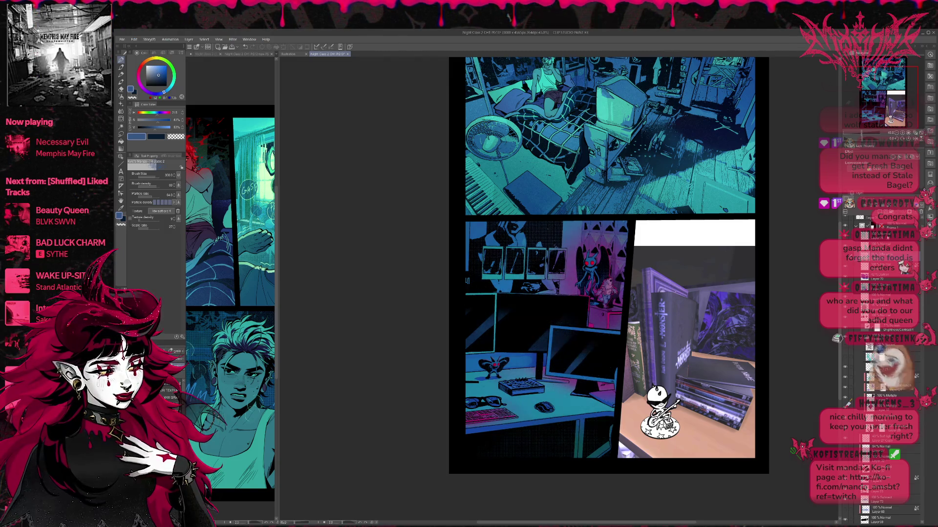
pyautogui.scroll(1, 879, 342)
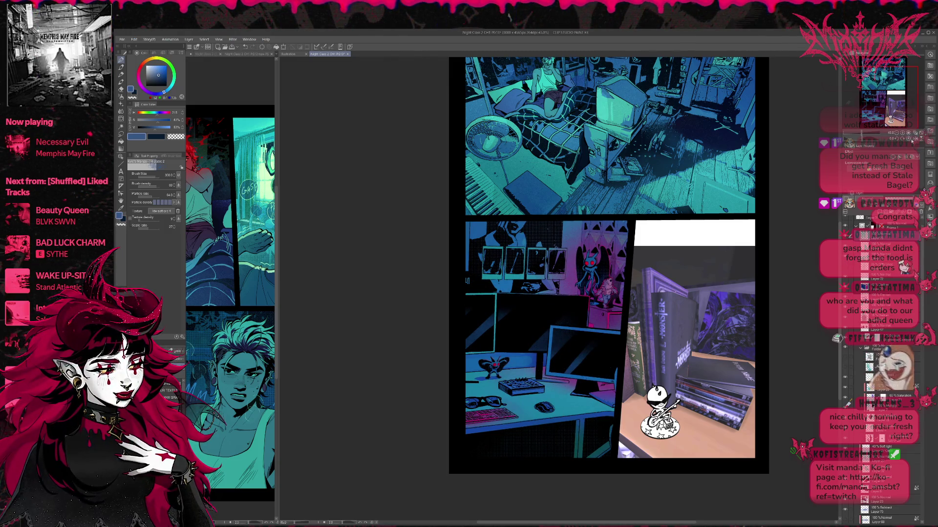
pyautogui.click(911, 140)
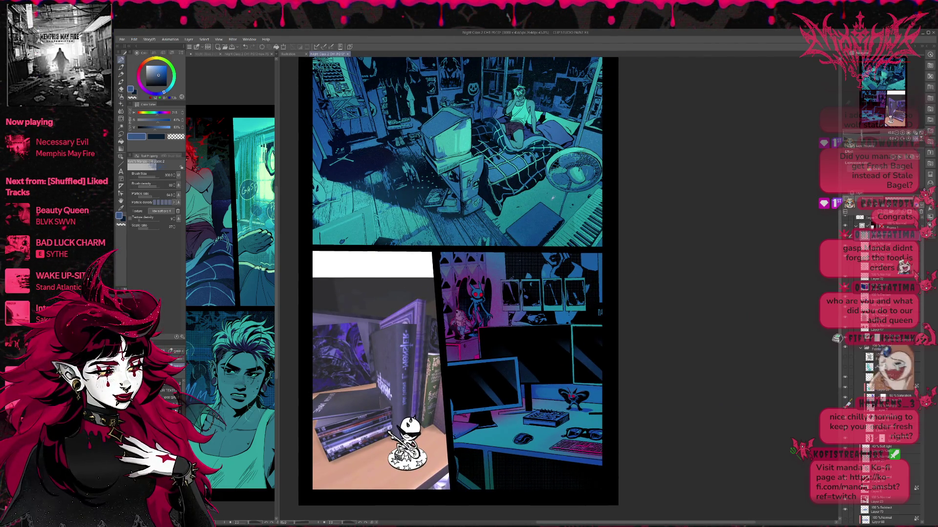
# - Erase the wall and monitor glow with a size 2000 grainy eraser, then unflip and reposition the view
pyautogui.keyDown('alt'); pyautogui.click(408, 215); pyautogui.keyUp('alt')
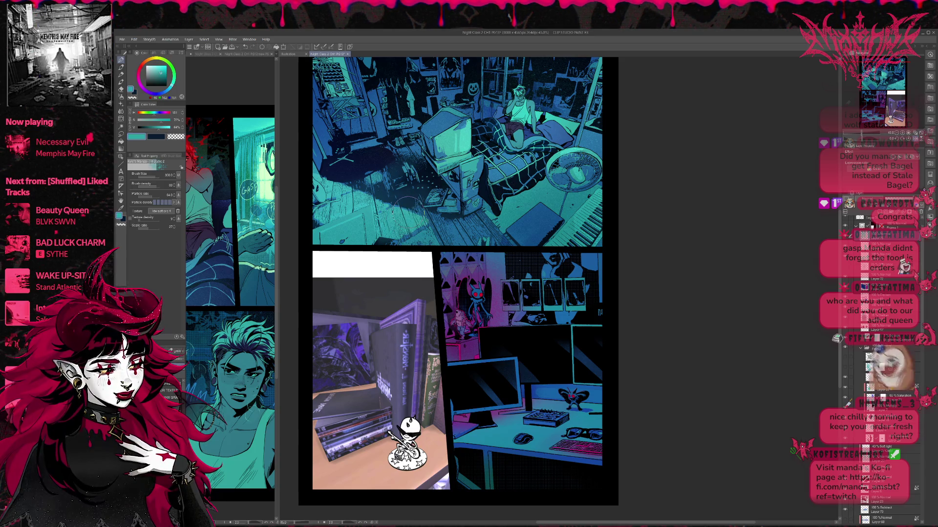
pyautogui.press('e')
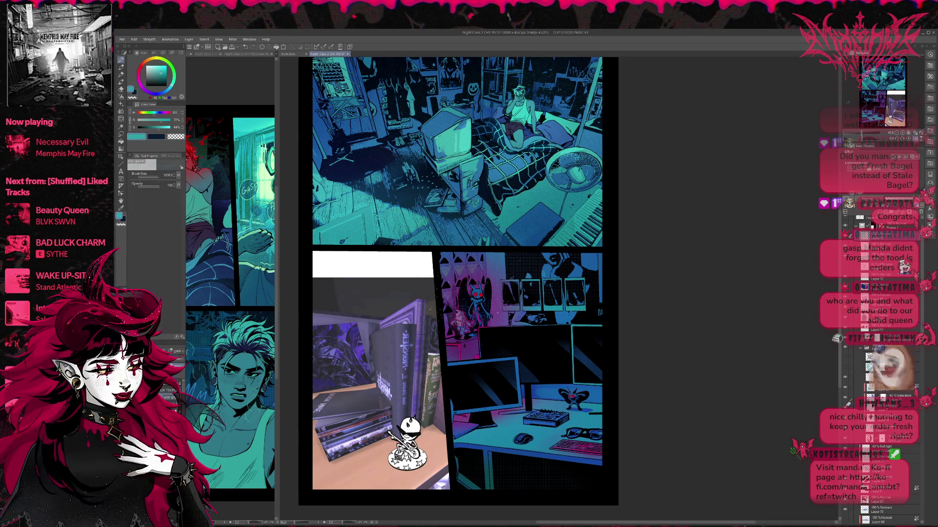
pyautogui.press('e')
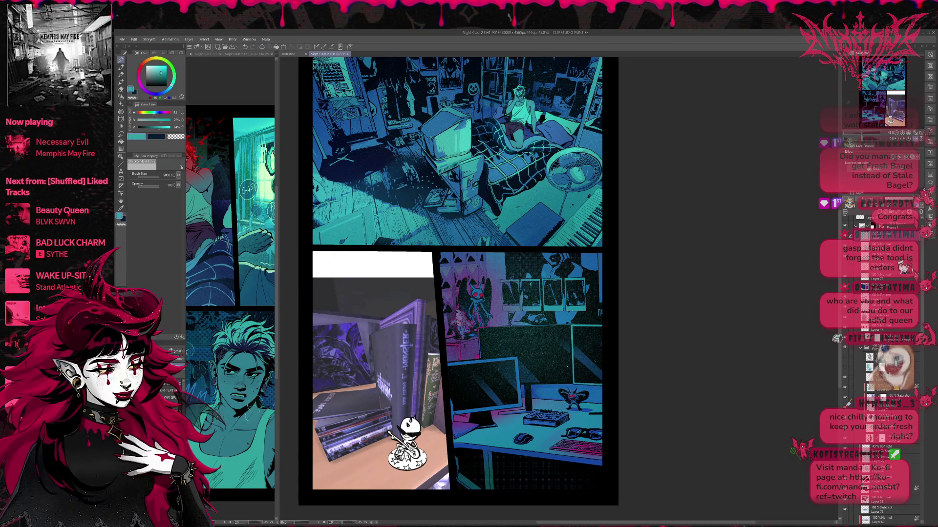
pyautogui.moveTo(611, 351); pyautogui.dragTo(523, 332)
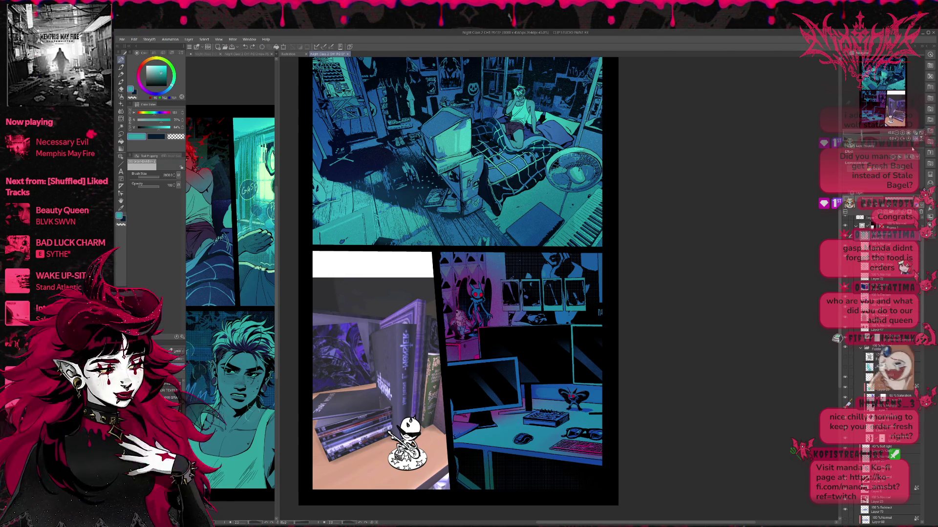
pyautogui.press('h')
pyautogui.moveTo(657, 279); pyautogui.dragTo(482, 279)
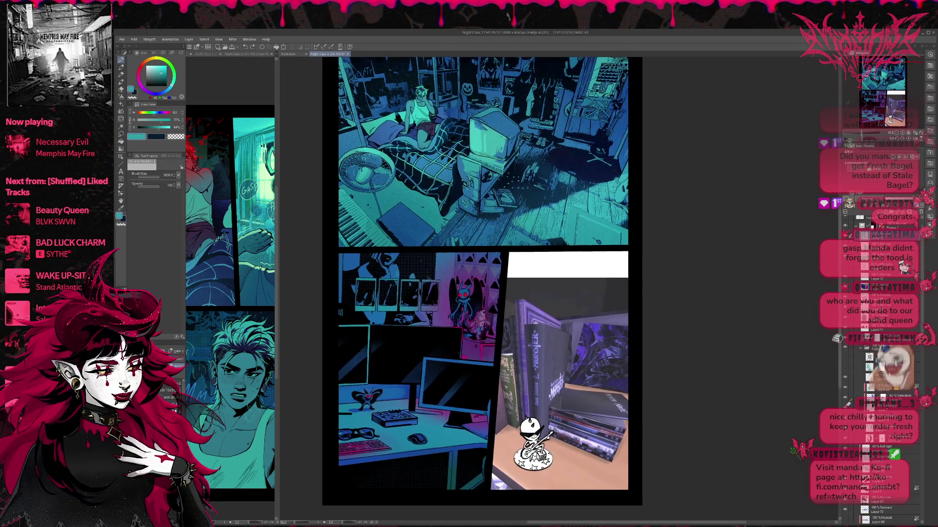
# - Zoom out to the whole page and sample blue from the artwork
pyautogui.hotkey('ctrl', '-')
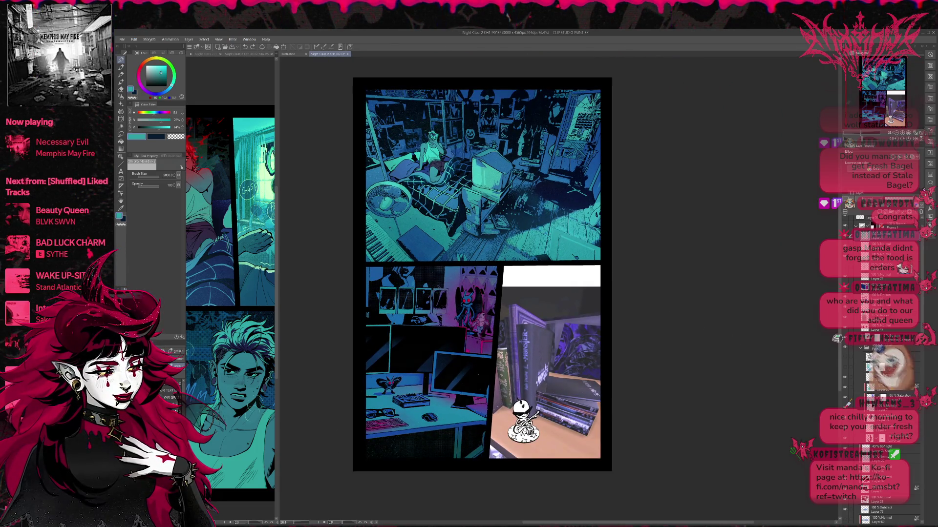
pyautogui.hotkey('ctrl', 'z')
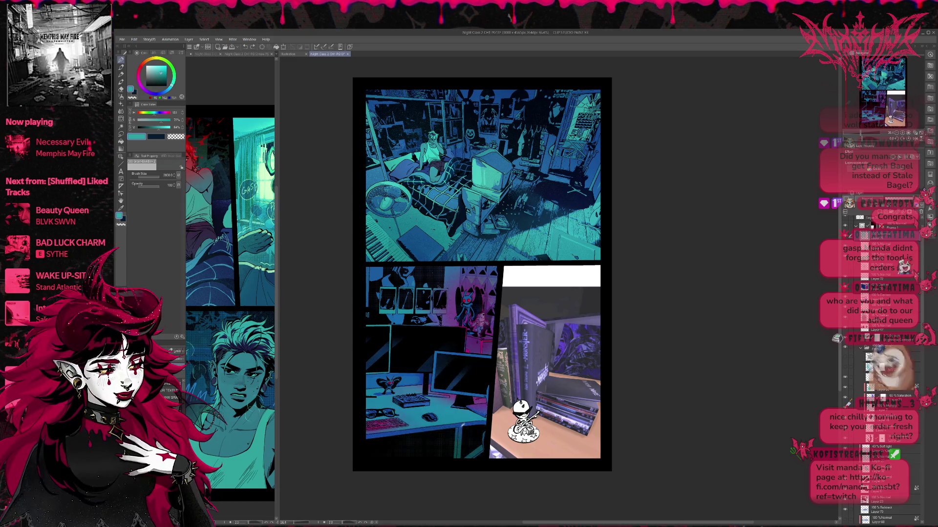
pyautogui.keyDown('alt'); pyautogui.click(461, 425); pyautogui.keyUp('alt')
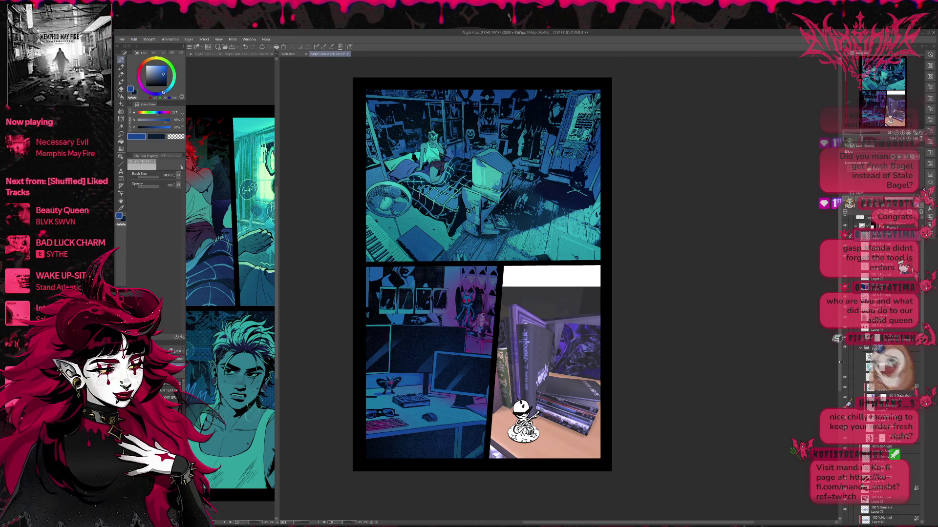
# - Compare the desk panel's colour layer on and off, leave it hidden for the darker blue look, and mirror the view
pyautogui.click(867, 225)
pyautogui.click(867, 225)
pyautogui.click(866, 225)
pyautogui.click(867, 225)
pyautogui.click(860, 225)
pyautogui.click(860, 225)
pyautogui.click(860, 225)
pyautogui.click(860, 226)
pyautogui.click(860, 225)
pyautogui.click(860, 225)
pyautogui.click(859, 225)
pyautogui.click(860, 226)
pyautogui.click(860, 225)
pyautogui.click(860, 226)
pyautogui.click(860, 225)
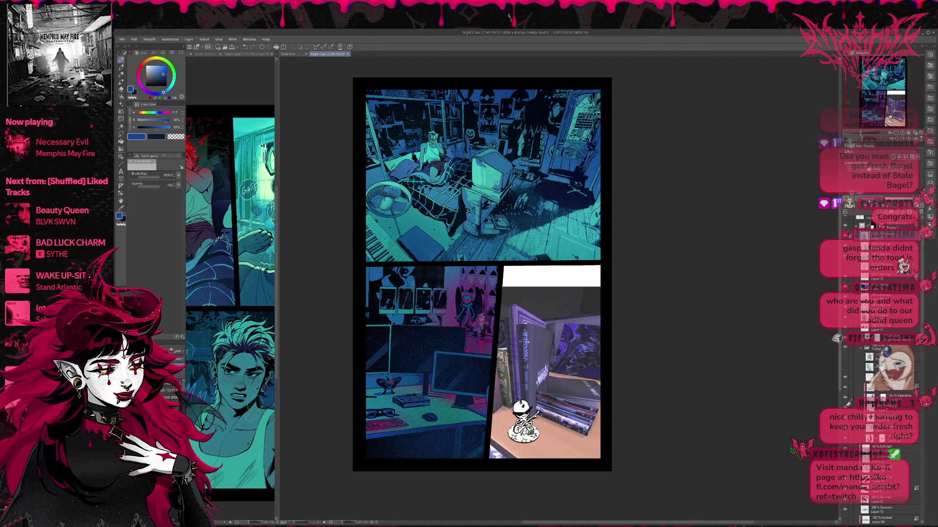
pyautogui.click(859, 226)
pyautogui.click(860, 225)
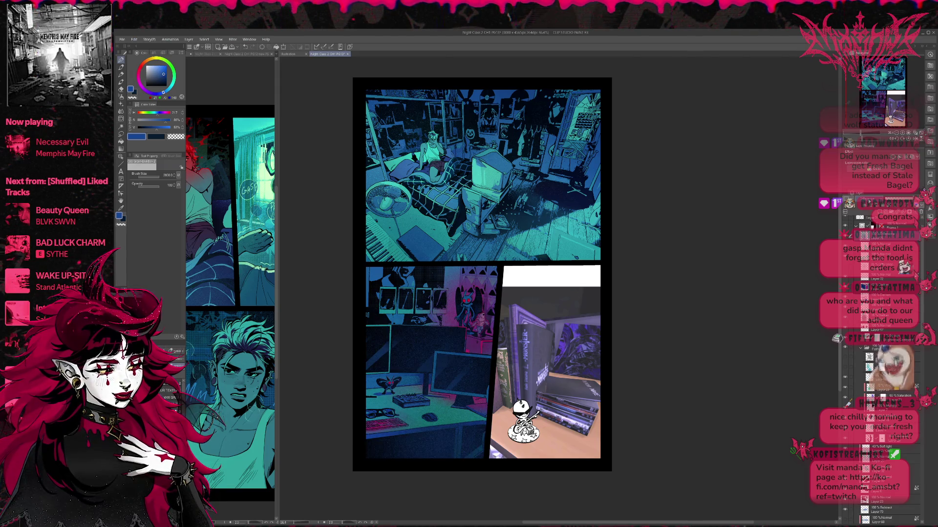
pyautogui.click(860, 226)
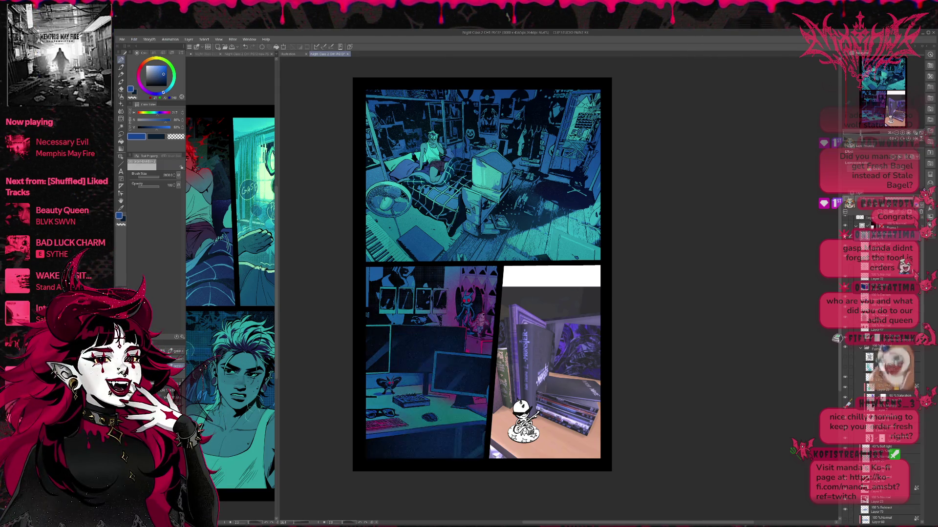
pyautogui.click(859, 225)
pyautogui.click(860, 226)
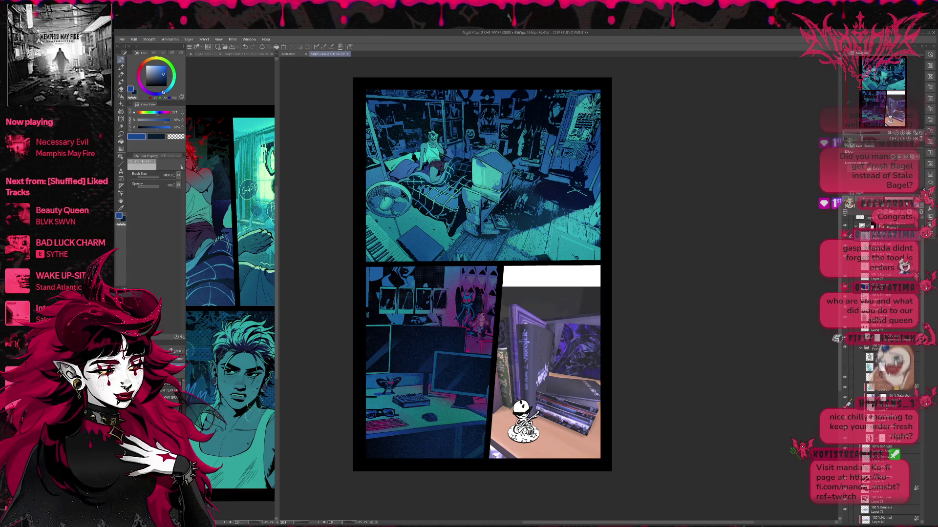
pyautogui.click(860, 225)
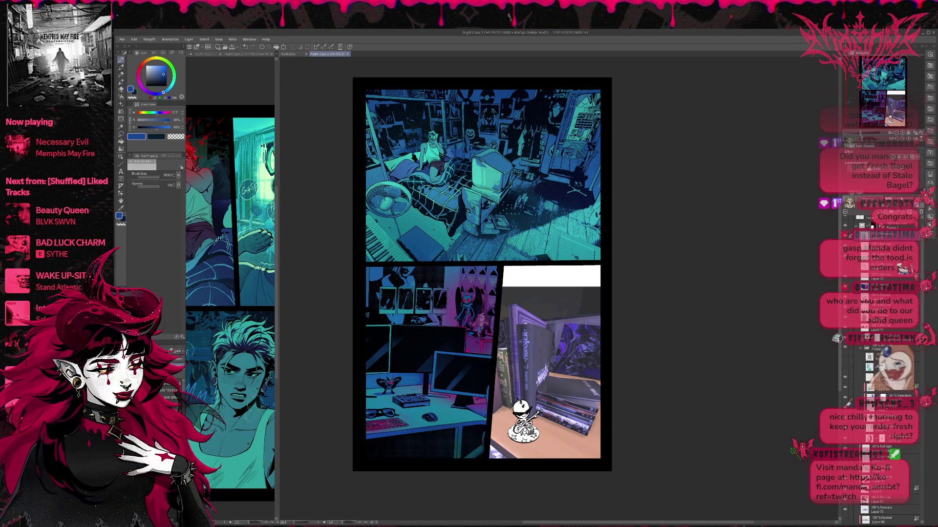
pyautogui.click(860, 225)
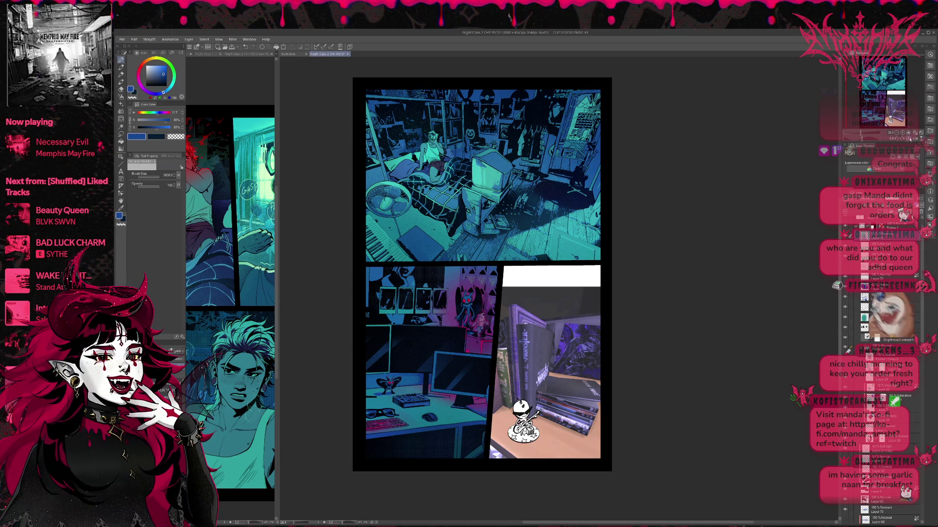
pyautogui.press('h')
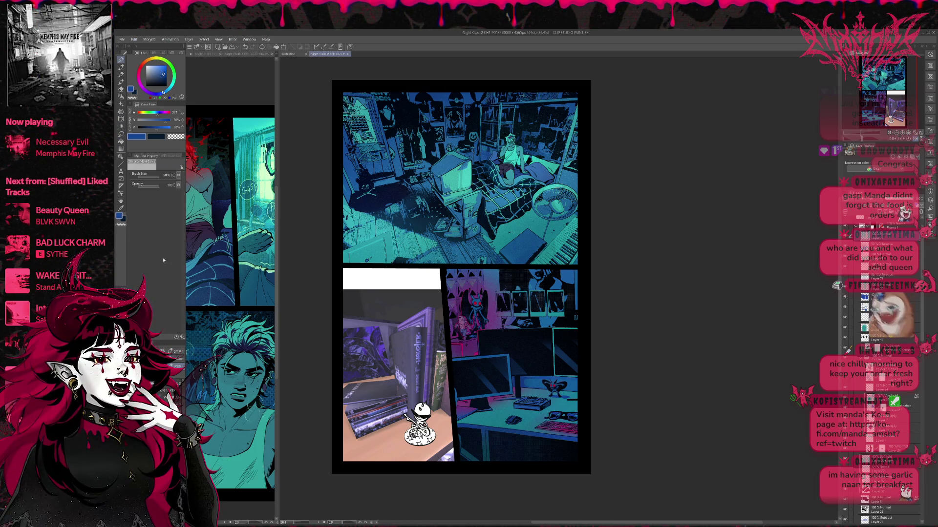
pyautogui.click(174, 362)
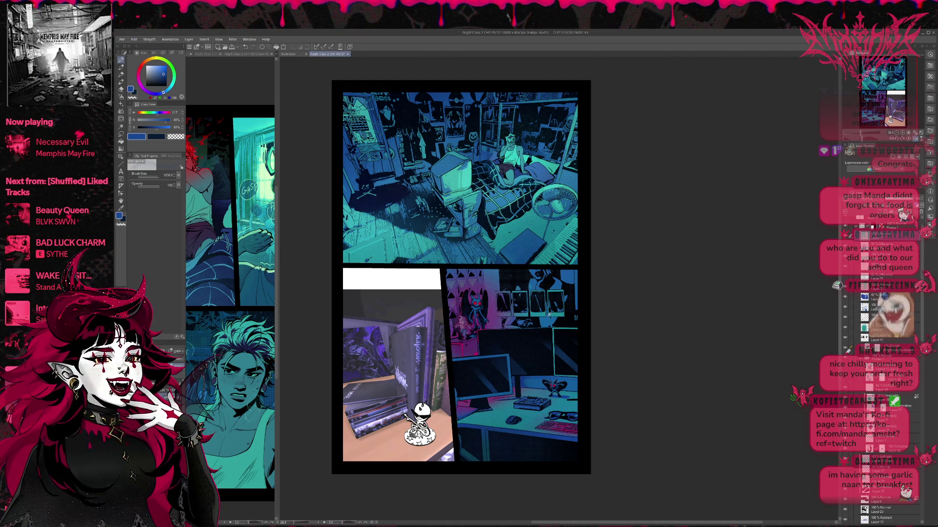
# - Sample teal and slightly darken the posters area above the desk
pyautogui.keyDown('alt'); pyautogui.click(537, 291); pyautogui.keyUp('alt')
pyautogui.moveTo(508, 284); pyautogui.dragTo(567, 298)
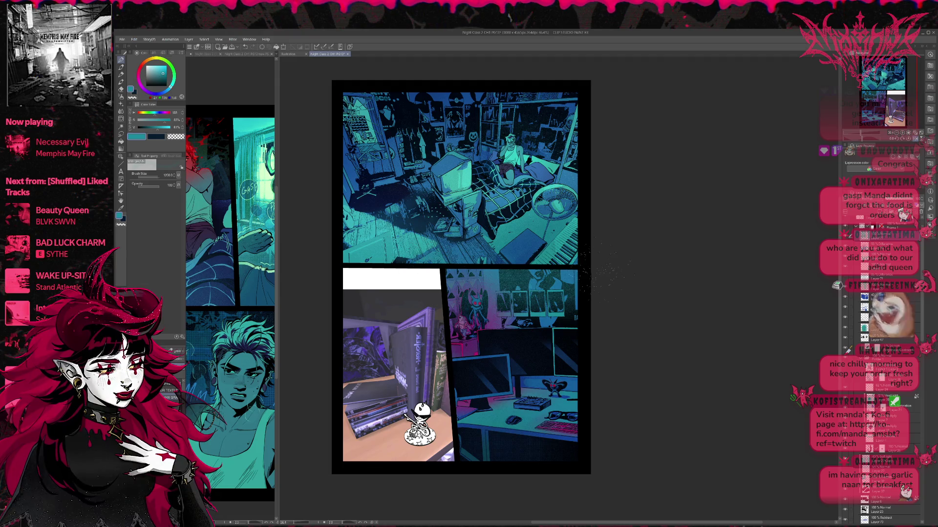
pyautogui.moveTo(547, 278)
pyautogui.mouseDown()
pyautogui.moveTo(520, 325)
pyautogui.moveTo(513, 284)
pyautogui.moveTo(557, 276)
pyautogui.moveTo(562, 313)
pyautogui.mouseUp()
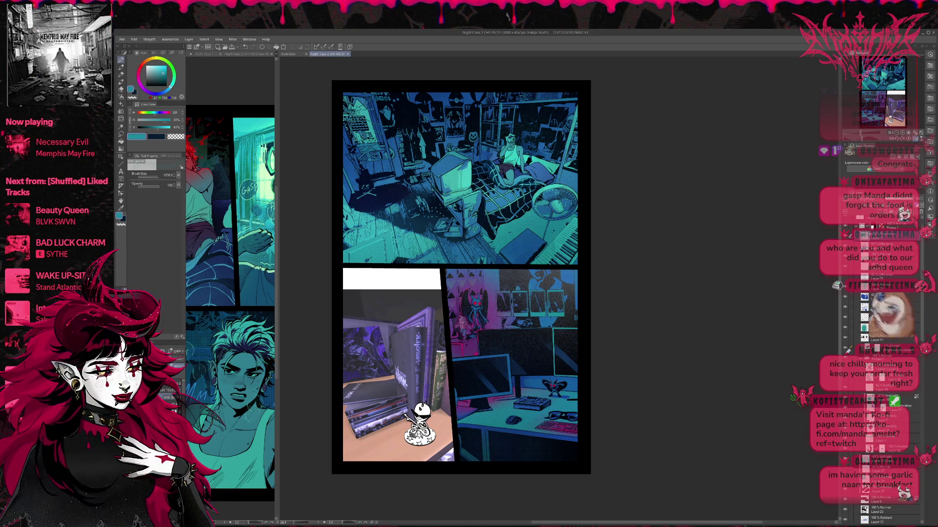
# - Toggle the colour layer to compare, leave the brighter pinker colouring visible, and unflip the view
pyautogui.click(873, 203)
pyautogui.click(873, 203)
pyautogui.click(873, 204)
pyautogui.click(873, 203)
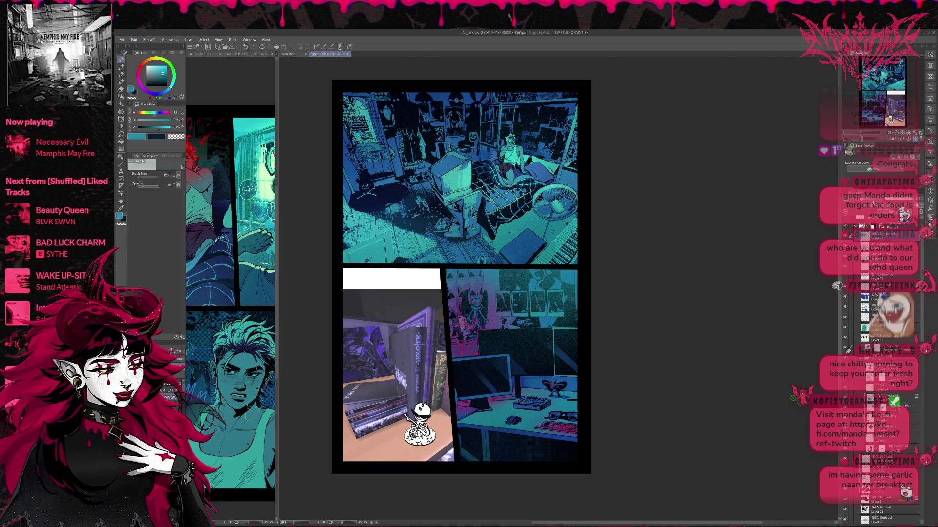
pyautogui.click(873, 203)
pyautogui.click(874, 203)
pyautogui.click(874, 204)
pyautogui.click(873, 203)
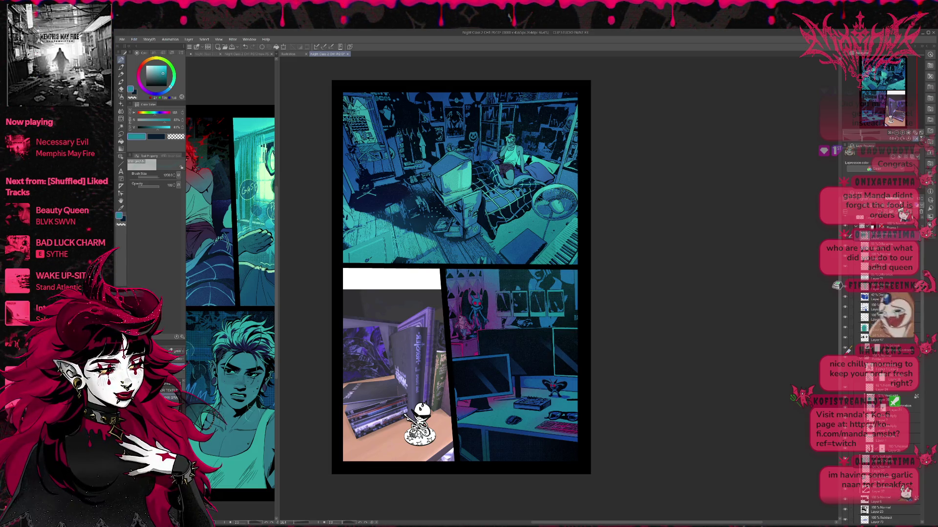
pyautogui.press('h')
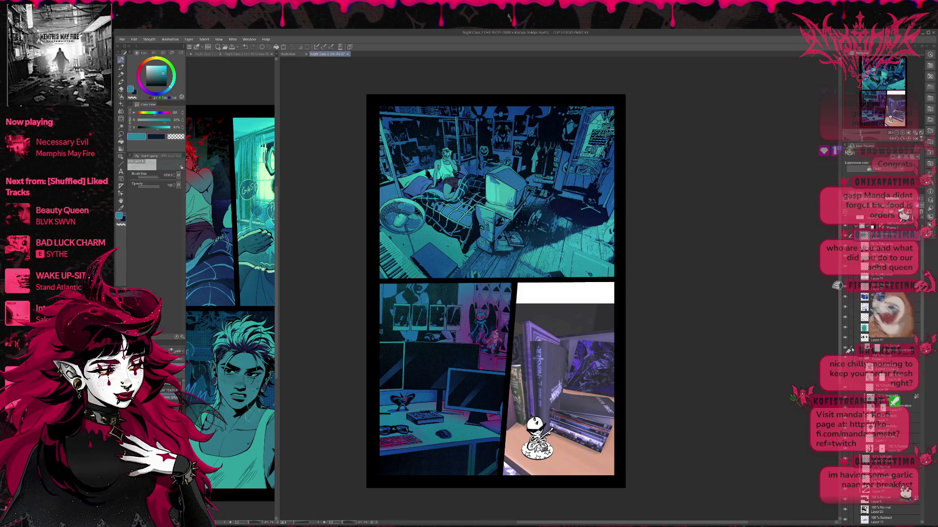
# - Scroll the Layer panel and eyedrop a light teal, then magenta, from the artwork
pyautogui.scroll(-3, 848, 350)
pyautogui.scroll(-3, 849, 350)
pyautogui.scroll(-3, 848, 351)
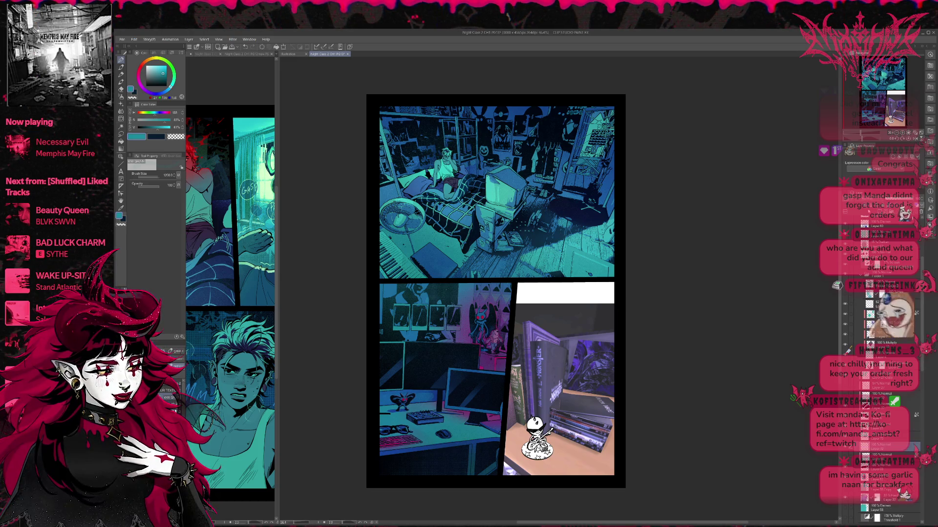
pyautogui.keyDown('alt'); pyautogui.click(448, 394); pyautogui.keyUp('alt')
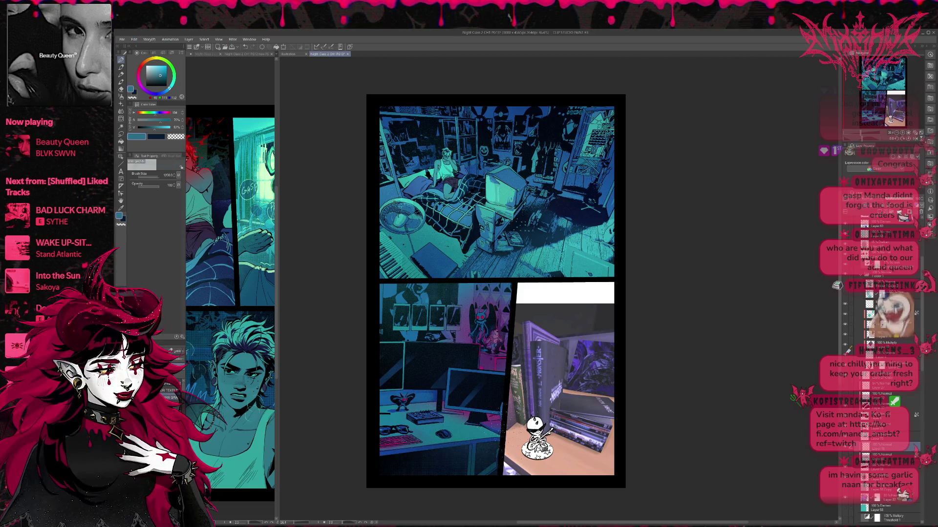
pyautogui.keyDown('alt'); pyautogui.click(491, 414); pyautogui.keyUp('alt')
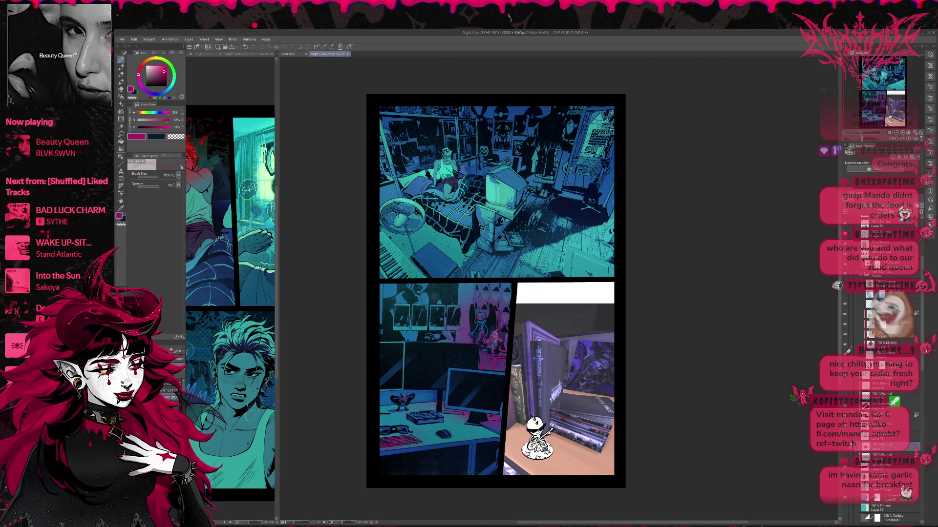
# - Select the layer above and toggle the desk-area brightening layers on and off to compare
pyautogui.click(880, 436)
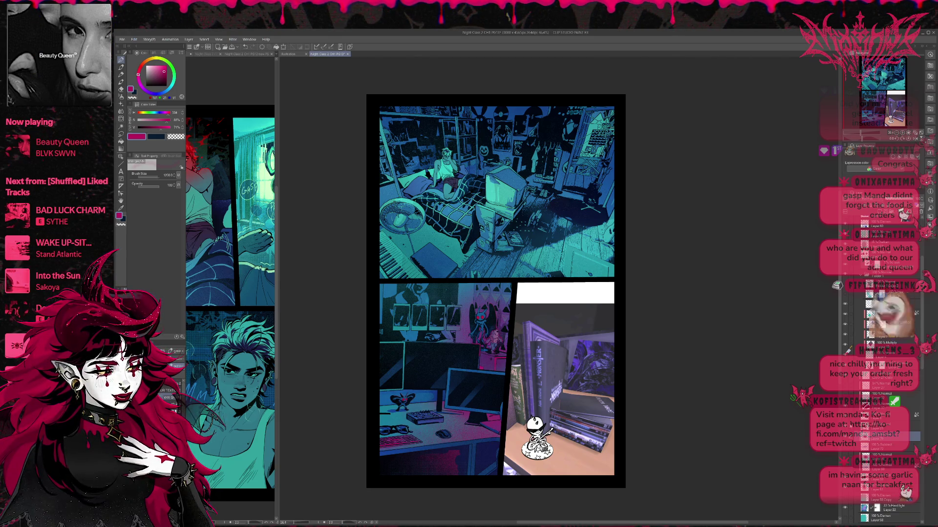
pyautogui.scroll(3, 848, 350)
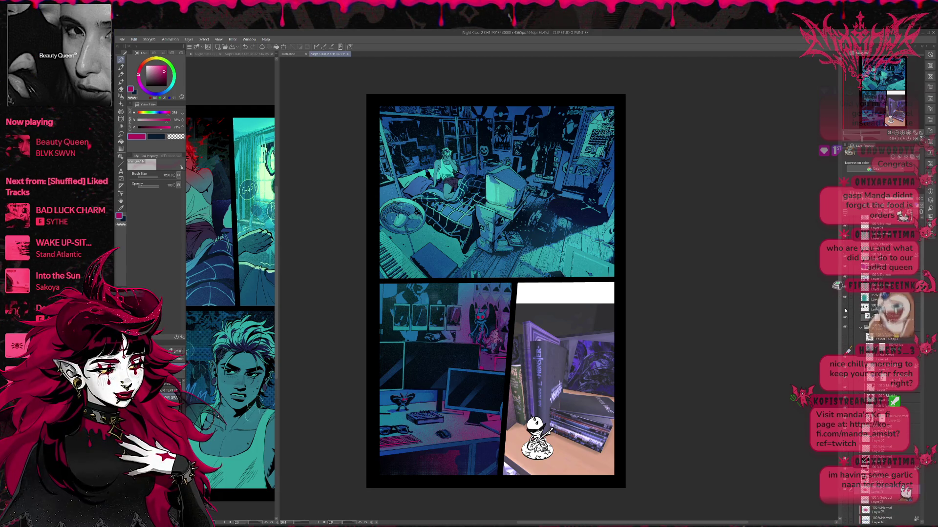
pyautogui.scroll(1, 851, 322)
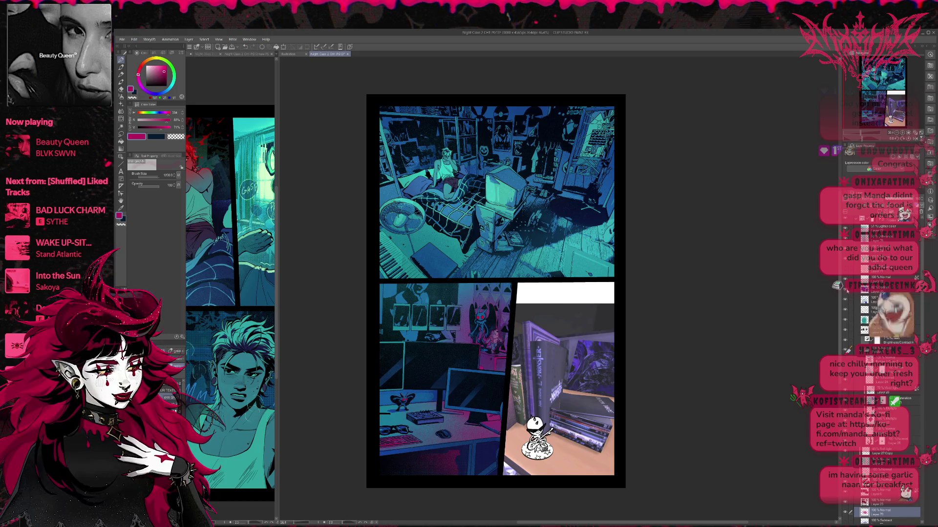
pyautogui.click(845, 303)
pyautogui.click(845, 303)
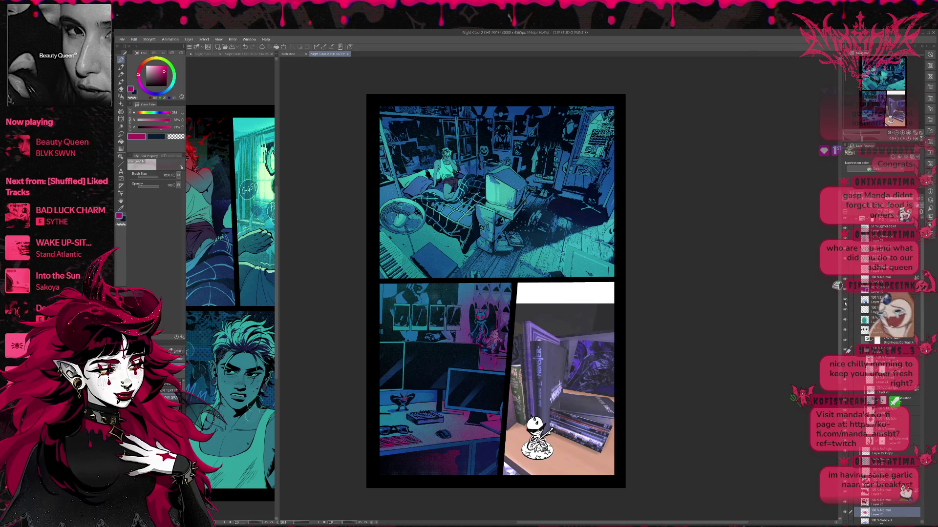
pyautogui.click(844, 303)
pyautogui.click(844, 304)
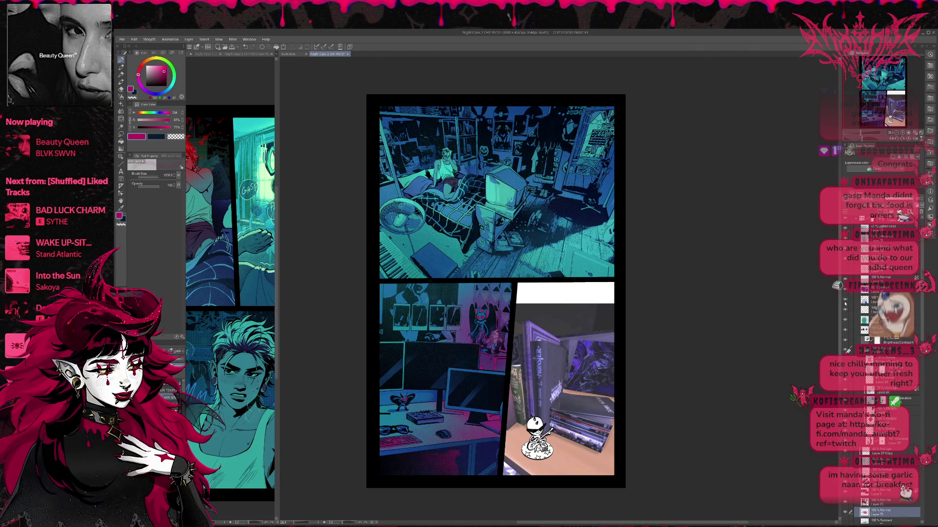
# - Hide the Lighter color overlay layer and set the Fill tool to transparent colour
pyautogui.click(854, 303)
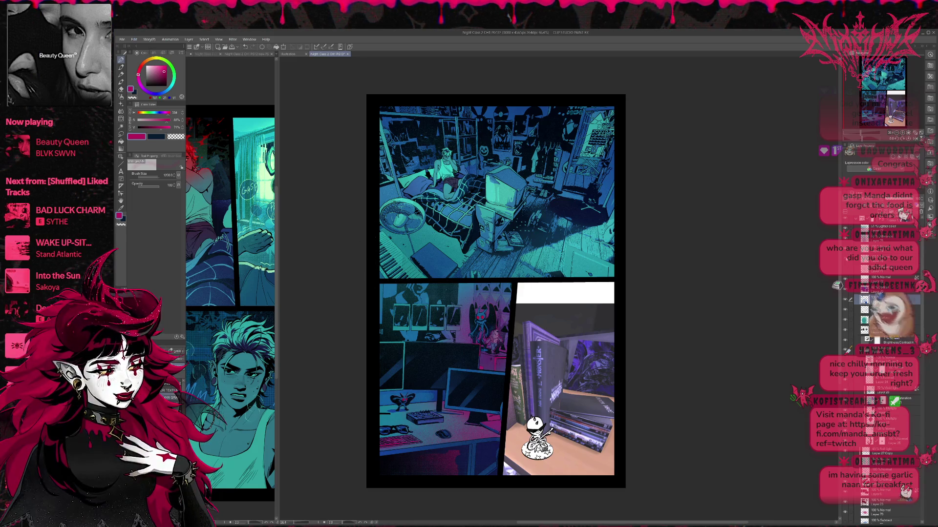
pyautogui.click(846, 229)
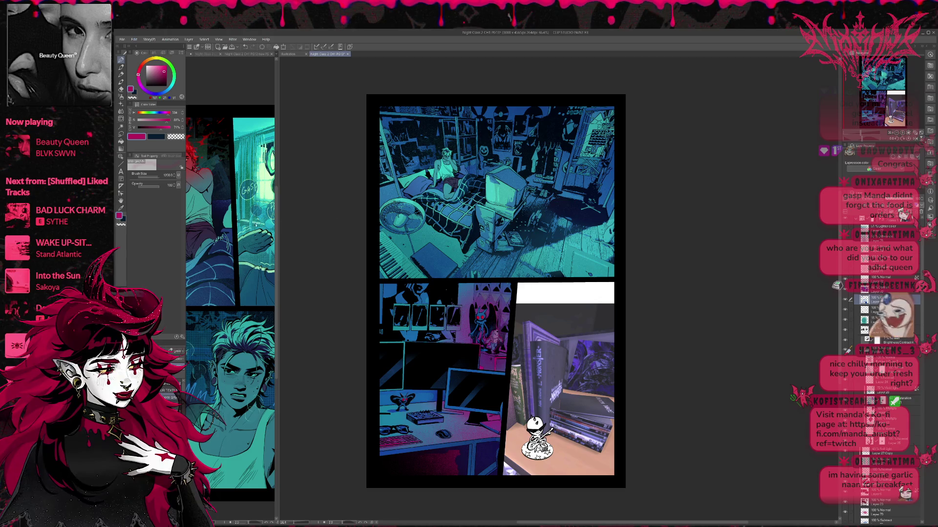
pyautogui.click(121, 141)
pyautogui.click(121, 225)
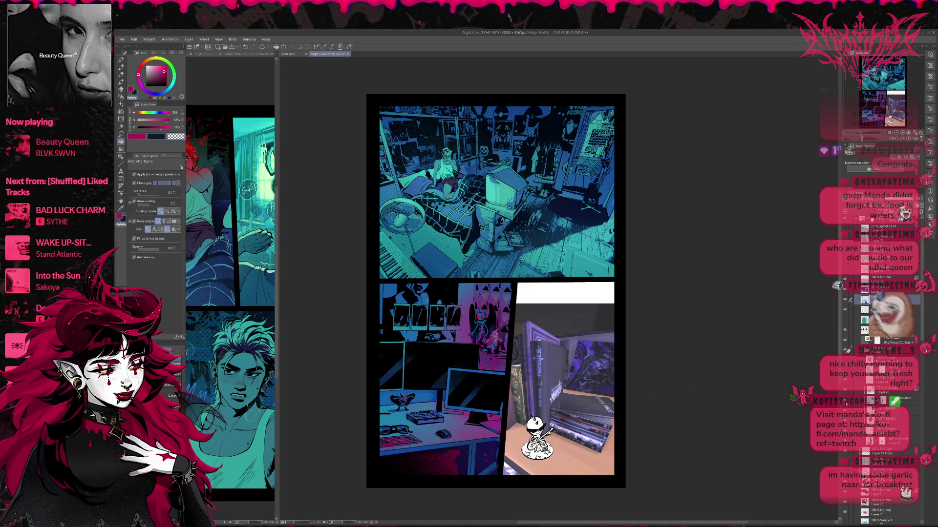
# - Toggle the pink texture layer to compare, then show the pink gradient layer over the desk panel
pyautogui.scroll(-3, 866, 415)
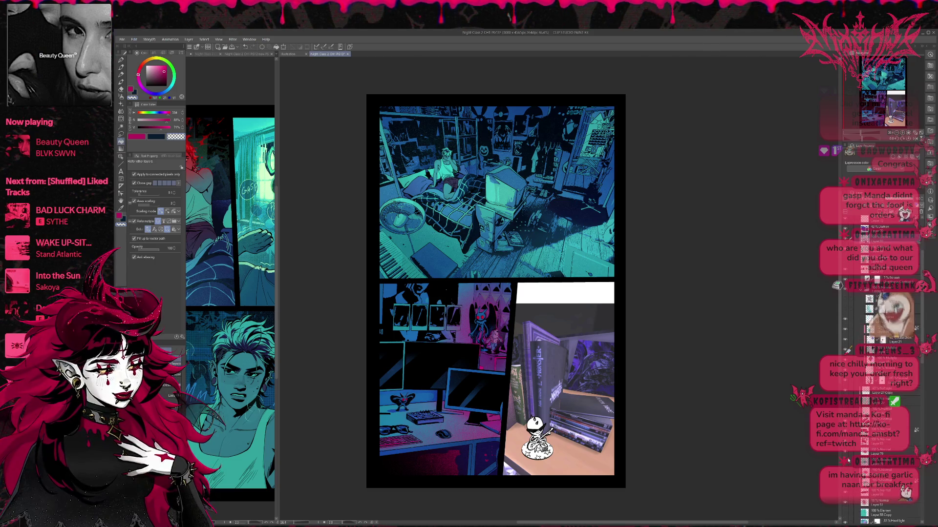
pyautogui.click(836, 454)
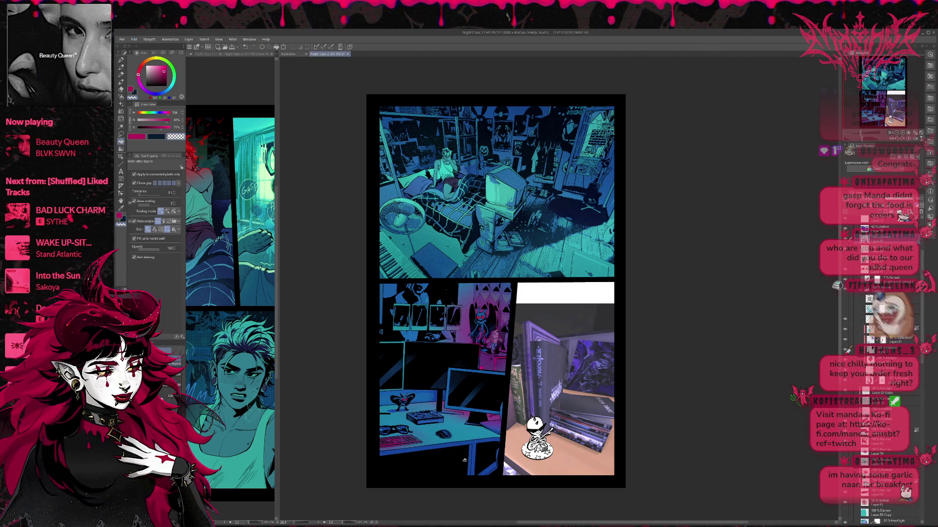
pyautogui.click(845, 454)
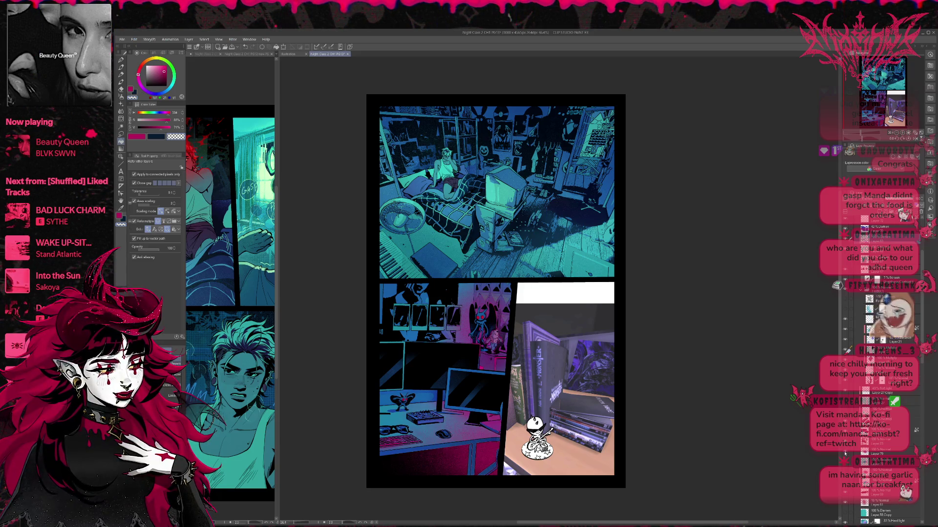
pyautogui.click(845, 454)
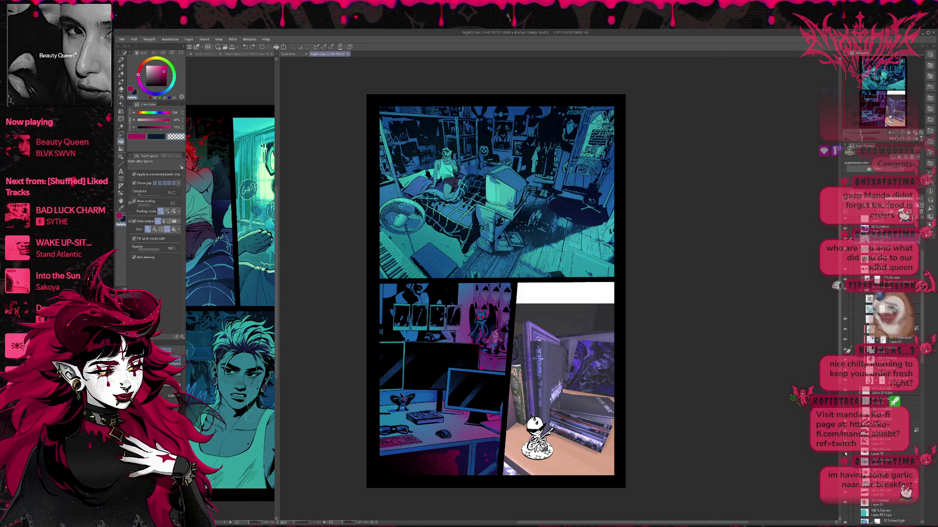
pyautogui.click(845, 454)
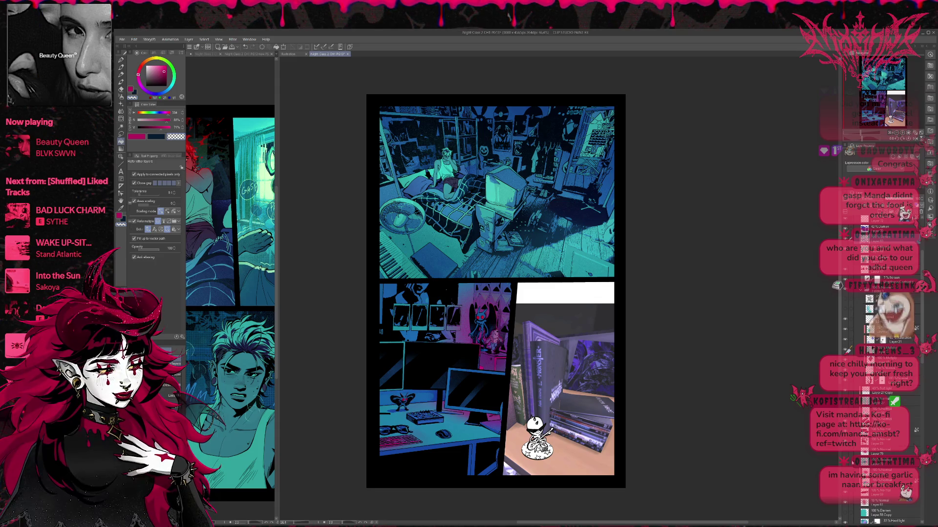
pyautogui.click(846, 454)
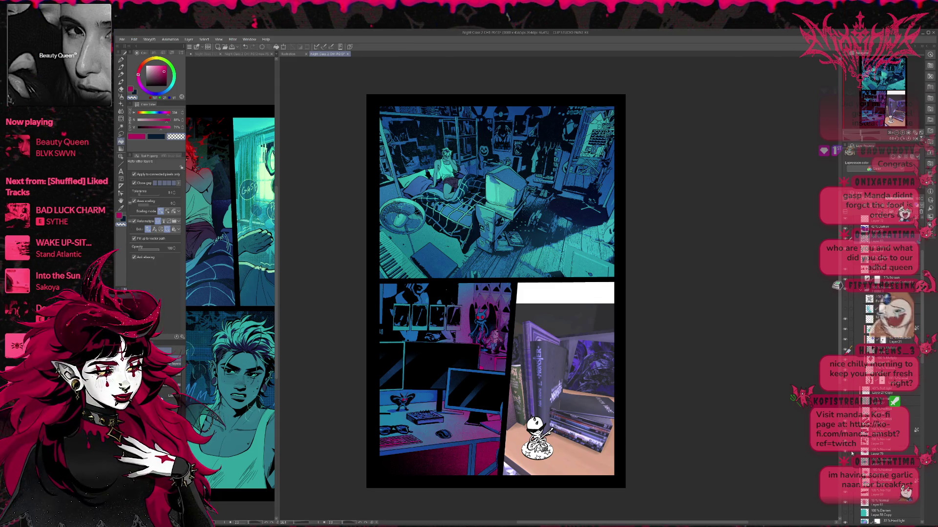
# - Select a lower layer, switch to the brush, and sample blue from the artwork
pyautogui.click(869, 452)
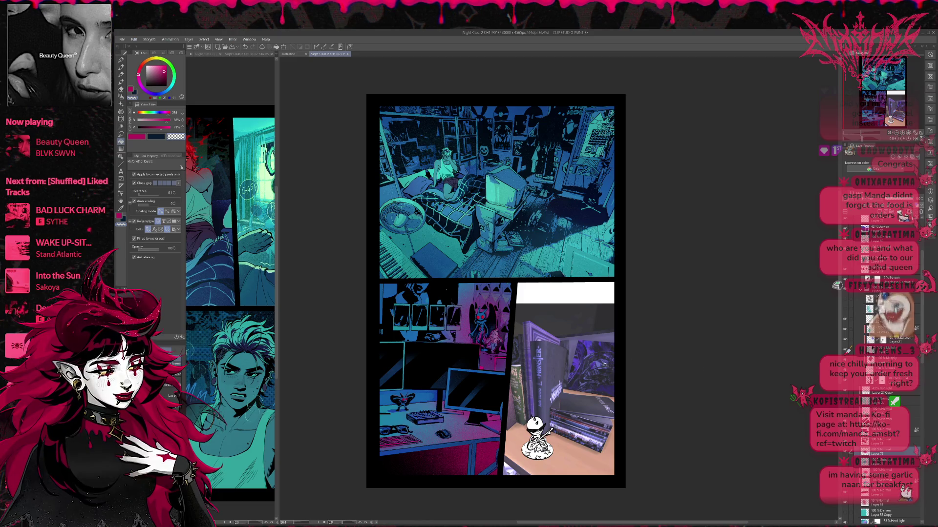
pyautogui.press('p')
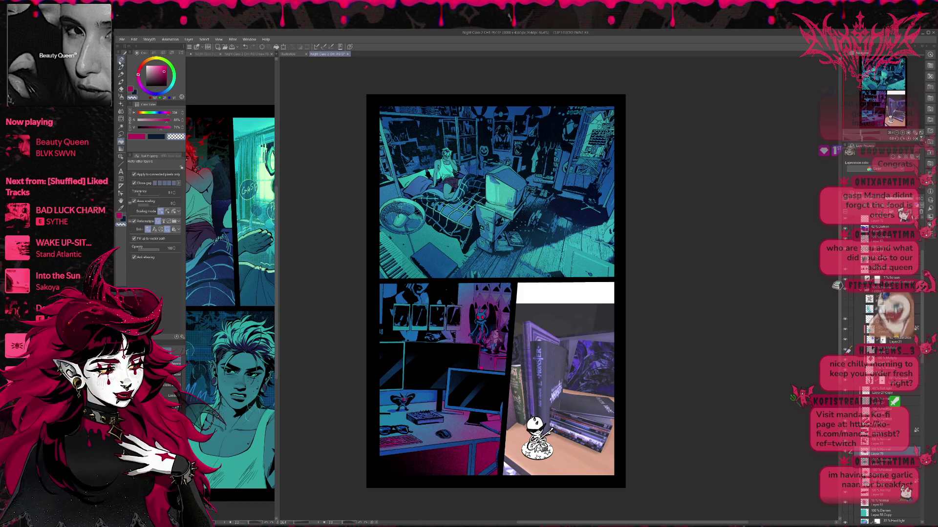
pyautogui.keyDown('alt'); pyautogui.click(435, 393); pyautogui.keyUp('alt')
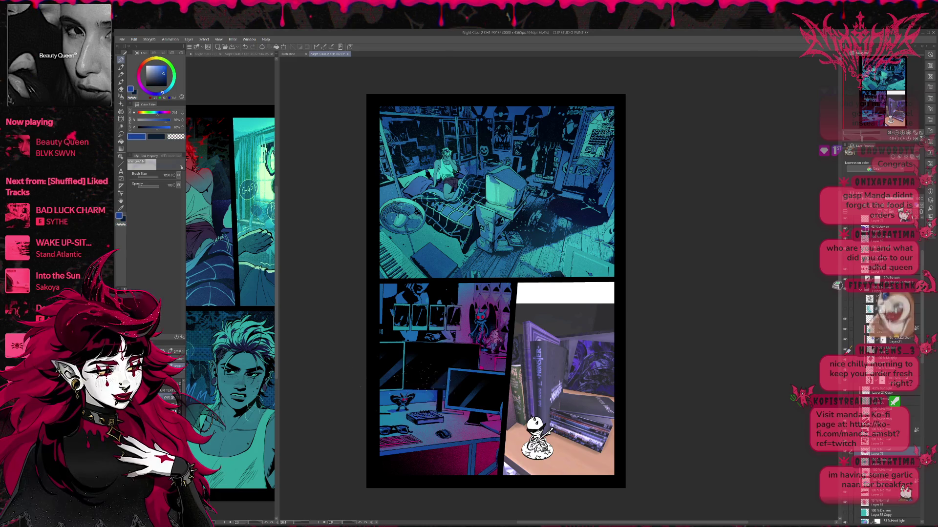
# - Airbrush soft blue over the desk panel's bottom and undo a trial dark purple pass
pyautogui.moveTo(459, 476); pyautogui.dragTo(440, 464)
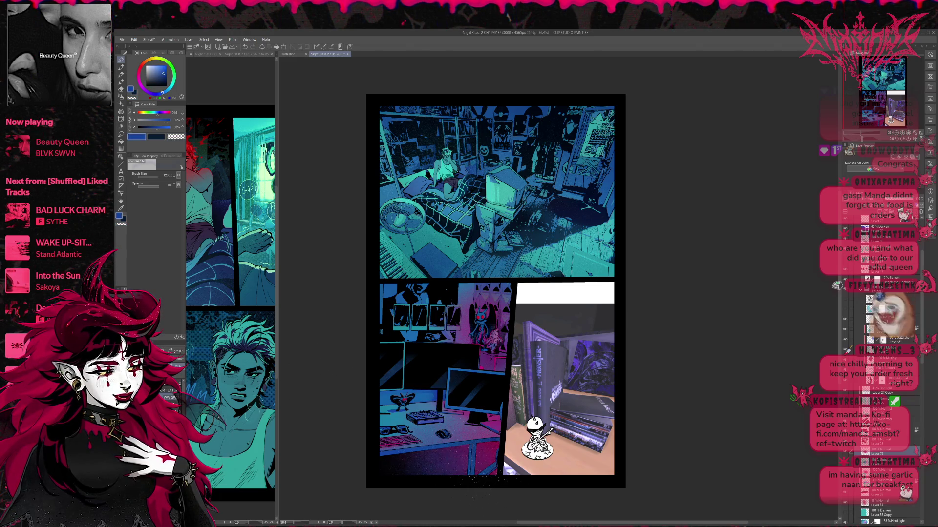
pyautogui.keyDown('alt'); pyautogui.click(428, 471); pyautogui.keyUp('alt')
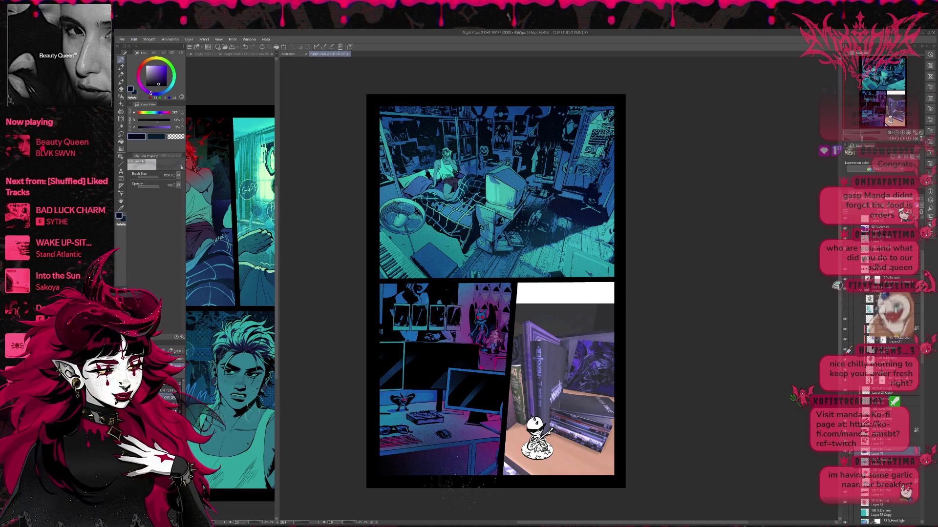
pyautogui.moveTo(460, 489); pyautogui.dragTo(483, 489)
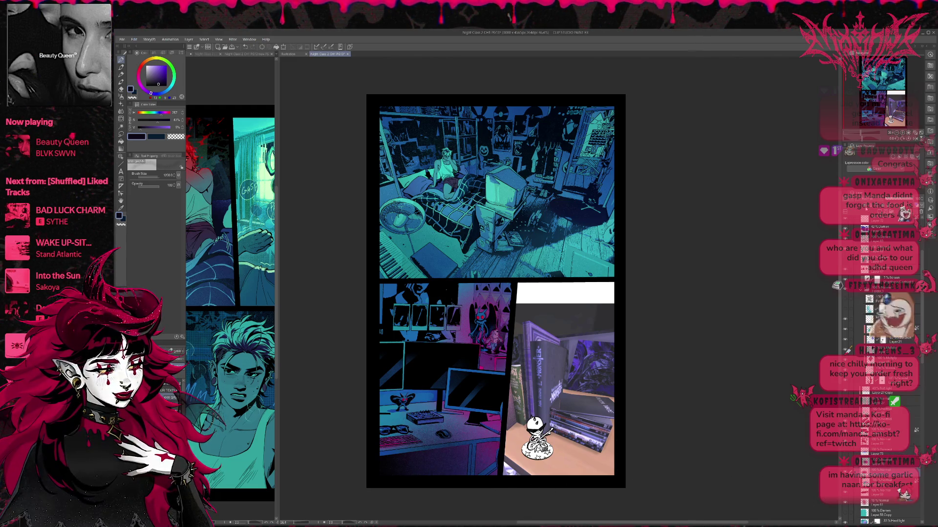
pyautogui.hotkey('ctrl', 'z')
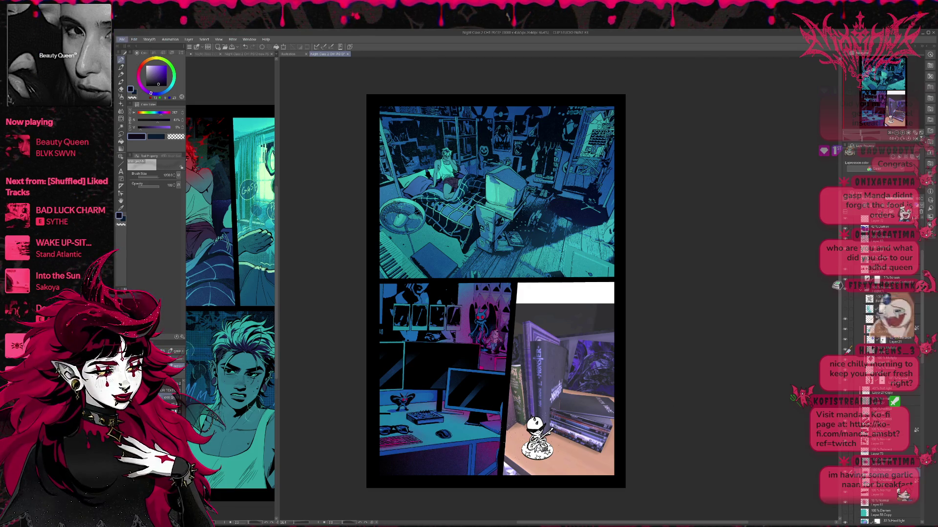
pyautogui.moveTo(522, 410); pyautogui.dragTo(531, 416)
pyautogui.press('g')
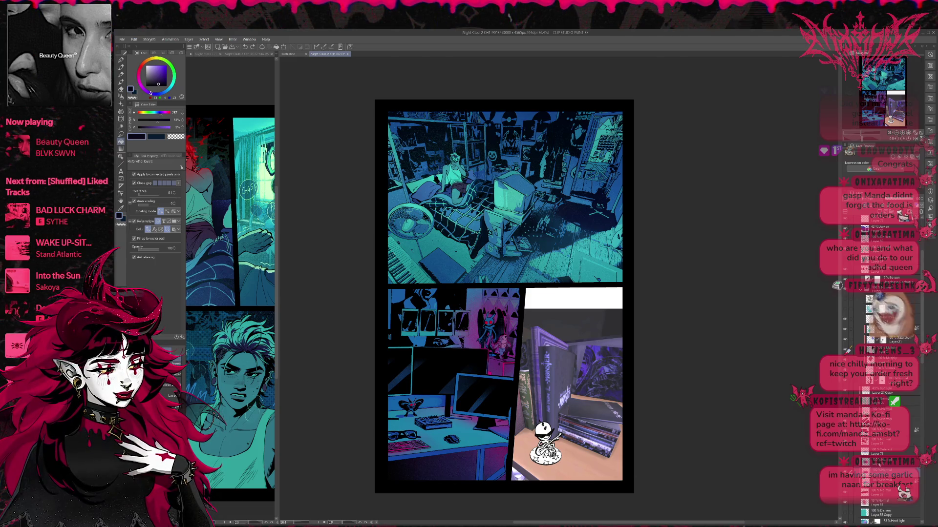
pyautogui.keyDown('alt'); pyautogui.click(205, 110); pyautogui.keyUp('alt')
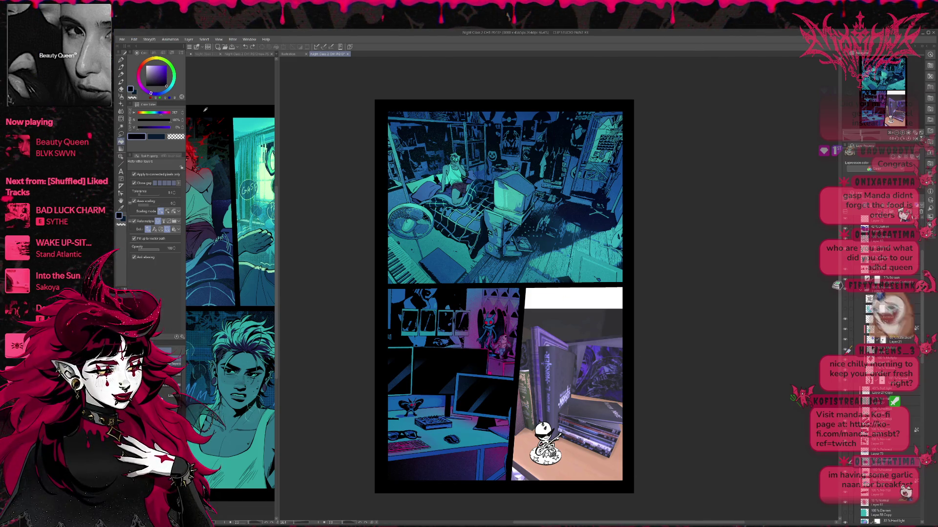
pyautogui.click(880, 504)
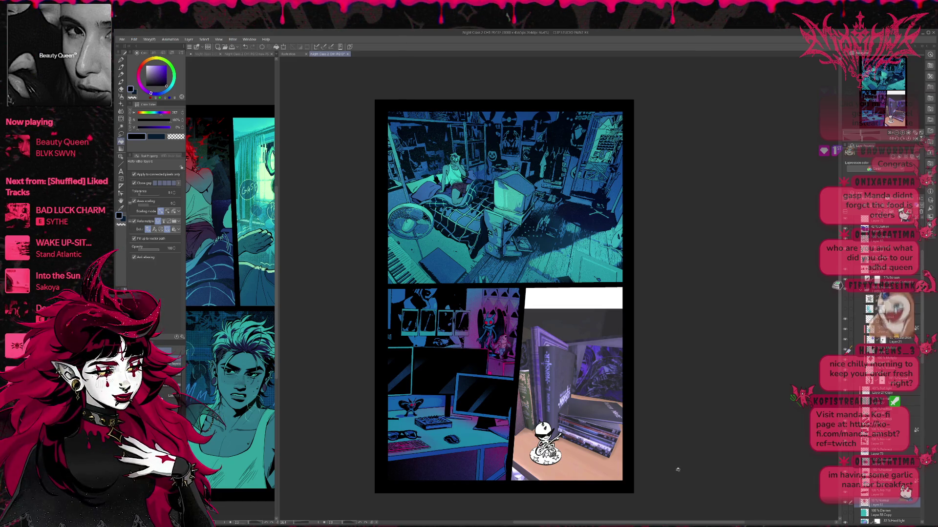
pyautogui.click(883, 513)
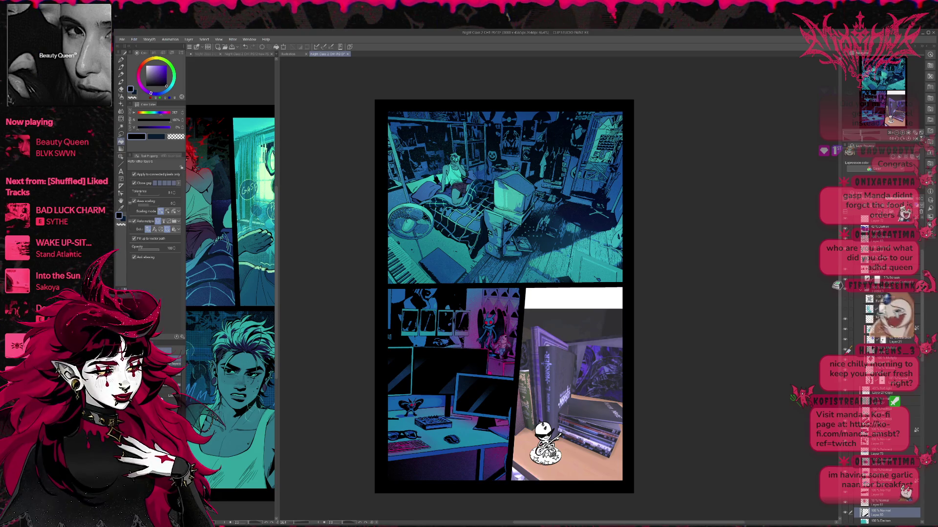
pyautogui.press('e')
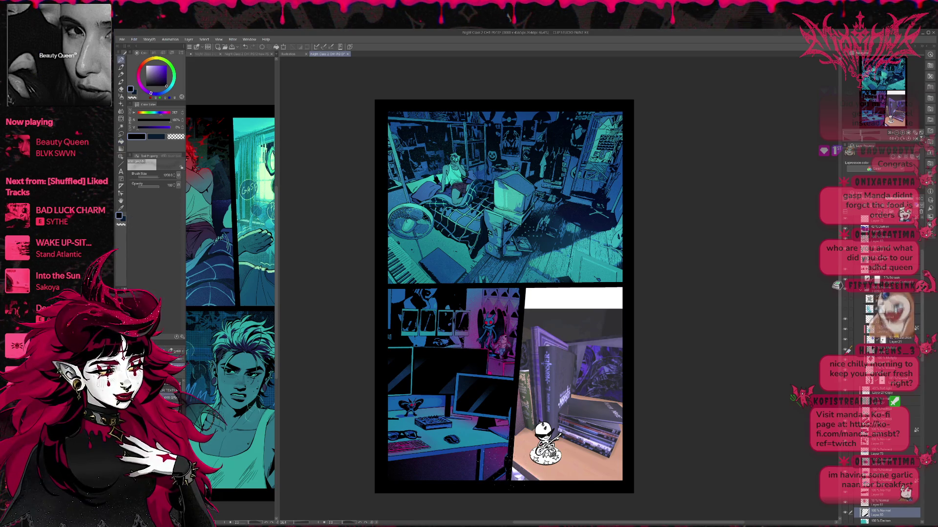
pyautogui.press('g')
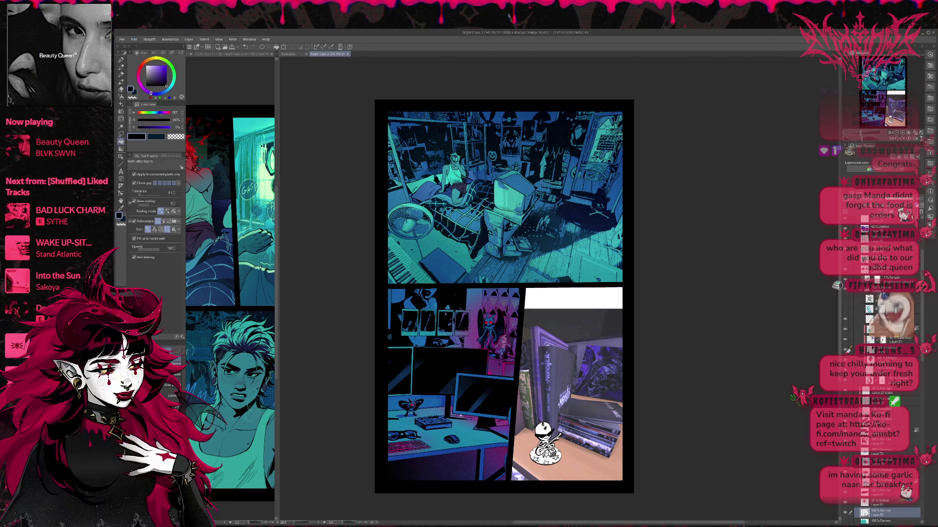
pyautogui.moveTo(508, 399); pyautogui.dragTo(518, 410)
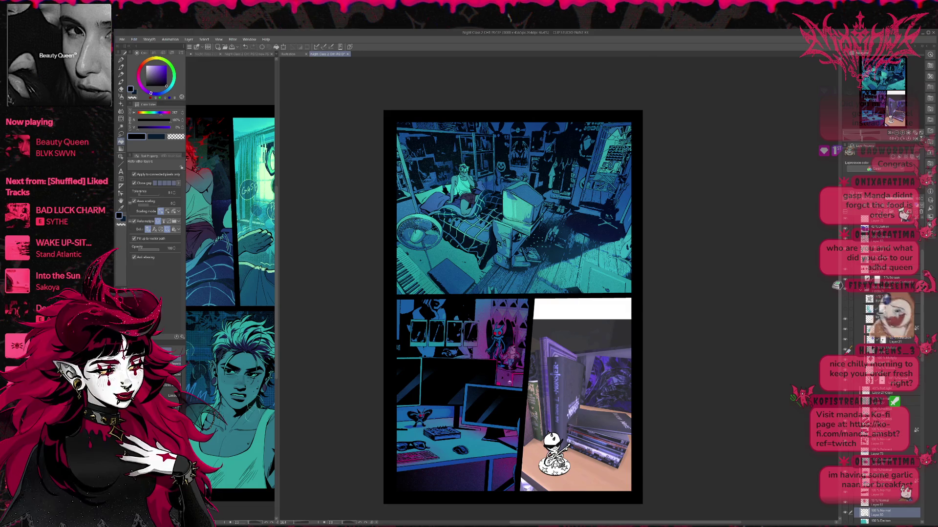
pyautogui.scroll(-1, 495, 362)
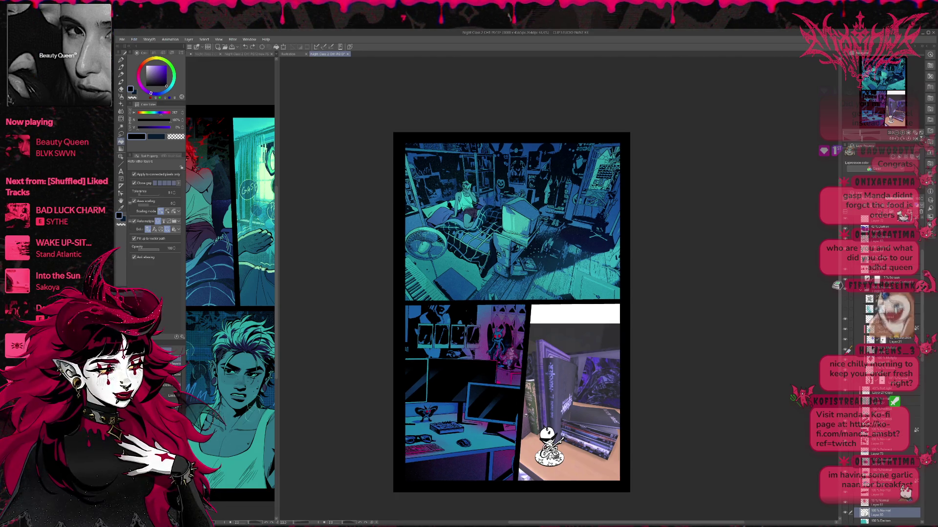
# - Switch to the pen and toggle layers to compare the desk panel's look
pyautogui.press('b')
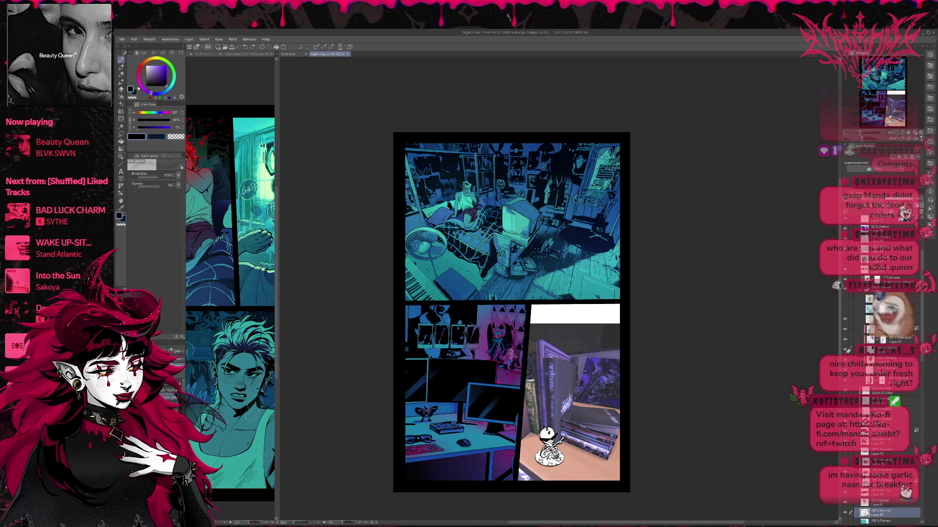
pyautogui.press('p')
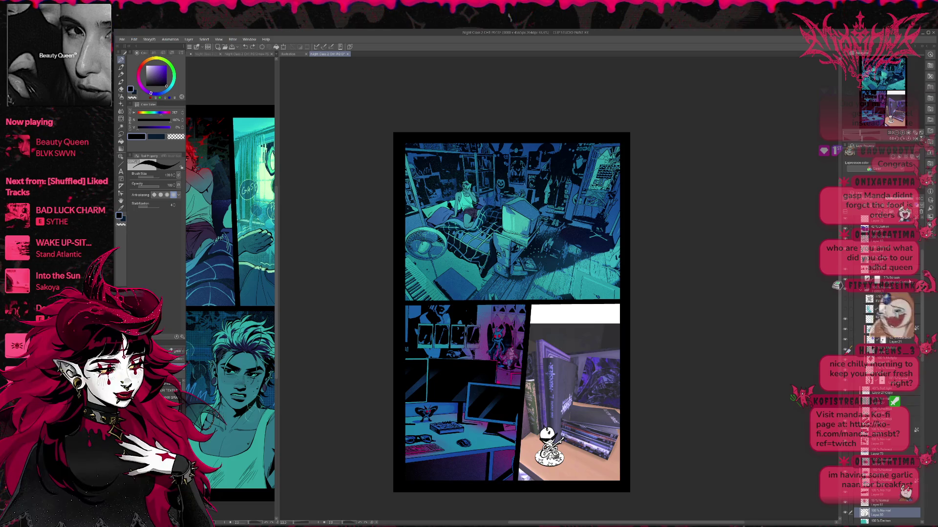
pyautogui.scroll(5, 884, 262)
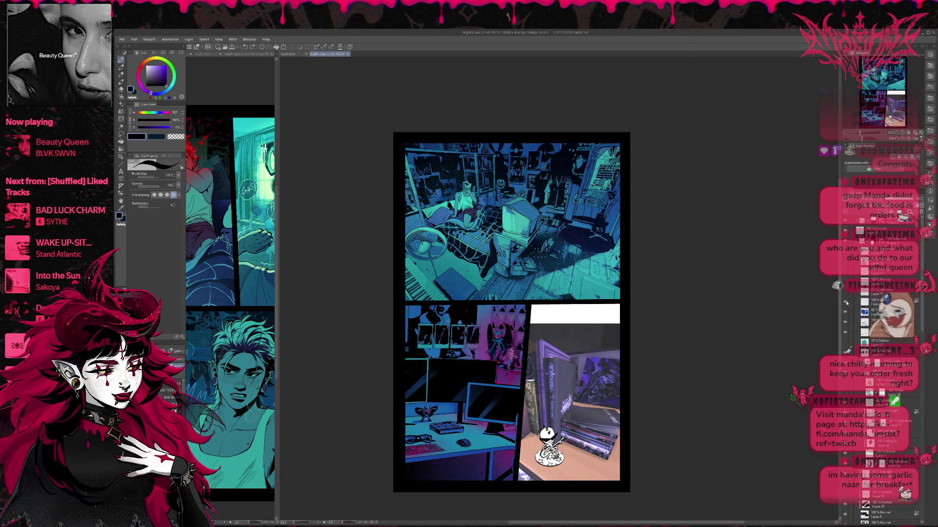
pyautogui.click(849, 302)
pyautogui.click(845, 258)
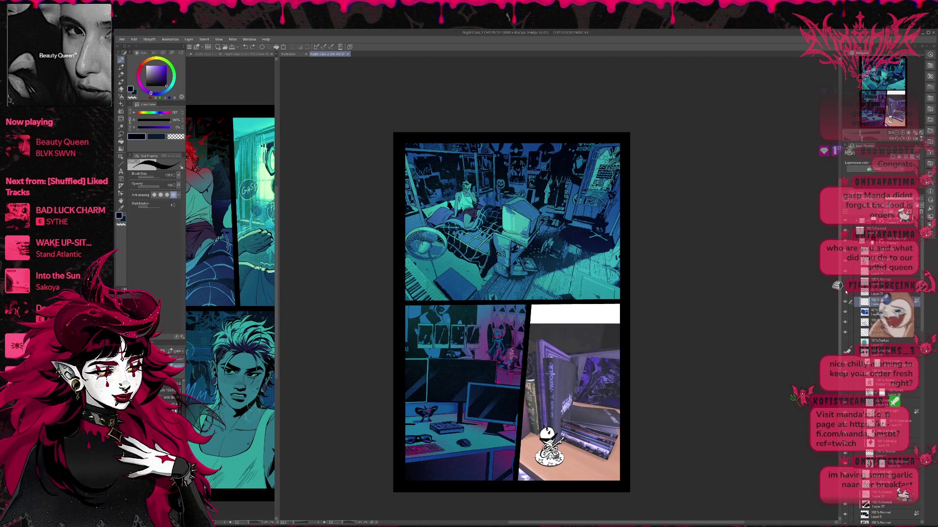
pyautogui.click(845, 291)
pyautogui.click(845, 292)
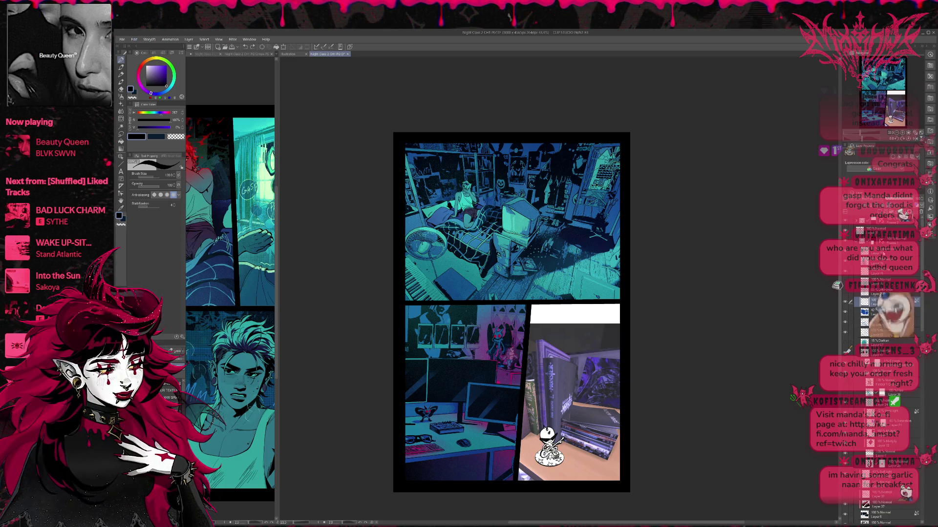
# - Target the layer to draw on and shrink the brush from 130 to 40
pyautogui.click(879, 252)
pyautogui.scroll(2, 519, 187)
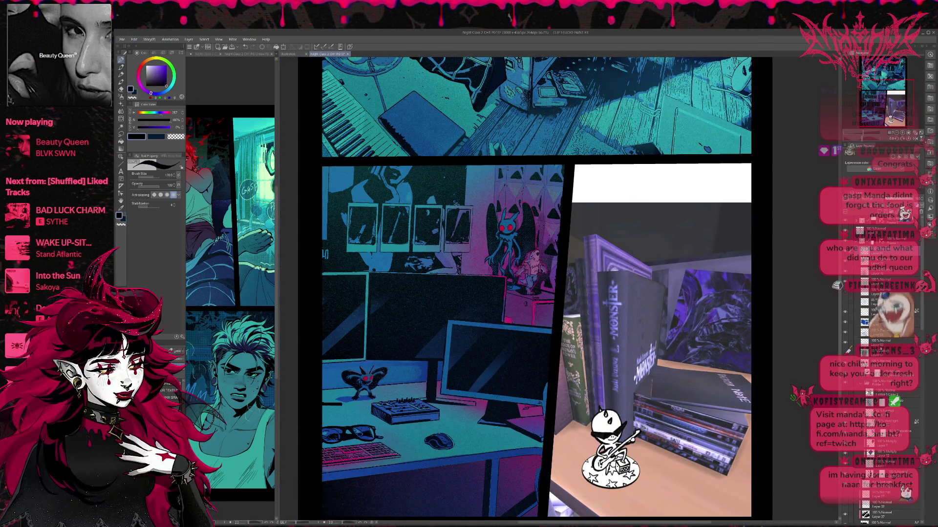
pyautogui.click(886, 343)
pyautogui.scroll(-2, 550, 464)
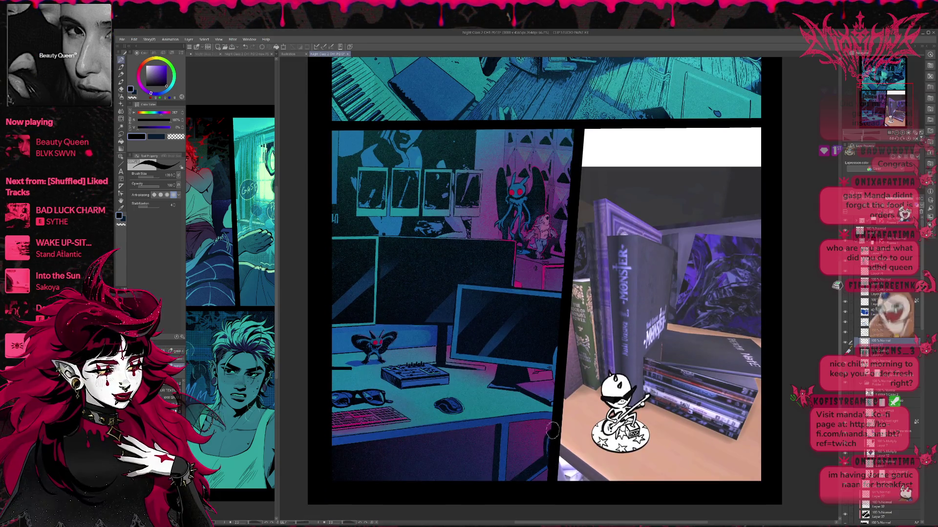
pyautogui.press('[')
pyautogui.press('[')
pyautogui.press('[')
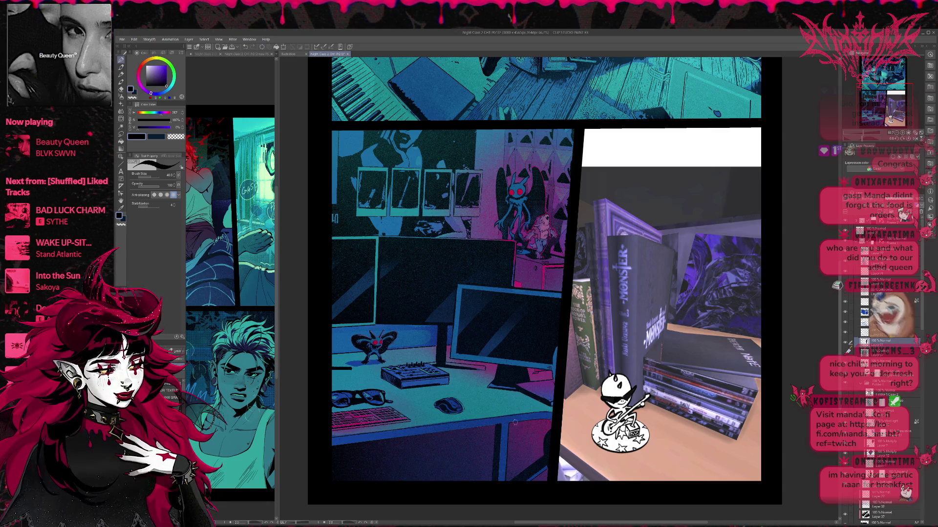
pyautogui.press('r')
pyautogui.moveTo(577, 407)
pyautogui.mouseDown()
pyautogui.moveTo(644, 262)
pyautogui.moveTo(574, 318)
pyautogui.mouseUp()
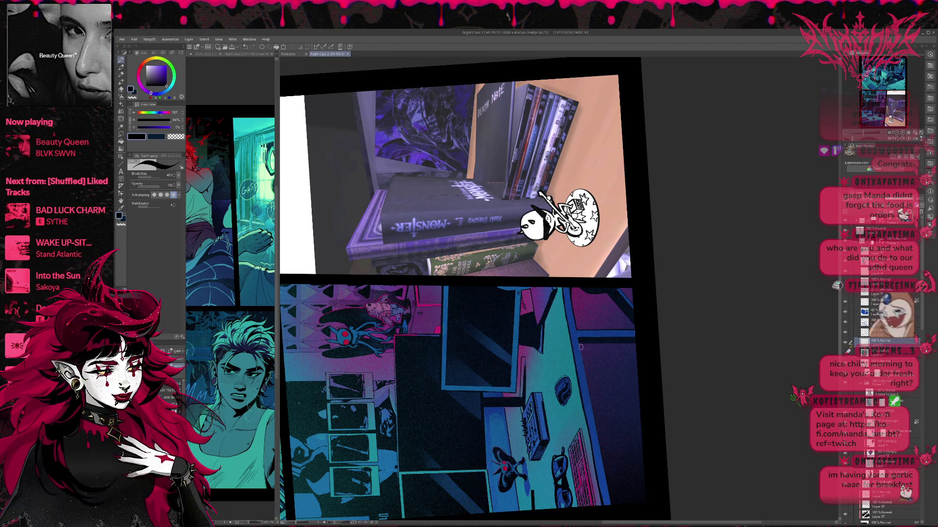
# - Try two straight lines along the desk edge and undo both
pyautogui.moveTo(581, 397); pyautogui.dragTo(520, 375)
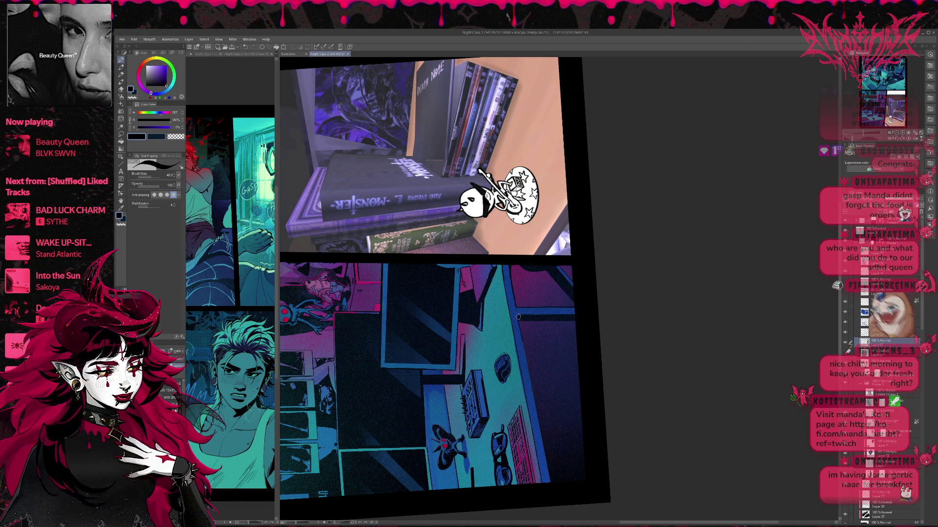
pyautogui.moveTo(518, 317); pyautogui.dragTo(545, 446)
pyautogui.hotkey('ctrl', 'z')
pyautogui.moveTo(519, 315); pyautogui.dragTo(551, 488)
pyautogui.hotkey('ctrl', 'z')
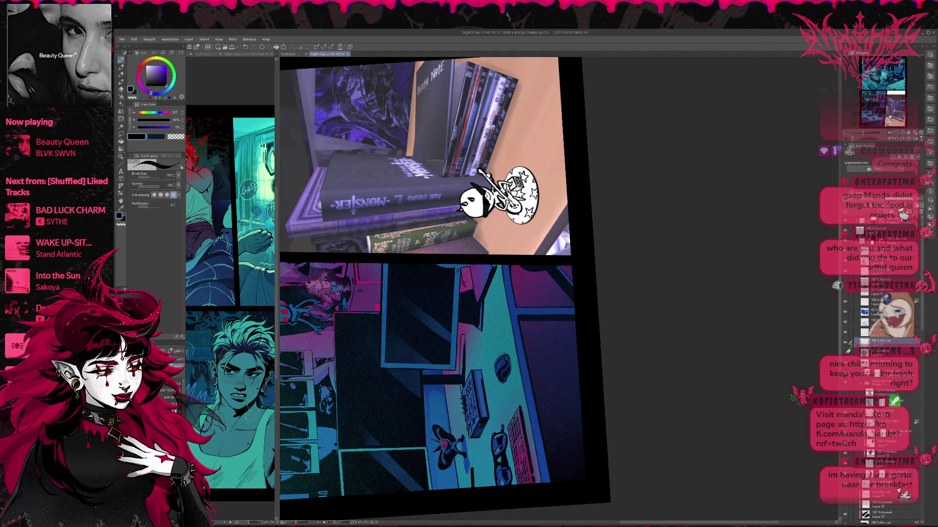
# - Return the tilted page view to an upright full-page display
pyautogui.moveTo(535, 486); pyautogui.dragTo(565, 312)
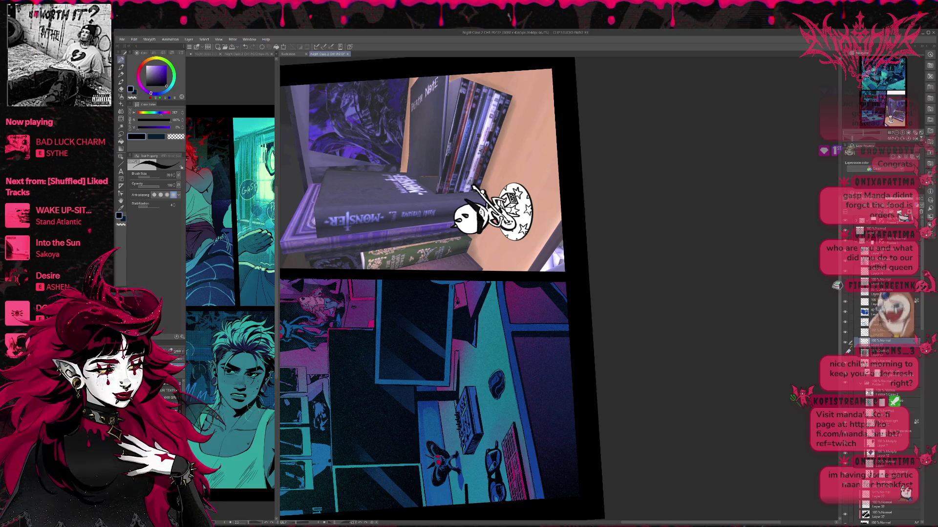
pyautogui.hotkey('ctrl', 'z')
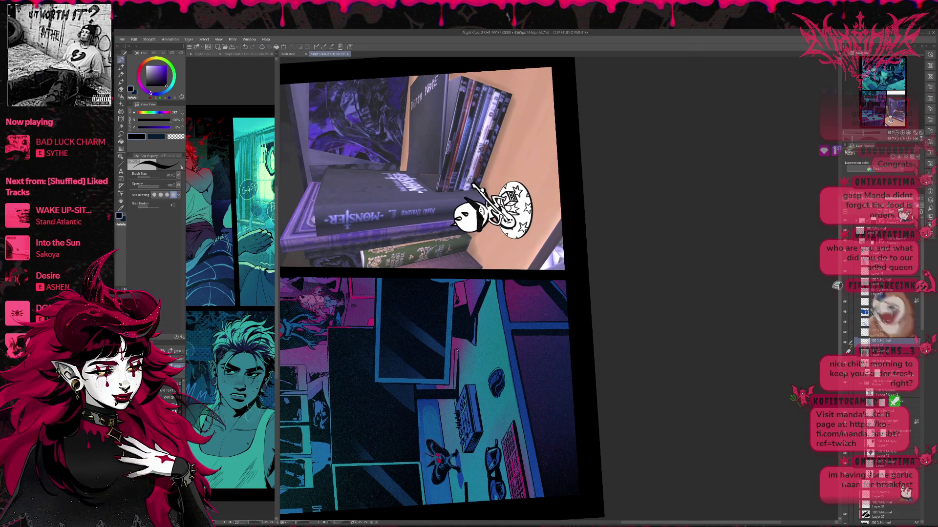
pyautogui.hotkey('ctrl', 'z')
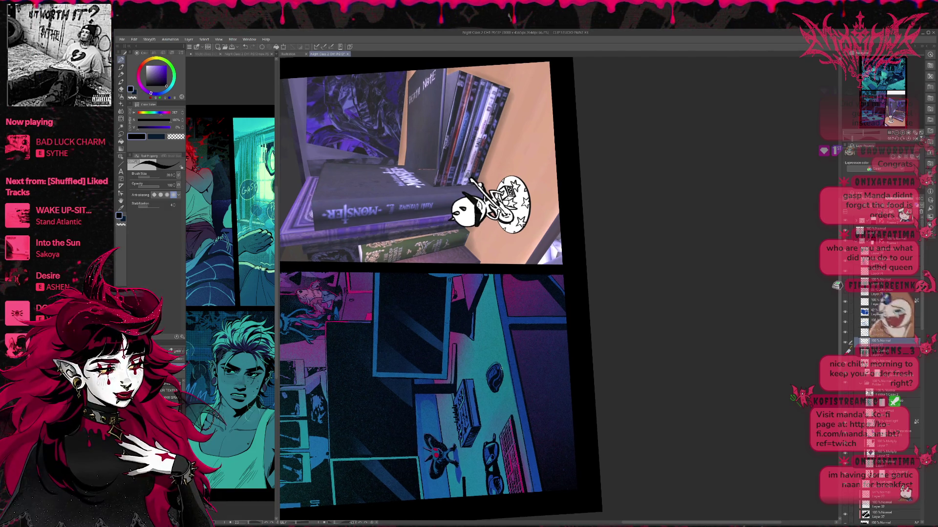
pyautogui.hotkey('ctrl', 'z')
pyautogui.hotkey('ctrl', 'z')
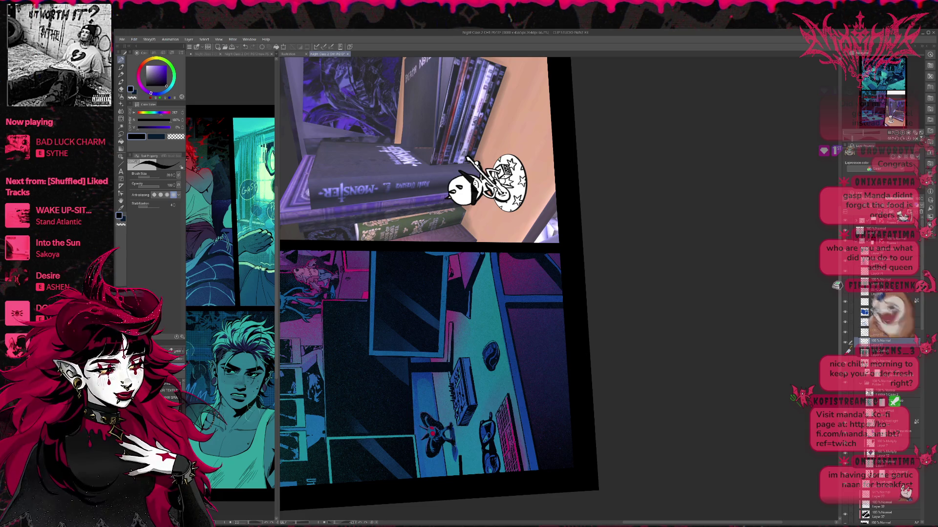
pyautogui.click(907, 141)
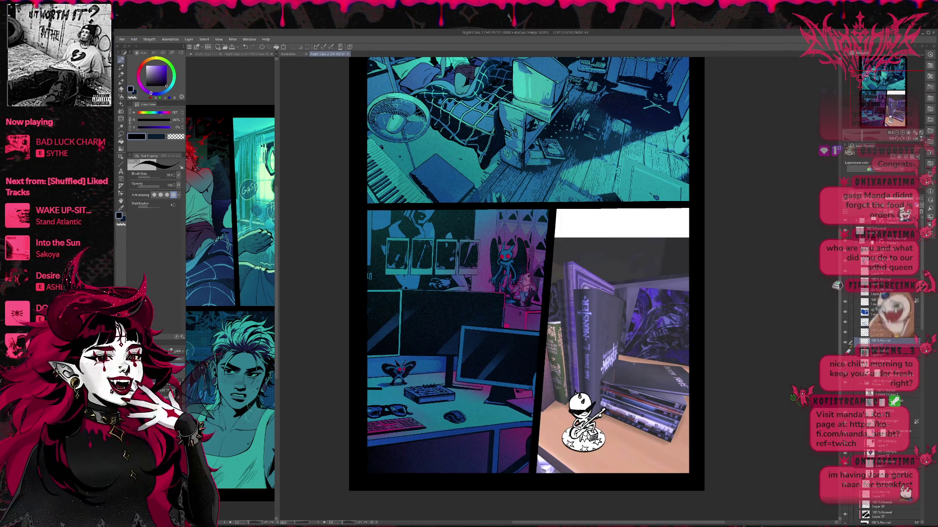
# - Sample dark blue, then a light lilac purple from the artwork, viewing at 100%
pyautogui.scroll(-4, 588, 391)
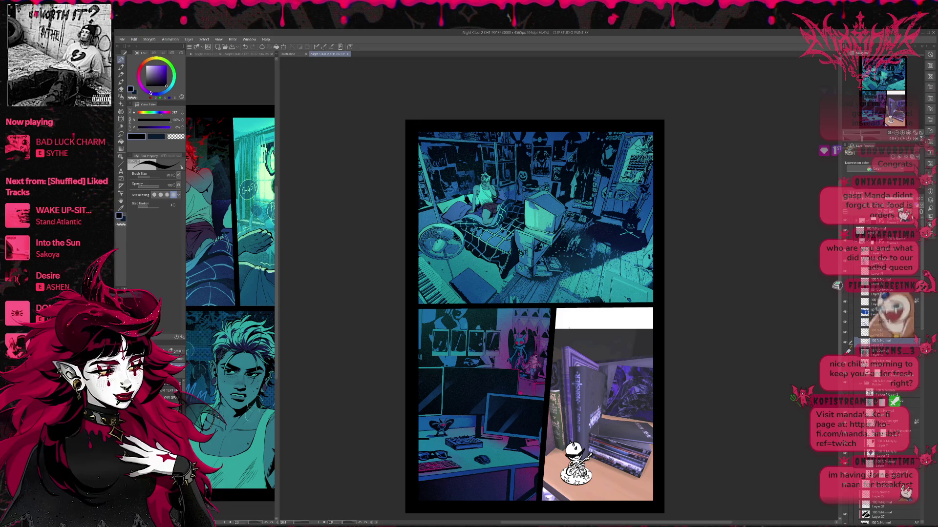
pyautogui.scroll(3, 569, 328)
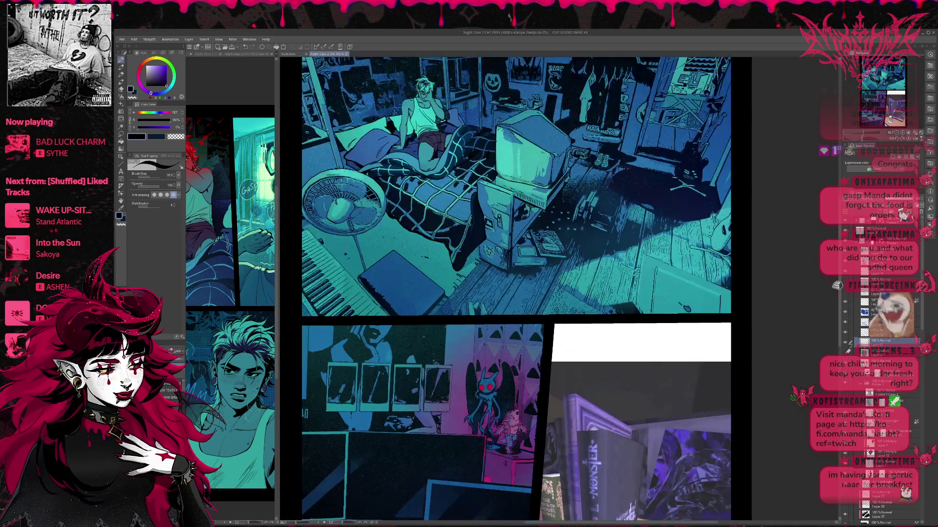
pyautogui.keyDown('alt'); pyautogui.click(483, 410); pyautogui.keyUp('alt')
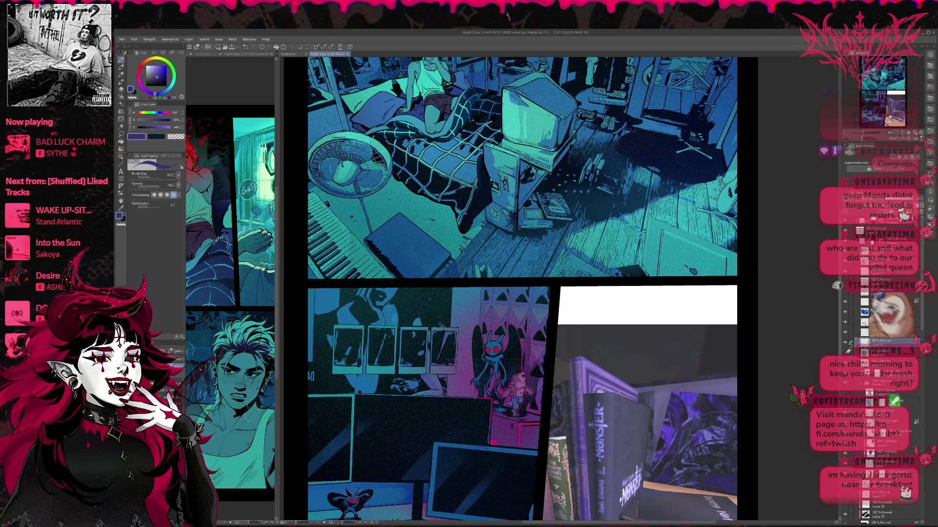
pyautogui.keyDown('alt'); pyautogui.click(473, 393); pyautogui.keyUp('alt')
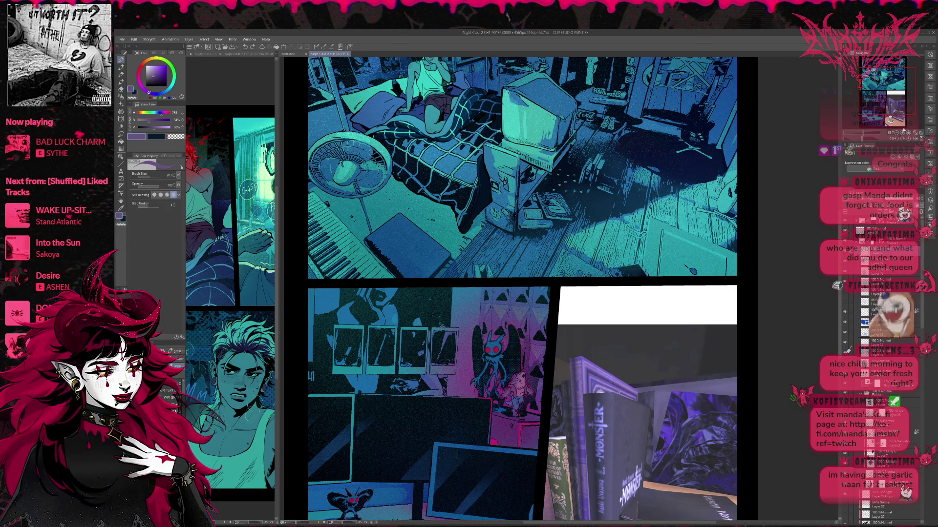
pyautogui.hotkey('ctrl', '+')
pyautogui.hotkey('ctrl', '+')
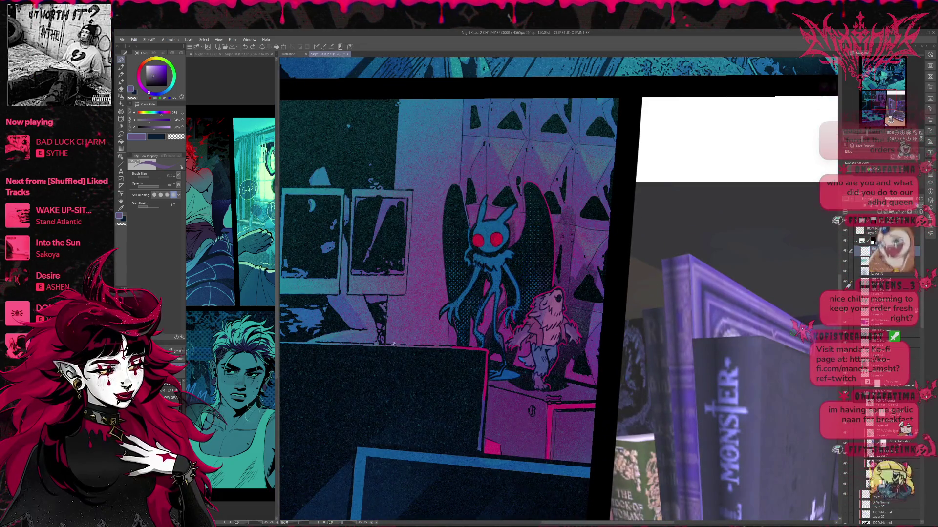
# - Sample a dark navy from the artwork and darken the monitor's top edge
pyautogui.keyDown('alt'); pyautogui.click(392, 346); pyautogui.keyUp('alt')
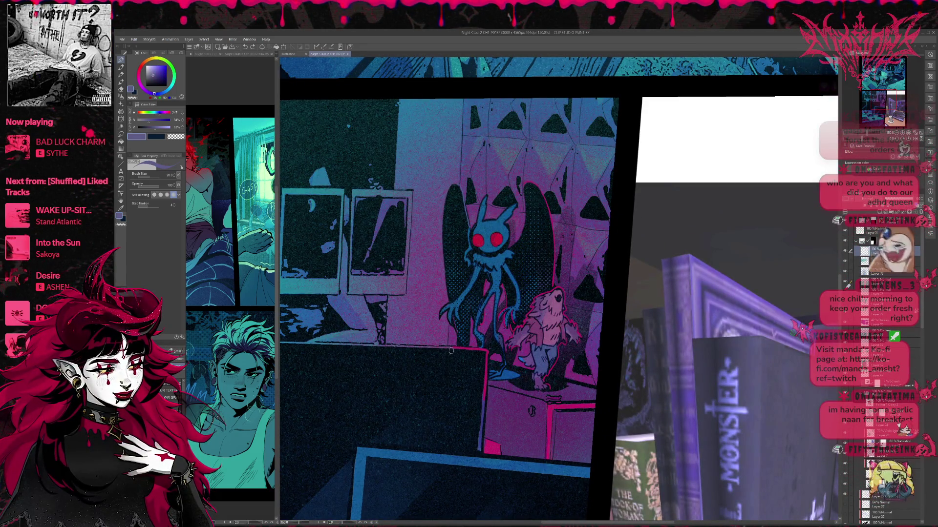
pyautogui.keyDown('alt'); pyautogui.click(487, 352); pyautogui.keyUp('alt')
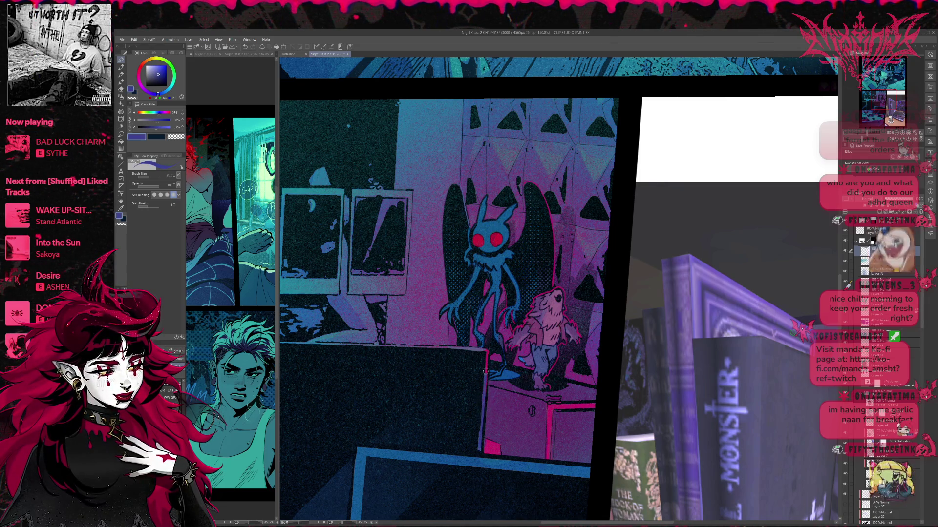
pyautogui.keyDown('alt'); pyautogui.click(477, 450); pyautogui.keyUp('alt')
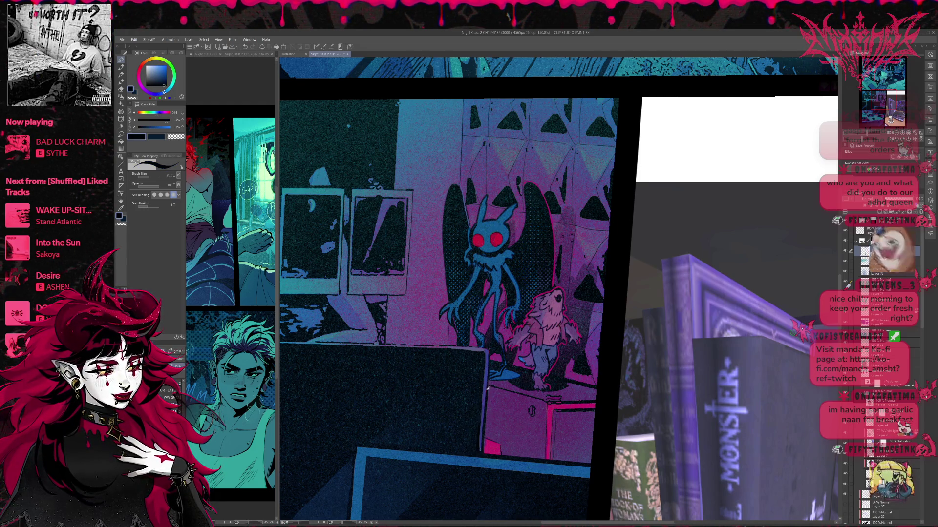
pyautogui.keyDown('alt'); pyautogui.click(485, 392); pyautogui.keyUp('alt')
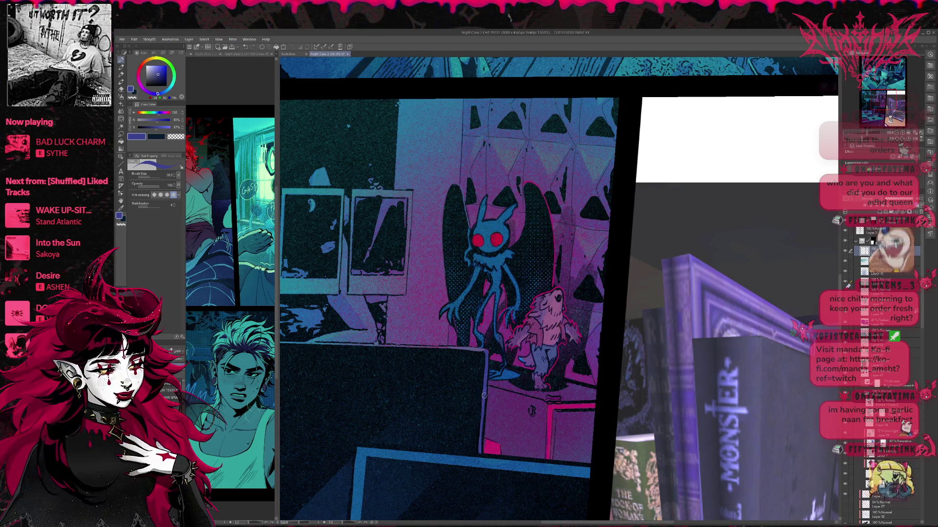
pyautogui.keyDown('alt'); pyautogui.click(454, 350); pyautogui.keyUp('alt')
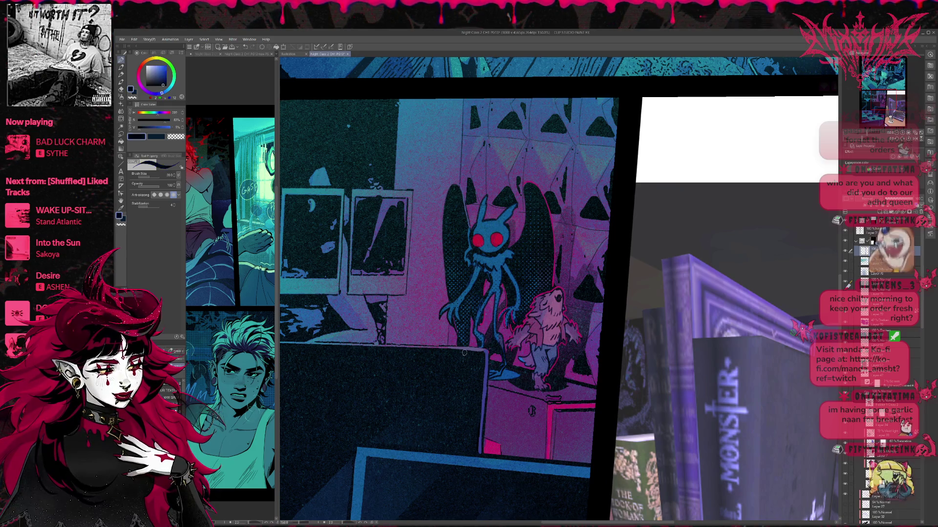
pyautogui.moveTo(481, 349)
pyautogui.mouseDown()
pyautogui.moveTo(459, 345)
pyautogui.moveTo(598, 335)
pyautogui.mouseUp()
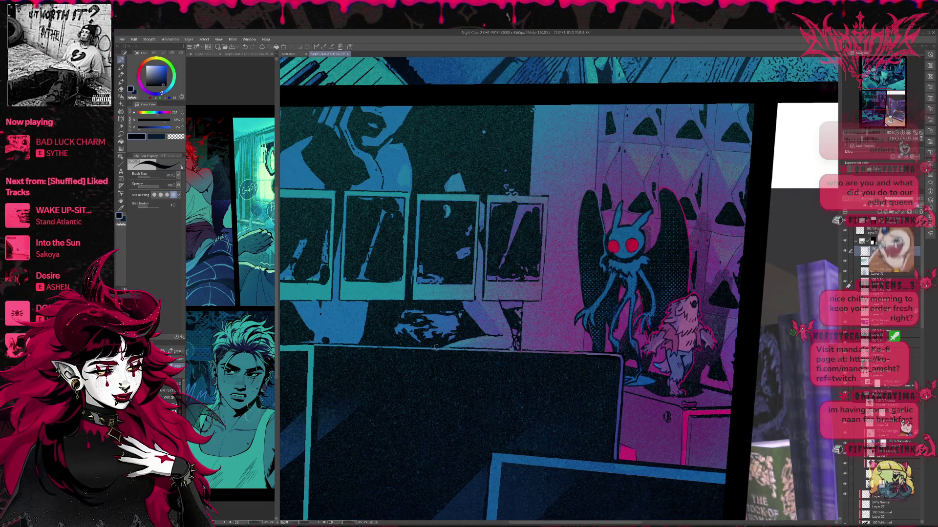
# - Outline the monitor's bottom edge in dark navy, then fit the whole page in view
pyautogui.moveTo(312, 344); pyautogui.dragTo(362, 338)
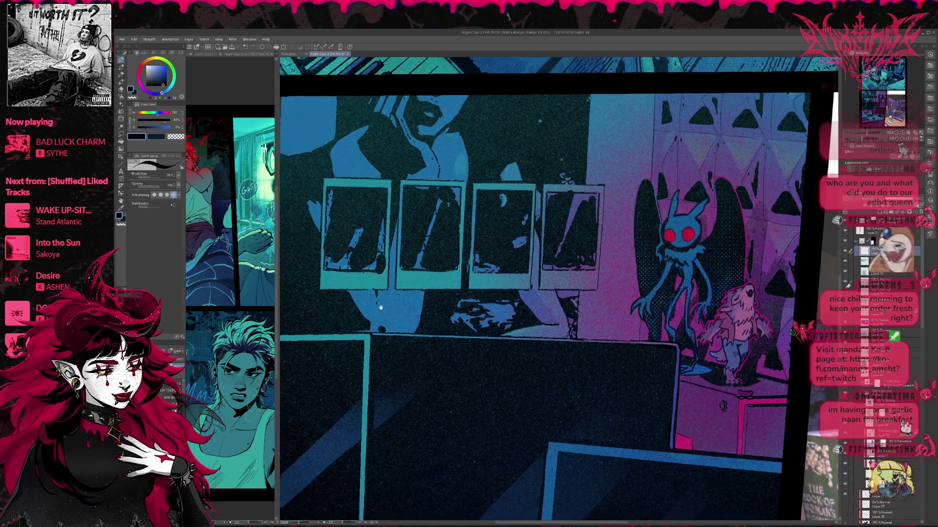
pyautogui.moveTo(381, 321); pyautogui.dragTo(516, 247)
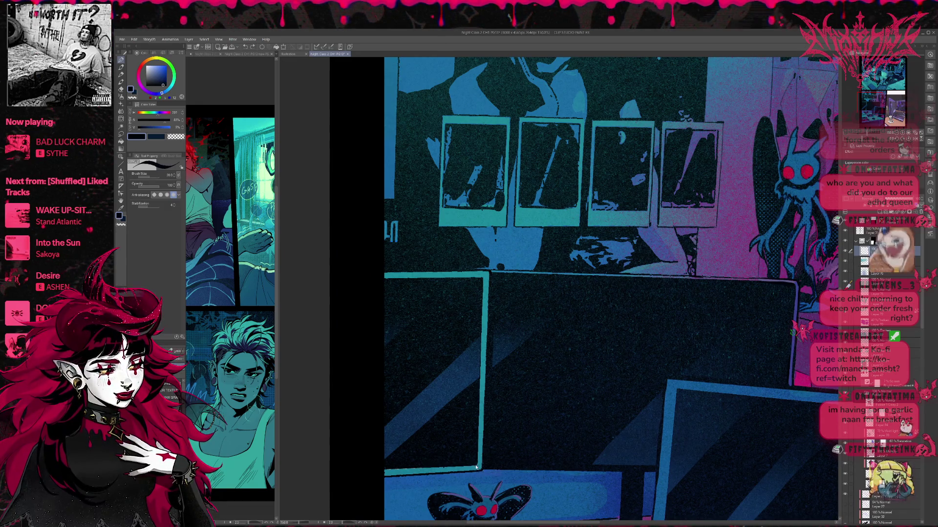
pyautogui.moveTo(454, 463); pyautogui.dragTo(379, 467)
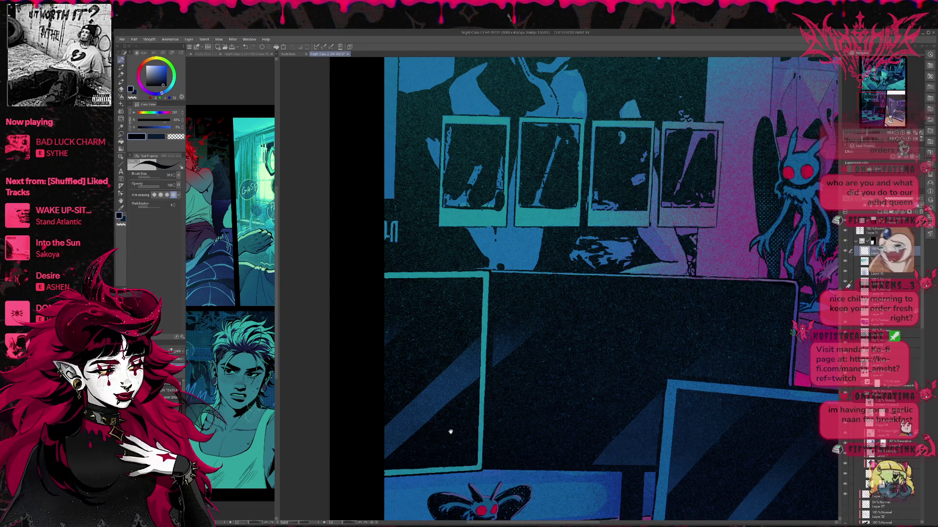
pyautogui.scroll(3, 450, 433)
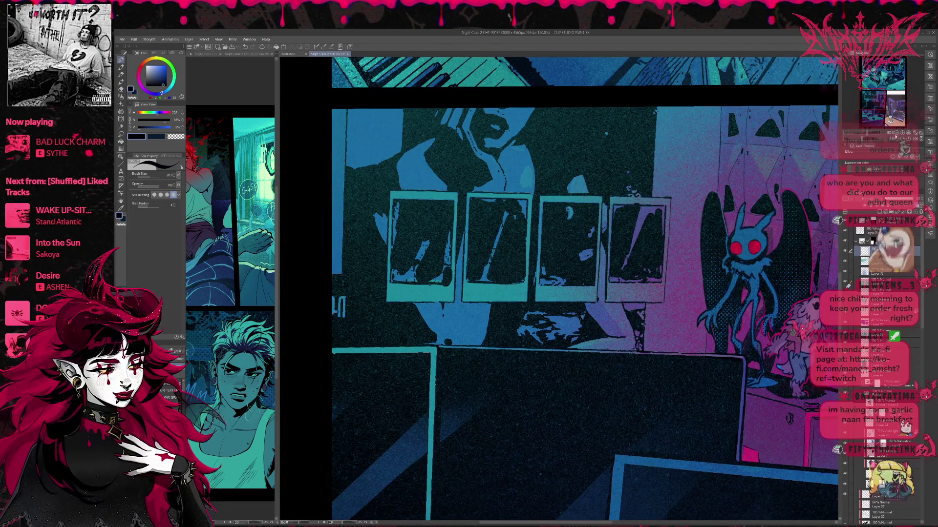
pyautogui.hotkey('ctrl', '-')
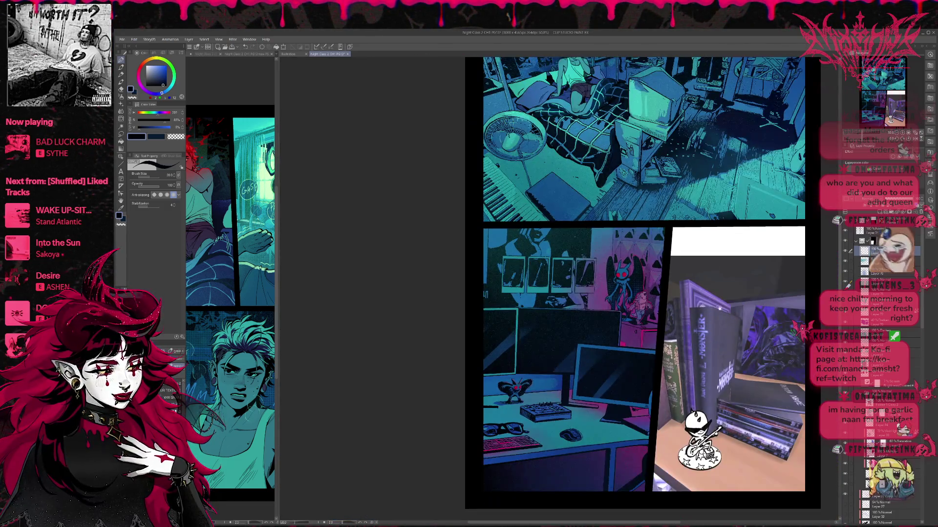
pyautogui.moveTo(718, 309); pyautogui.dragTo(675, 269)
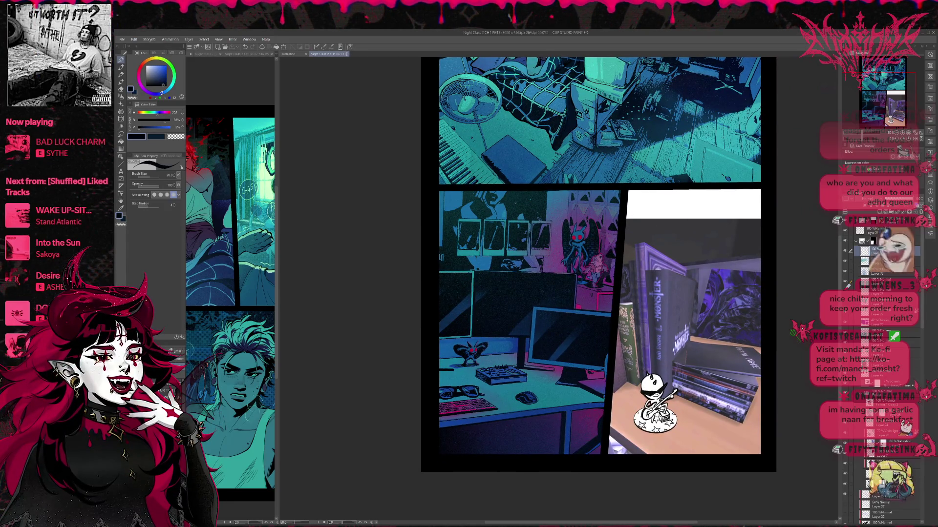
# - Place the neighbouring page alongside and brush teal-blue over the right page's desk monitor
pyautogui.scroll(-1, 608, 301)
pyautogui.moveTo(353, 187)
pyautogui.mouseDown()
pyautogui.moveTo(301, 255)
pyautogui.moveTo(449, 255)
pyautogui.mouseUp()
pyautogui.moveTo(545, 291); pyautogui.dragTo(506, 307)
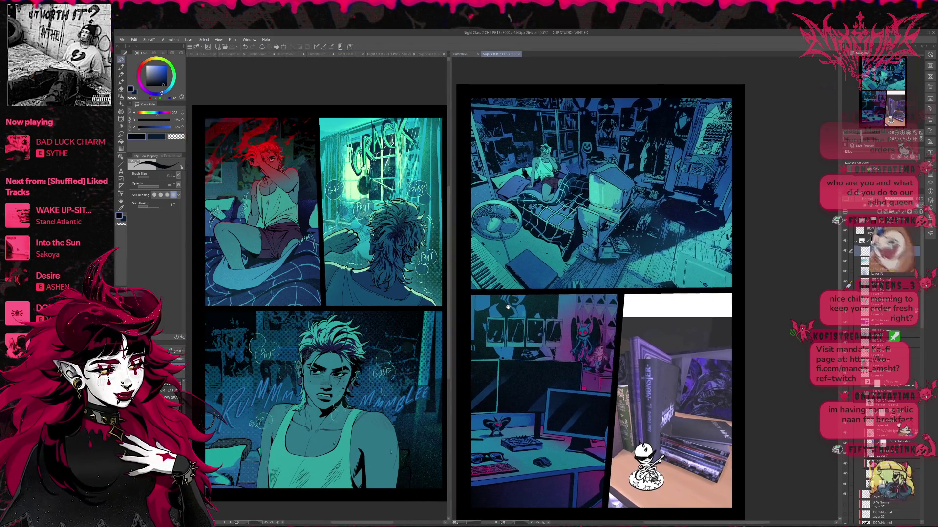
pyautogui.scroll(-3, 902, 387)
pyautogui.scroll(-3, 901, 387)
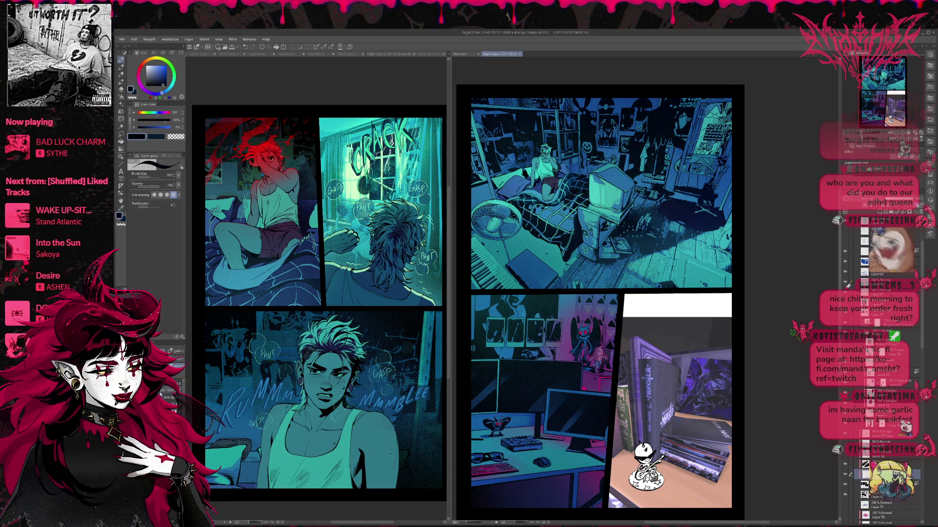
pyautogui.press('e')
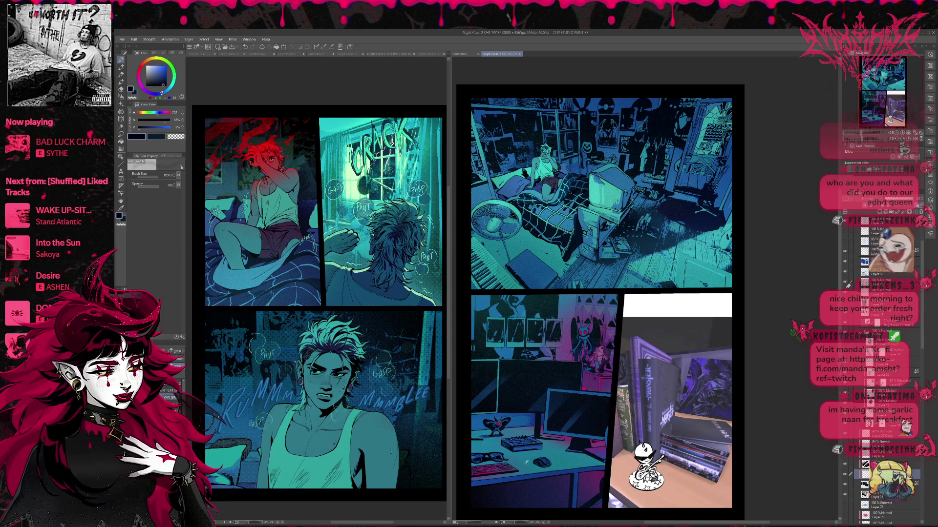
pyautogui.keyDown('alt'); pyautogui.click(529, 454); pyautogui.keyUp('alt')
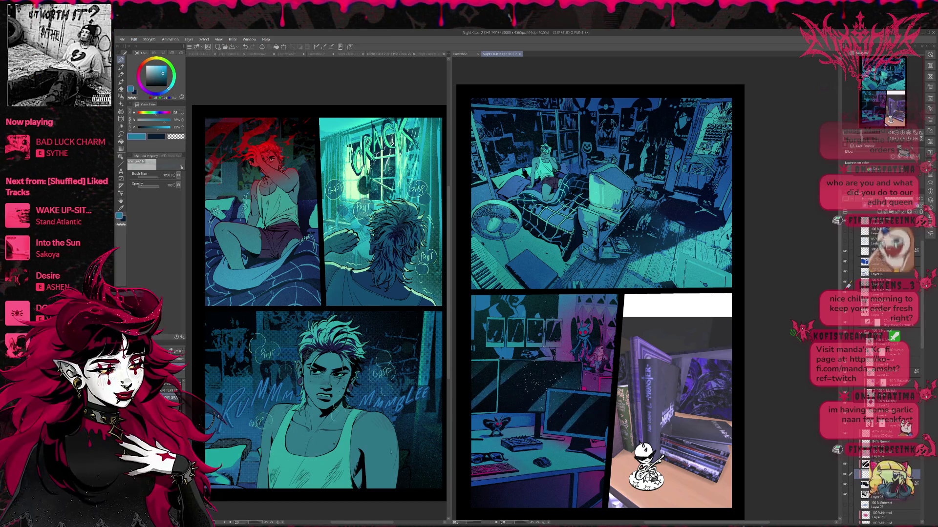
pyautogui.moveTo(566, 384); pyautogui.dragTo(560, 399)
# - Set the drawing colour to dark blue, then switch it to magenta pink
pyautogui.keyDown('alt'); pyautogui.click(595, 461); pyautogui.keyUp('alt')
pyautogui.keyDown('alt'); pyautogui.click(595, 462); pyautogui.keyUp('alt')
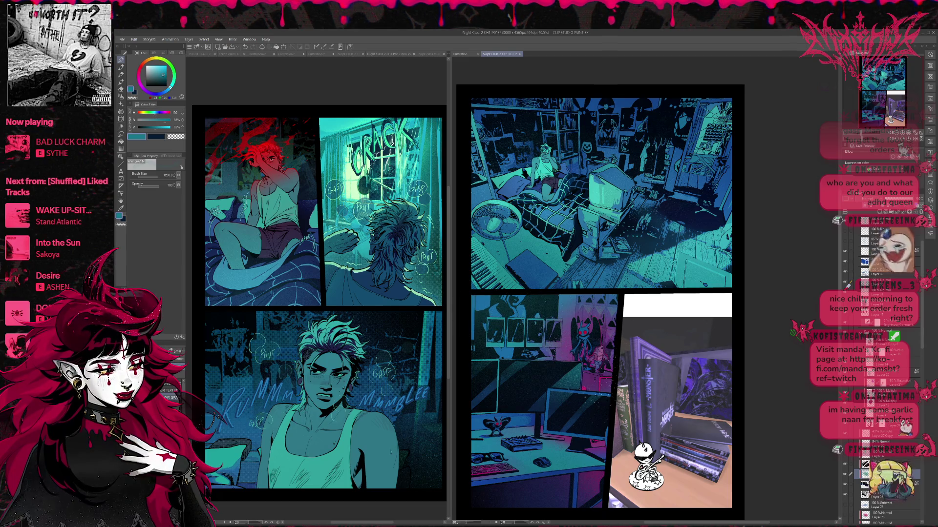
pyautogui.keyDown('alt'); pyautogui.click(570, 470); pyautogui.keyUp('alt')
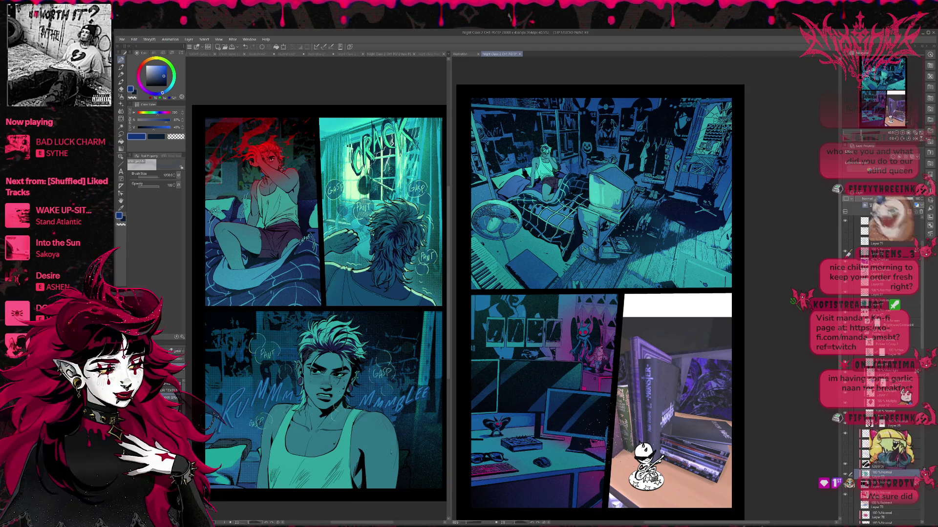
pyautogui.keyDown('alt'); pyautogui.click(602, 380); pyautogui.keyUp('alt')
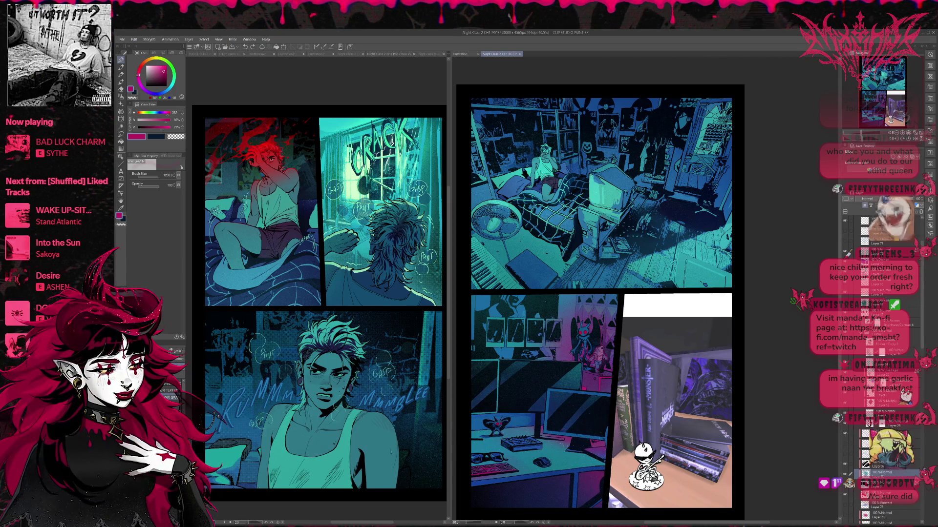
pyautogui.hotkey('ctrl', '-')
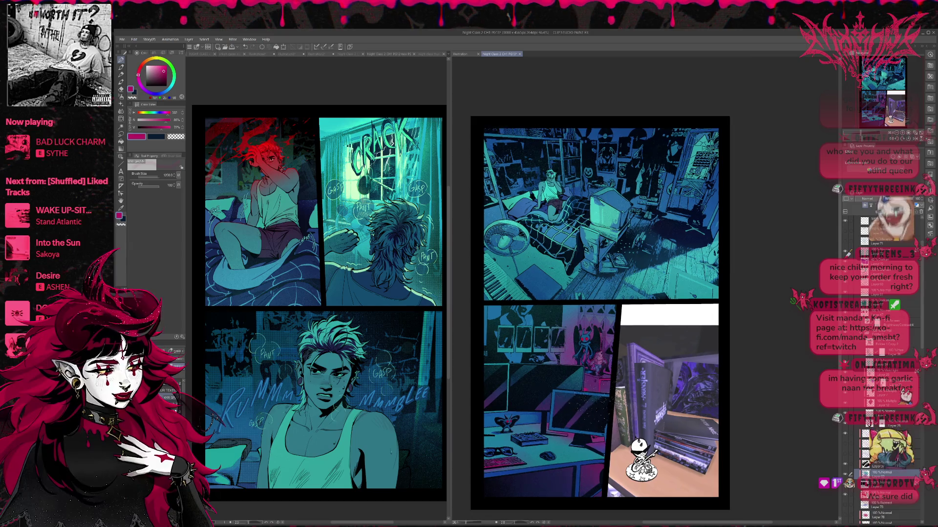
# - Zoom out on the right page and save it
pyautogui.hotkey('ctrl', '-')
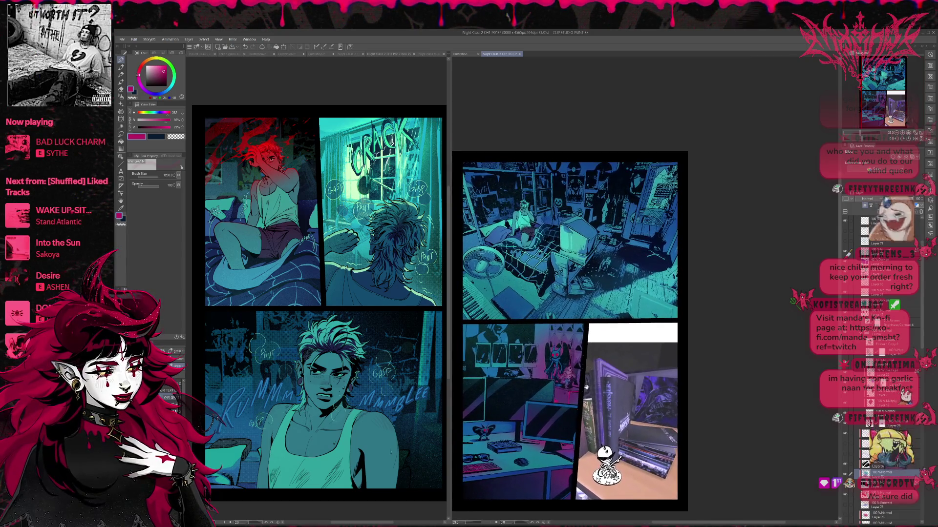
pyautogui.moveTo(570, 348); pyautogui.dragTo(575, 354)
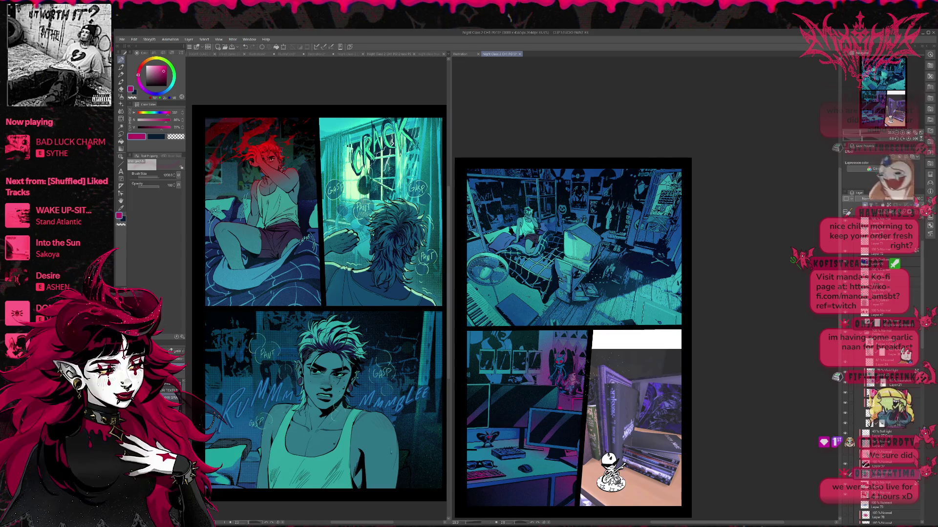
pyautogui.hotkey('ctrl', 's')
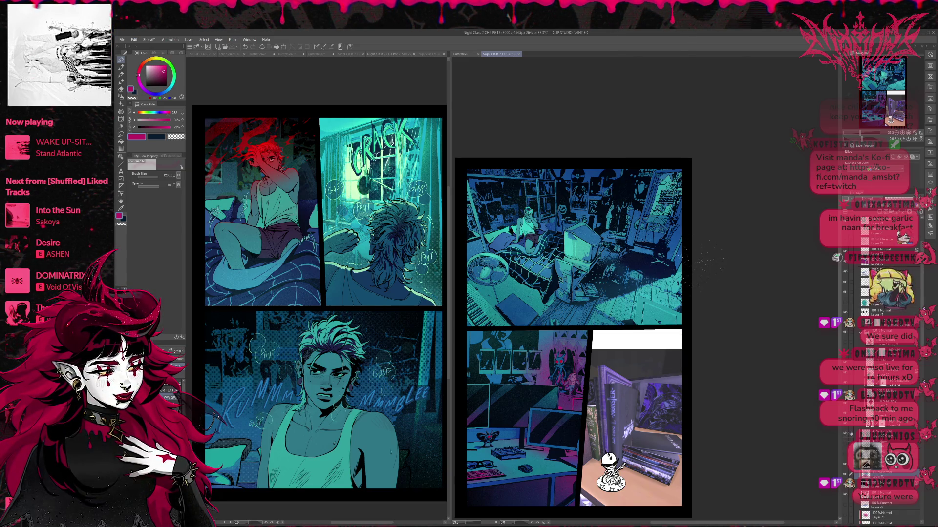
# - Fit the right page to its pane height after zooming to 50%
pyautogui.scroll(1, 580, 353)
pyautogui.scroll(1, 580, 354)
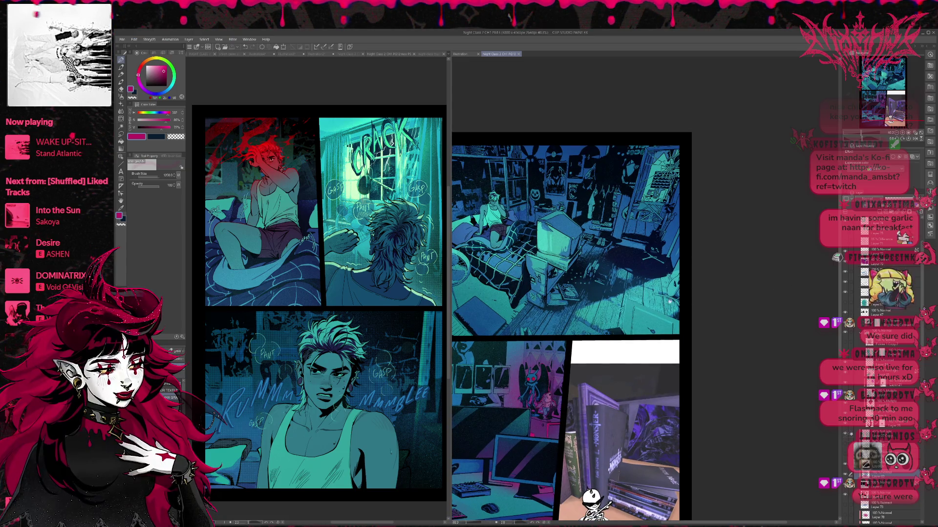
pyautogui.scroll(1, 581, 354)
pyautogui.scroll(-1, 679, 299)
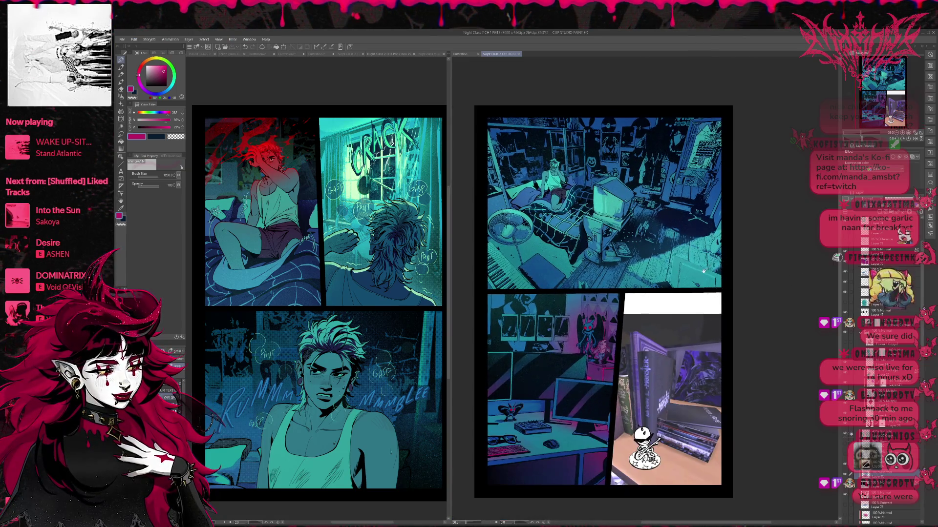
pyautogui.scroll(-1, 691, 274)
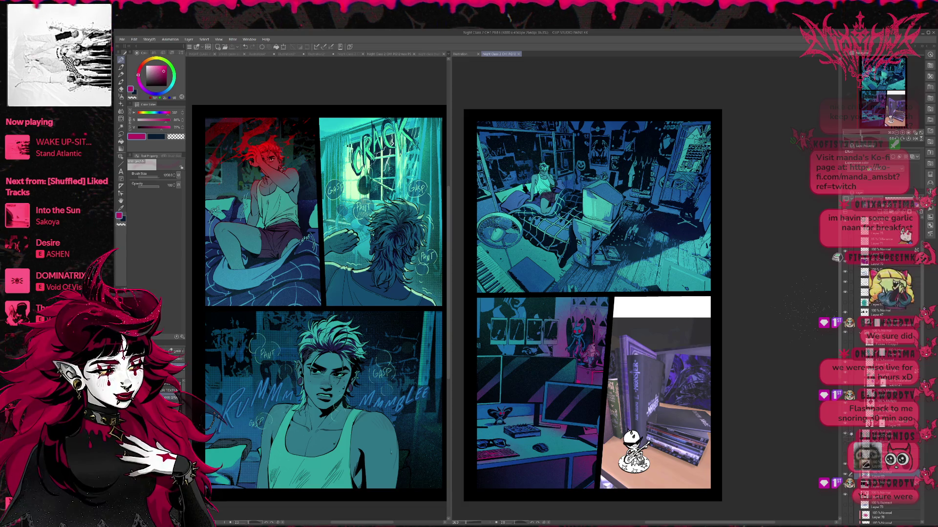
pyautogui.scroll(-1, 763, 309)
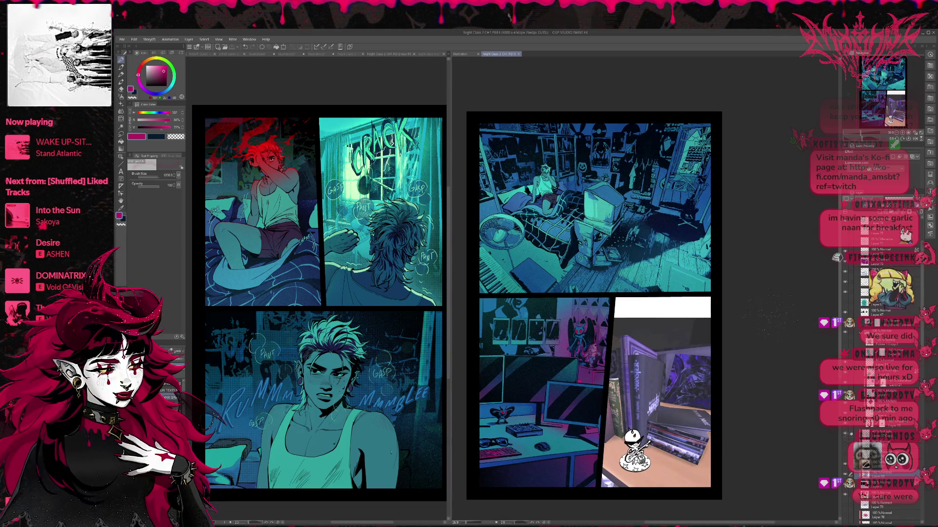
pyautogui.moveTo(763, 309); pyautogui.dragTo(752, 310)
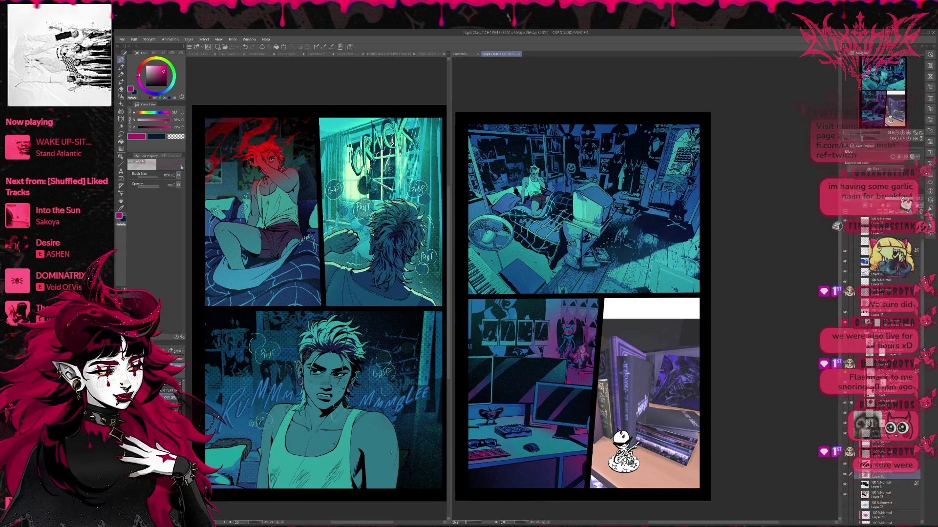
pyautogui.click(492, 523)
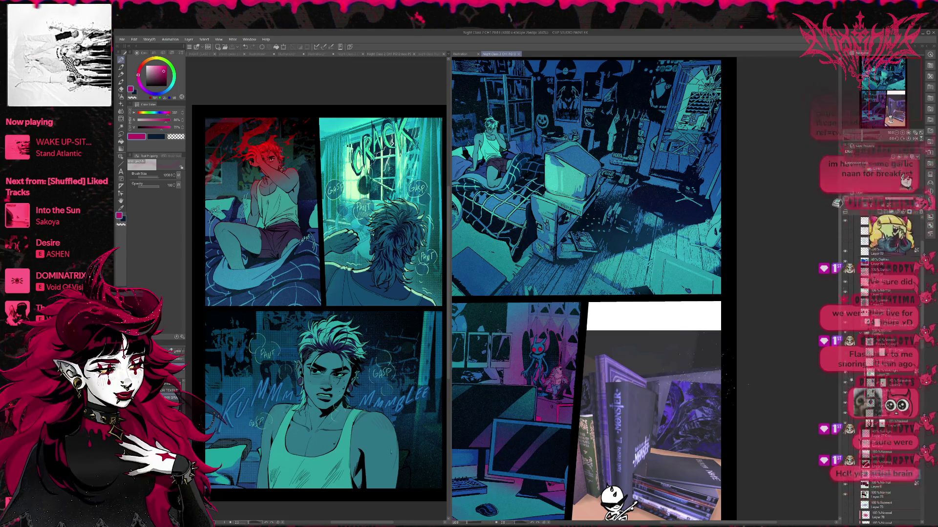
pyautogui.hotkey('ctrl', '0')
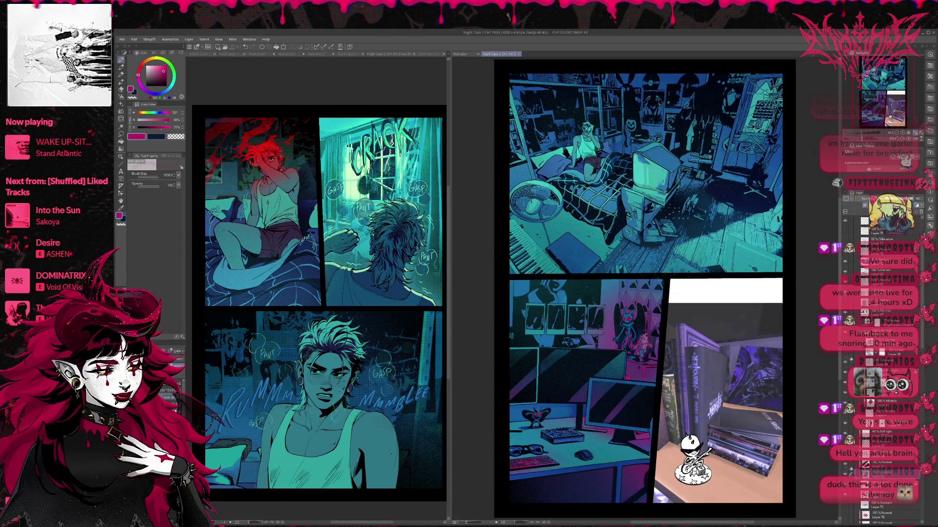
# - Fit the left page to its pane, widen that pane slightly, and save it
pyautogui.click(431, 379)
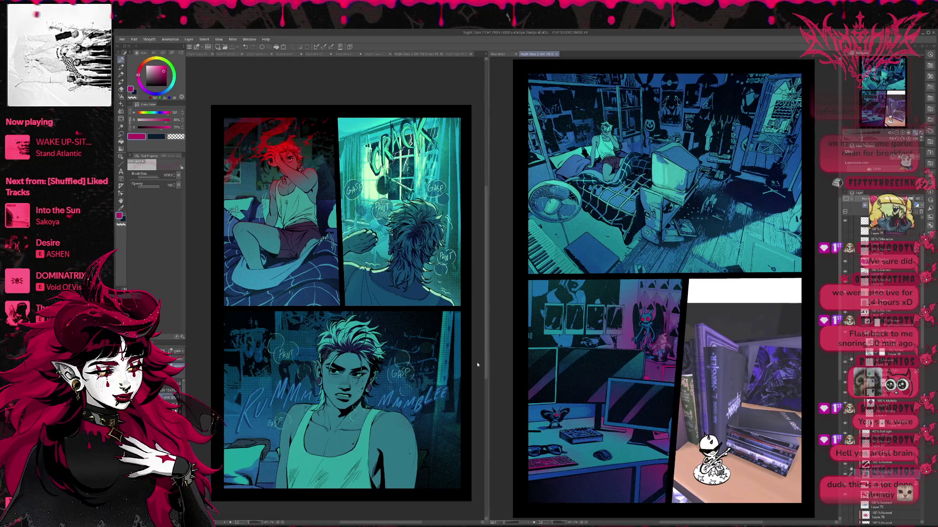
pyautogui.hotkey('ctrl', '0')
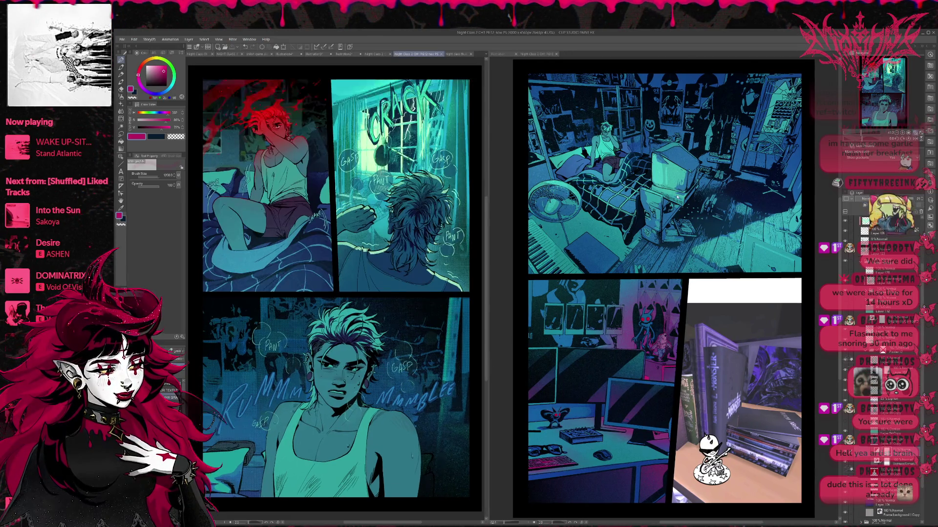
pyautogui.moveTo(495, 212)
pyautogui.mouseDown()
pyautogui.moveTo(497, 205)
pyautogui.moveTo(502, 215)
pyautogui.mouseUp()
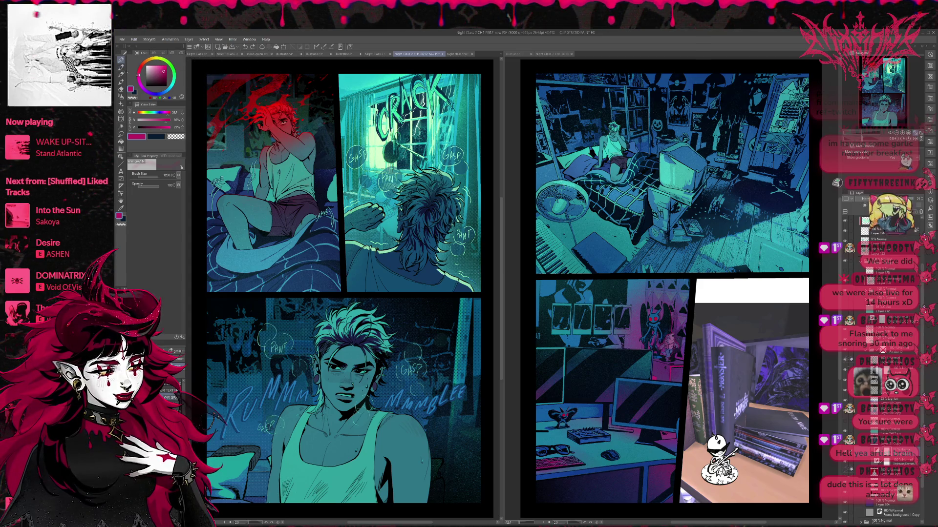
pyautogui.press('p')
pyautogui.hotkey('ctrl', 's')
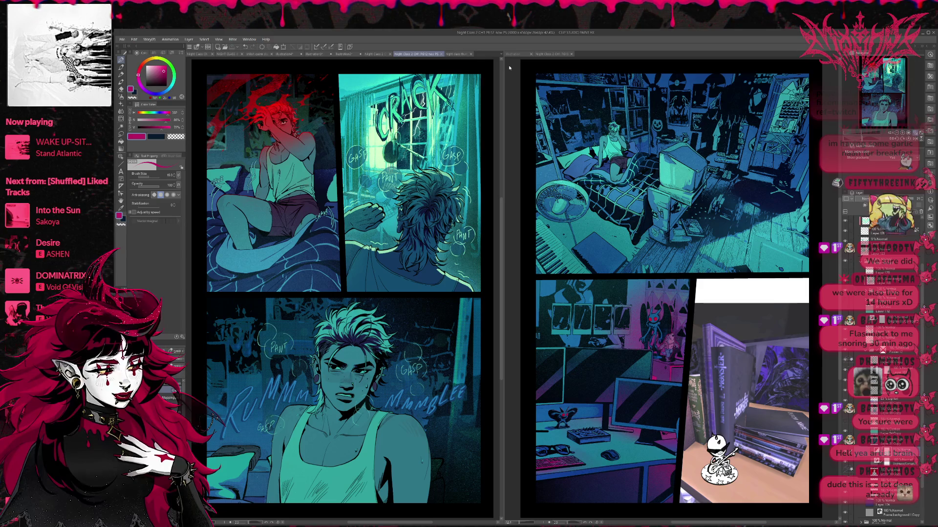
# - Activate the right page and hide the stacked-books photo in its lower-right panel
pyautogui.click(552, 54)
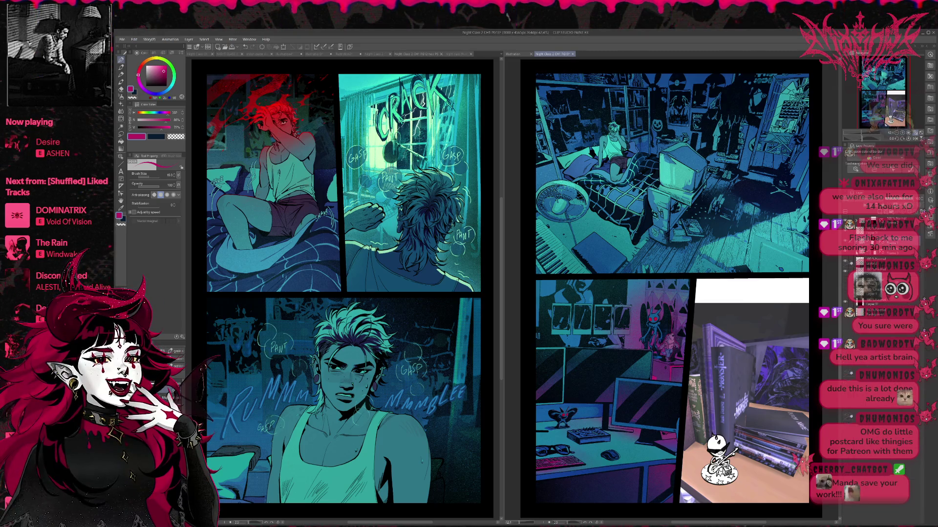
pyautogui.press('Delete')
# - Restore the stacked-books photo and save the right comic page with Ctrl+S
pyautogui.hotkey('ctrl', 'z')
pyautogui.scroll(-2, 690, 275)
pyautogui.moveTo(712, 275); pyautogui.dragTo(711, 278)
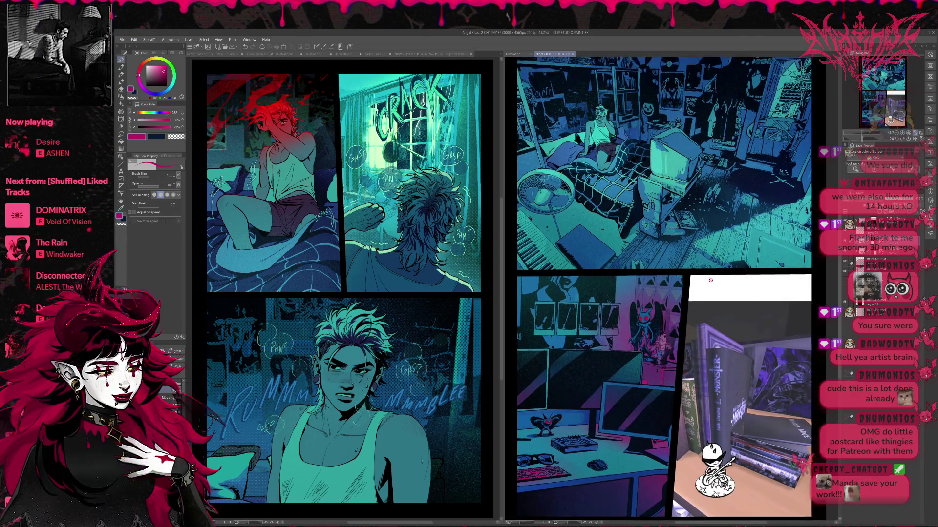
pyautogui.scroll(-1, 671, 278)
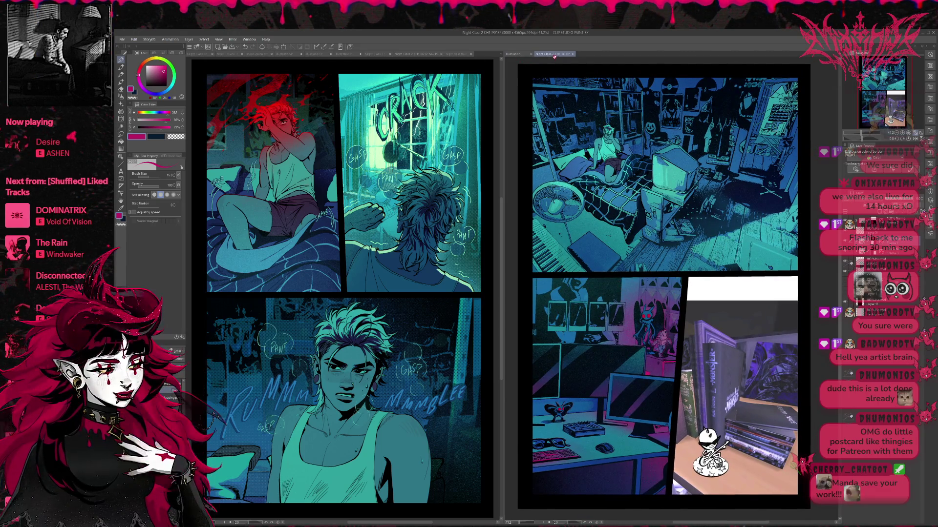
pyautogui.click(126, 39)
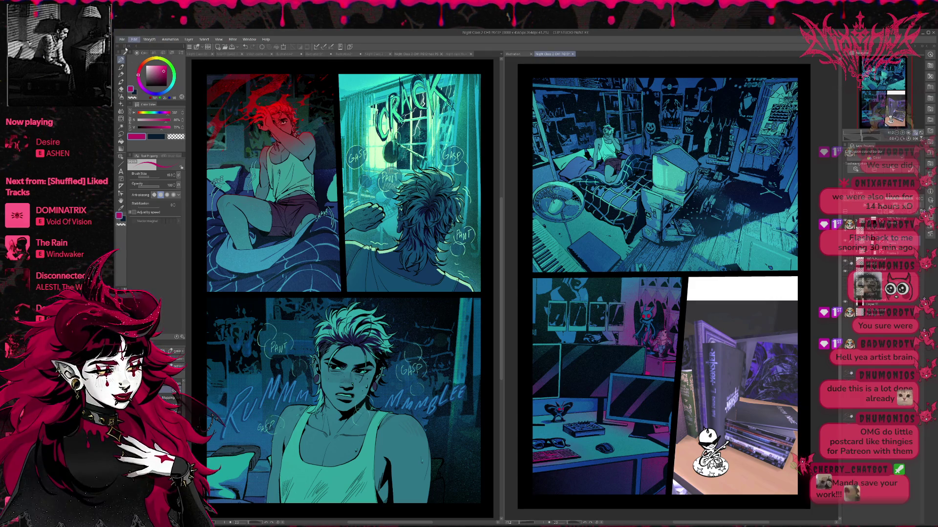
pyautogui.hotkey('ctrl', 's')
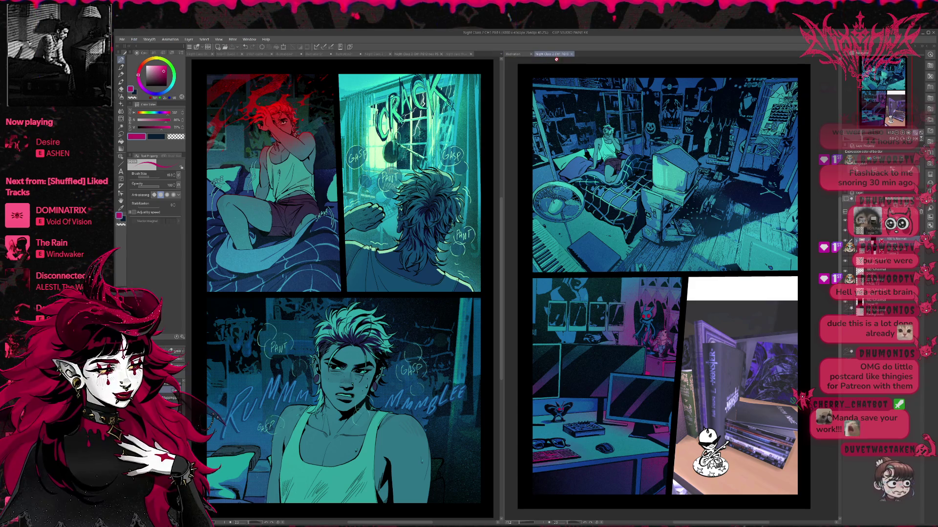
# - Close the PG15, PG12, chapter 1 thumbnails, raw page 11 and Illustration2 documents
pyautogui.click(572, 55)
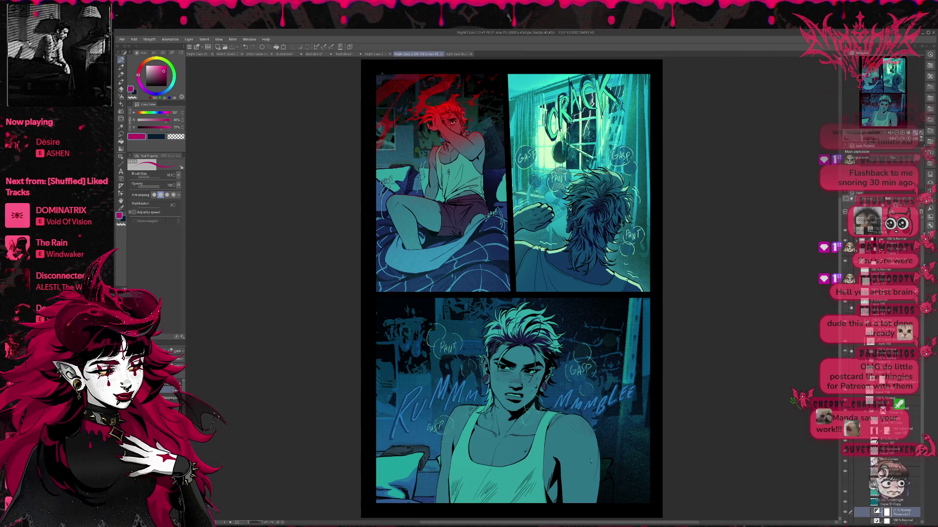
pyautogui.click(441, 54)
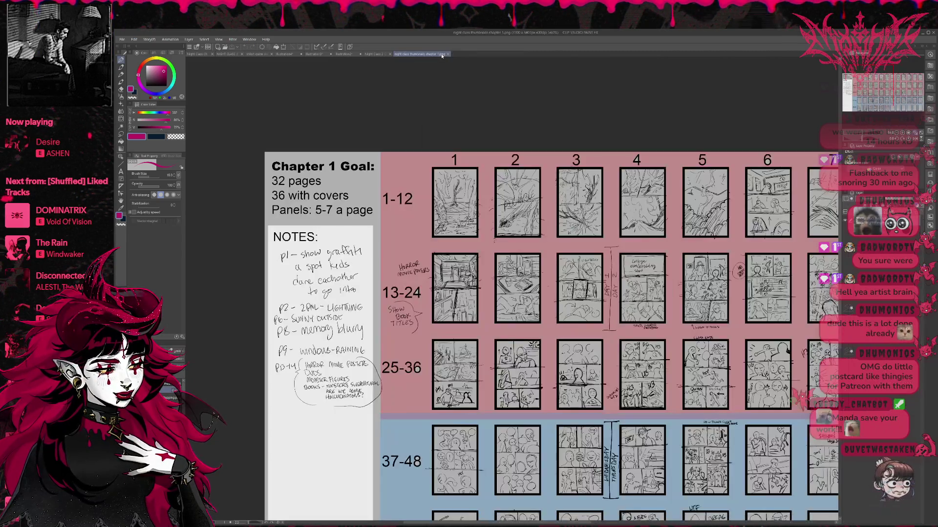
pyautogui.click(448, 55)
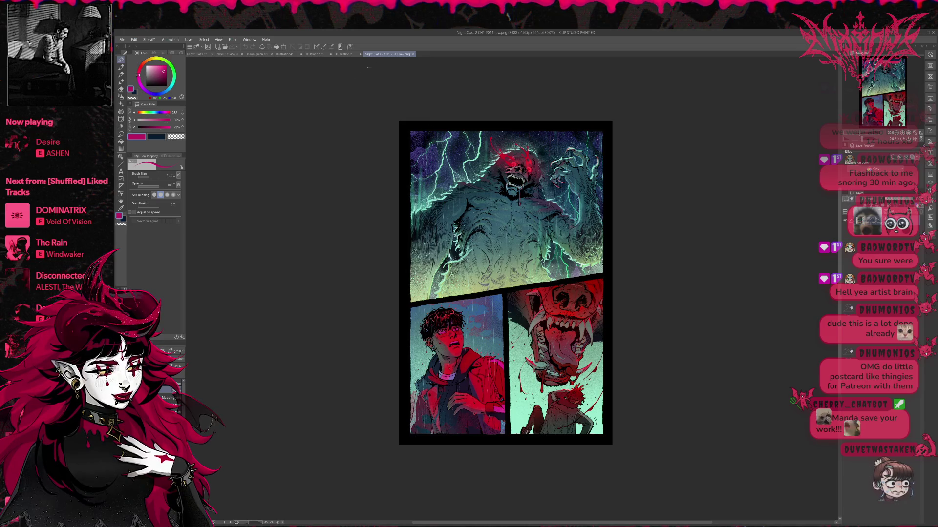
pyautogui.click(414, 54)
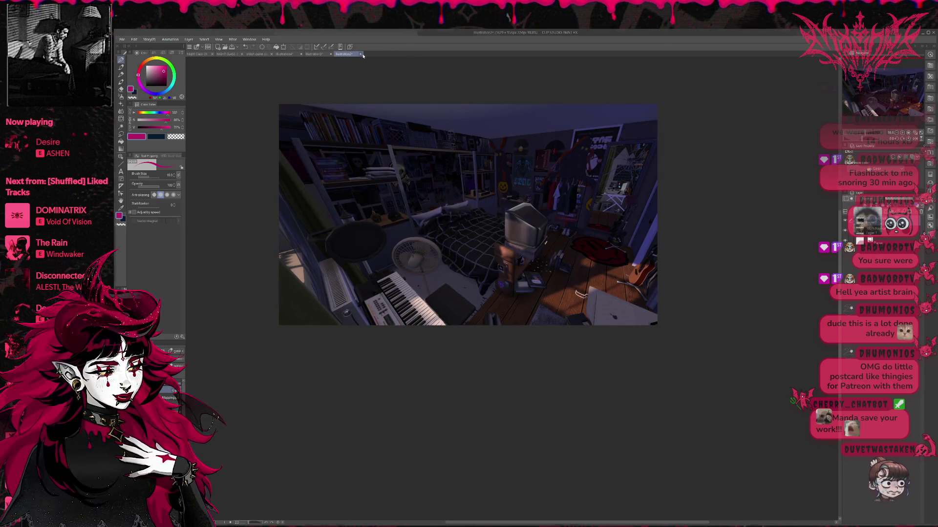
pyautogui.hotkey('ctrl', 'w')
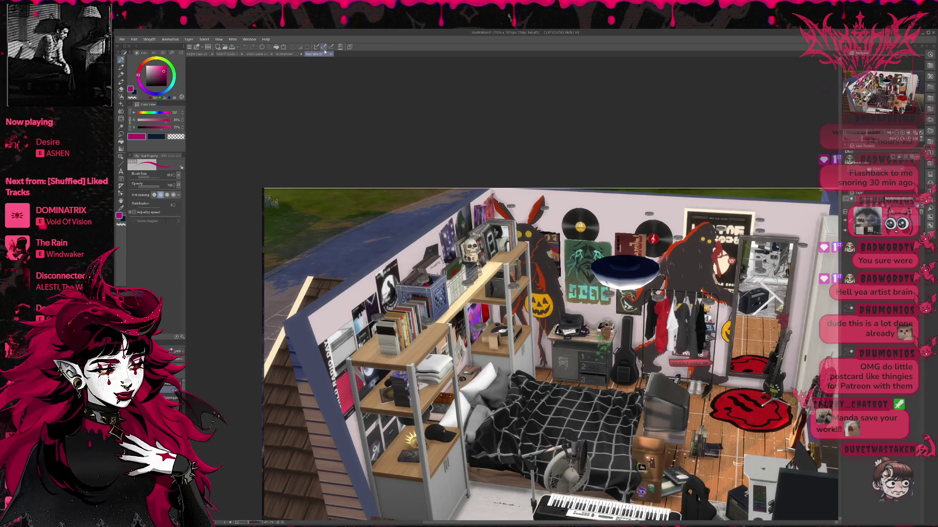
# - Zoom out on the room image, then close the Sims bedroom screenshot (Illustration3)
pyautogui.hotkey('ctrl', '-')
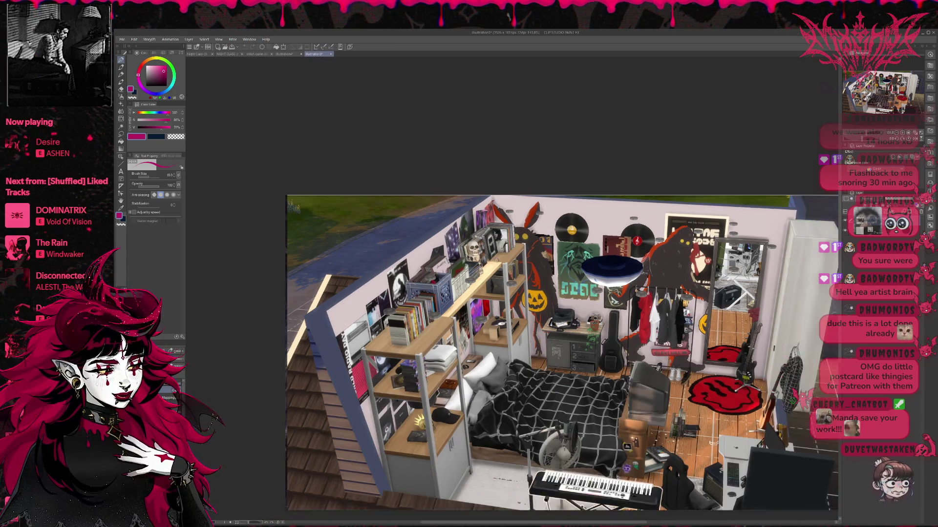
pyautogui.hotkey('ctrl', '-')
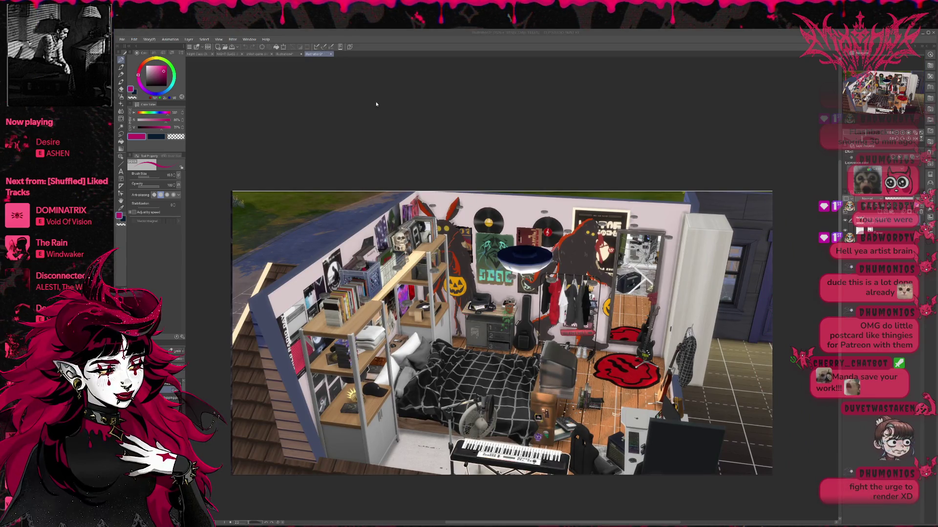
pyautogui.press('n')
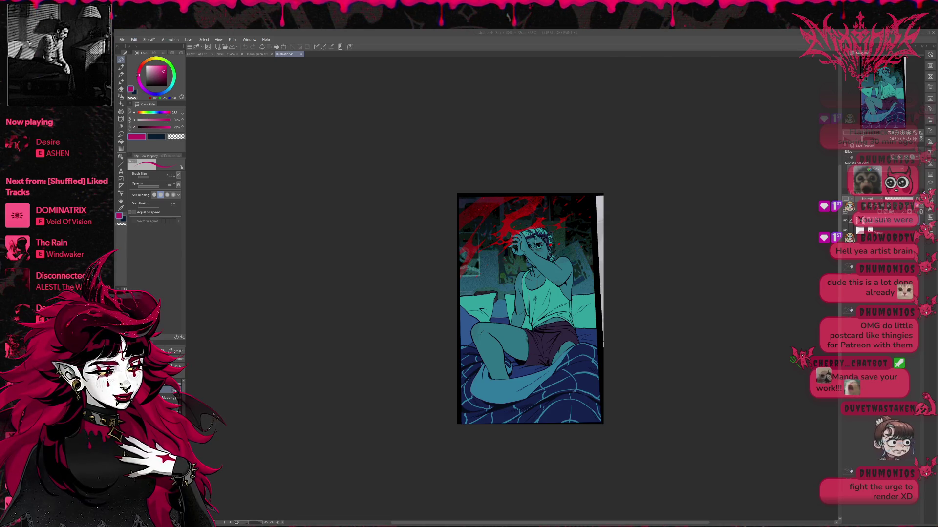
pyautogui.hotkey('ctrl', 'w')
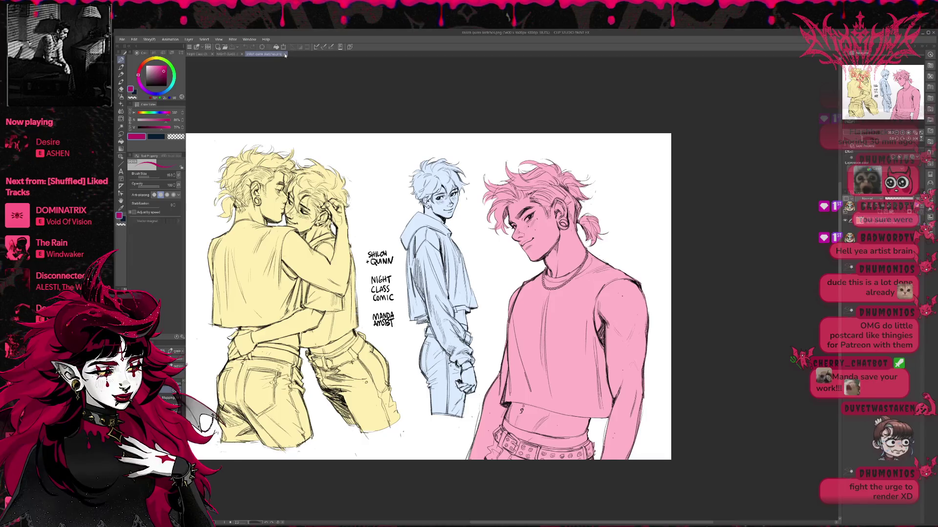
# - Close the extra illustration, tile the mirrored dolls sheet beside a widened Night Class cover, and confirm a new canvas
pyautogui.hotkey('ctrl', 'w')
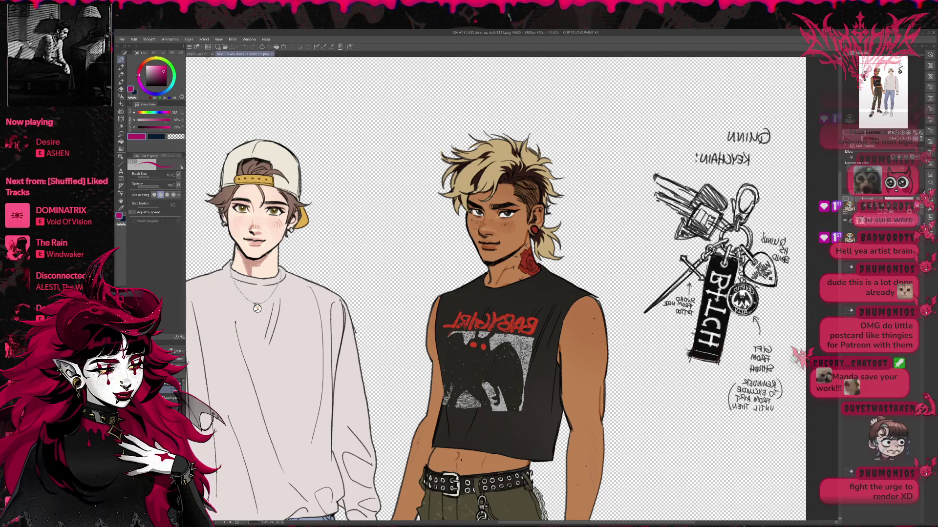
pyautogui.click(197, 54)
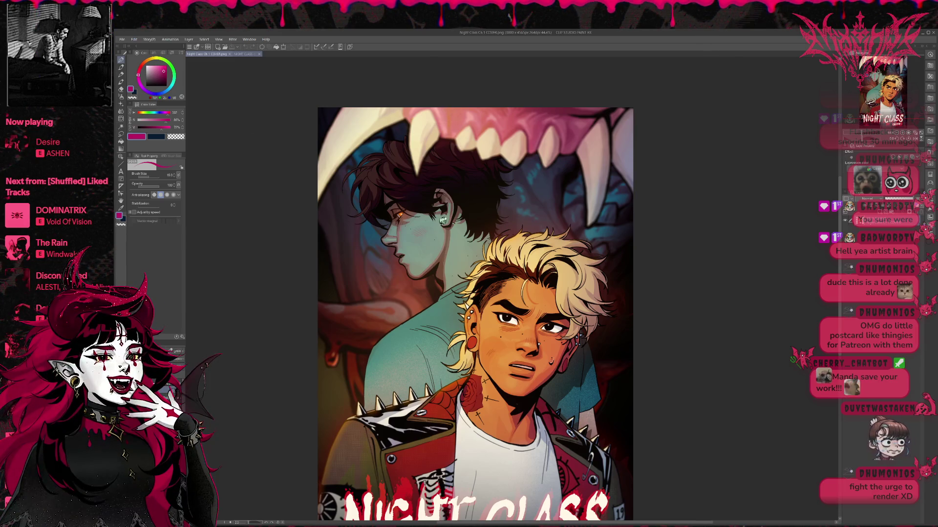
pyautogui.hotkey('ctrl', 'alt', 't')
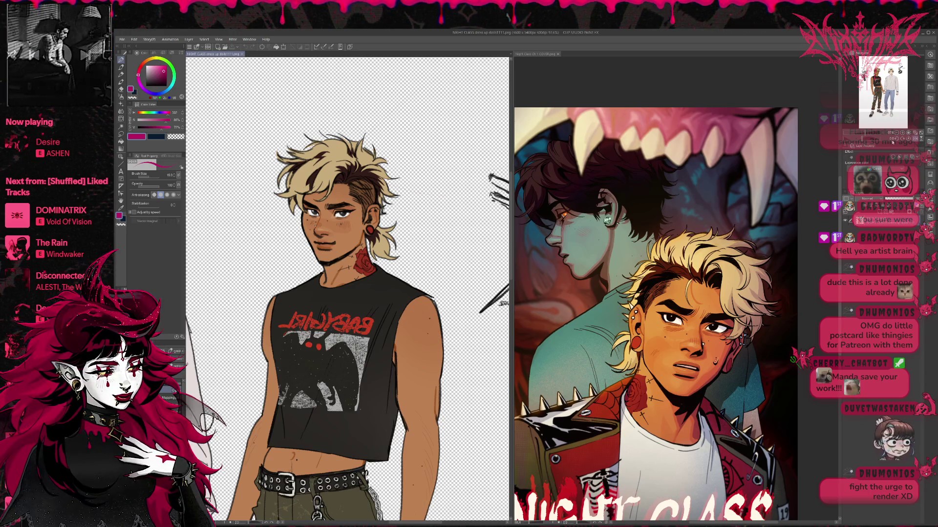
pyautogui.press('h')
pyautogui.moveTo(511, 213); pyautogui.dragTo(227, 176)
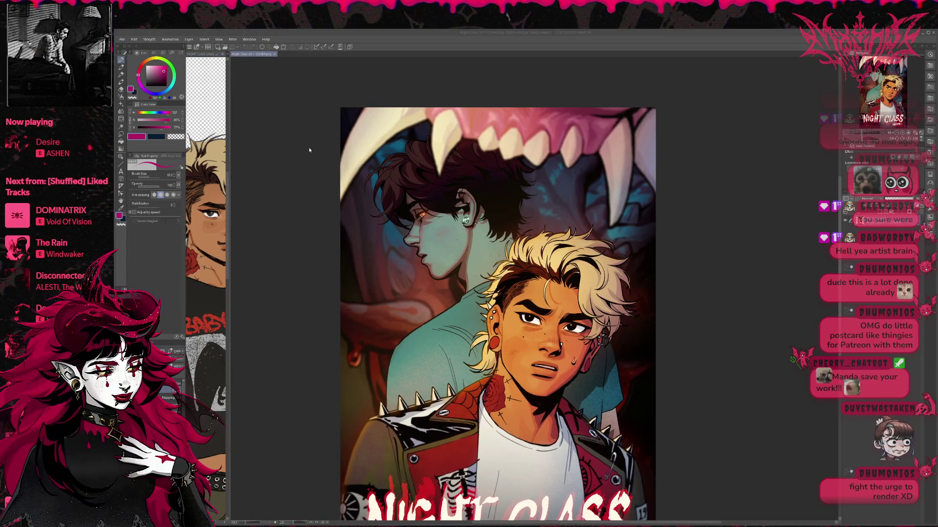
pyautogui.press('Return')
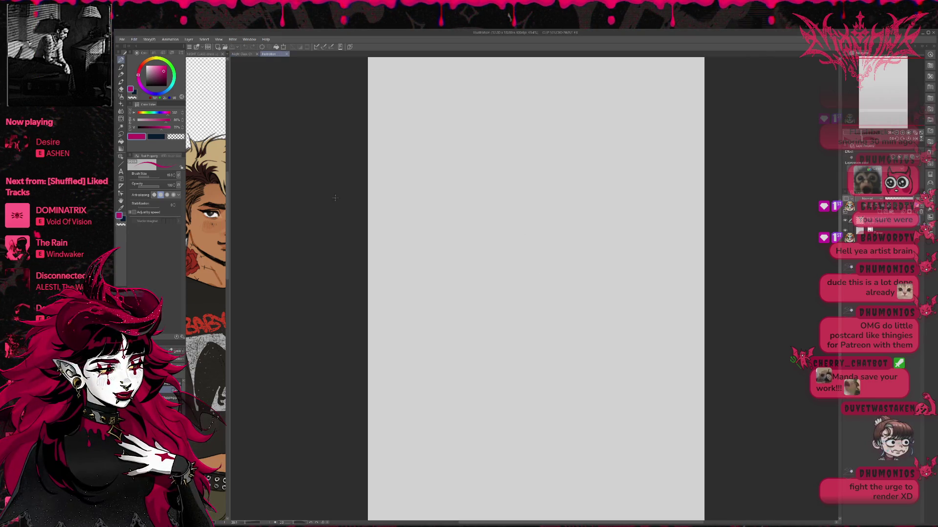
# - Zoom out the dolls reference, resize its pane beside the new page, and zoom into the blank canvas
pyautogui.hotkey('ctrl', 'Tab')
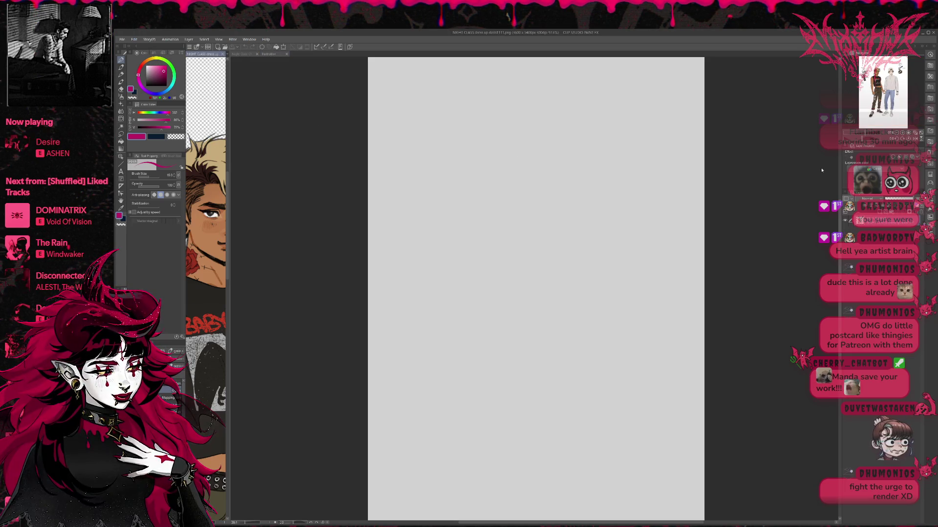
pyautogui.scroll(-1, 205, 244)
pyautogui.scroll(-1, 206, 245)
pyautogui.moveTo(228, 204); pyautogui.dragTo(350, 204)
pyautogui.hscroll(4, 293, 245)
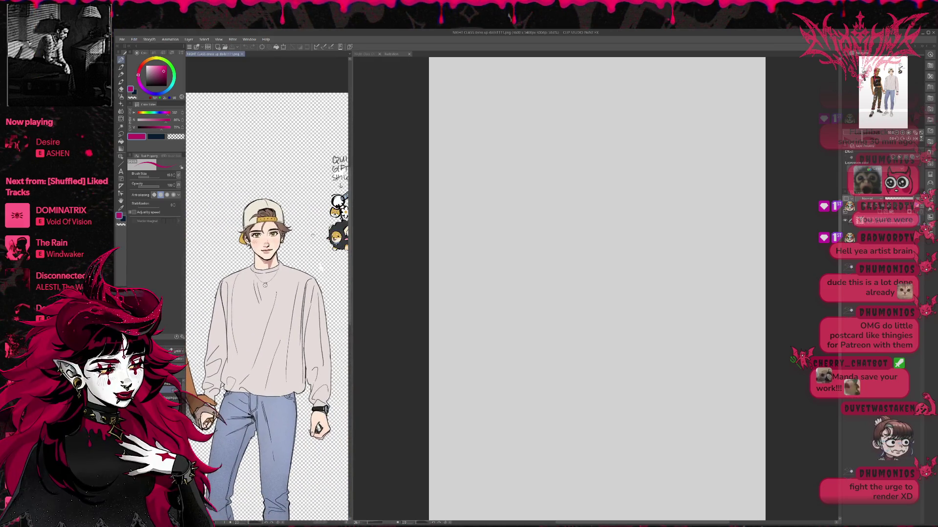
pyautogui.moveTo(351, 237); pyautogui.dragTo(277, 238)
pyautogui.click(323, 239)
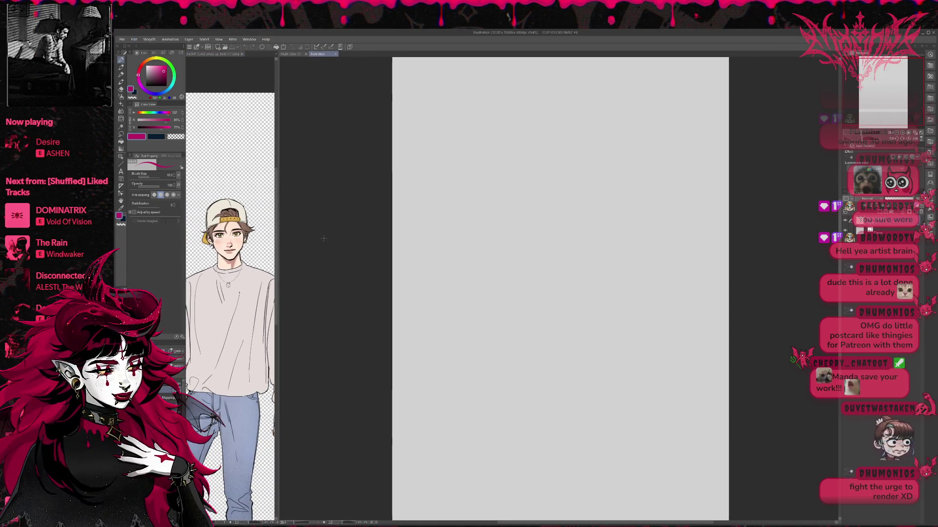
pyautogui.hotkey('ctrl', '+')
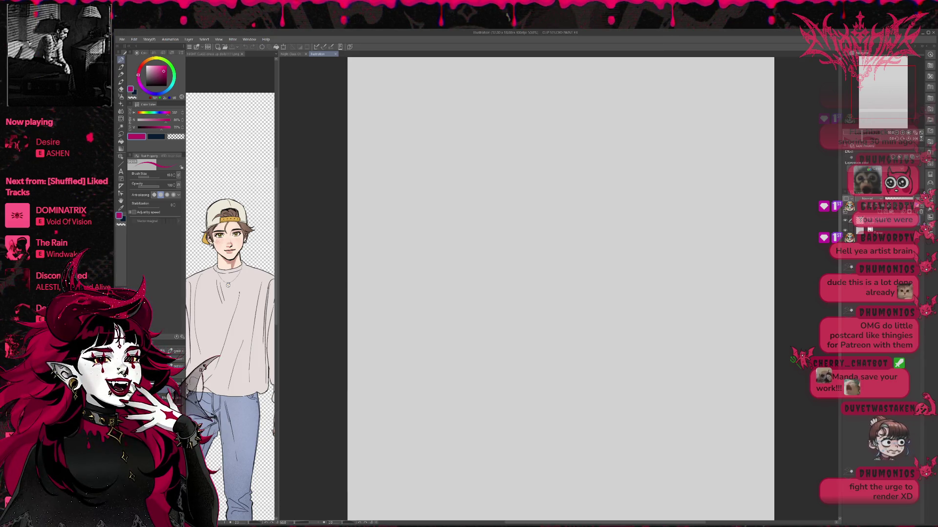
pyautogui.click(508, 17)
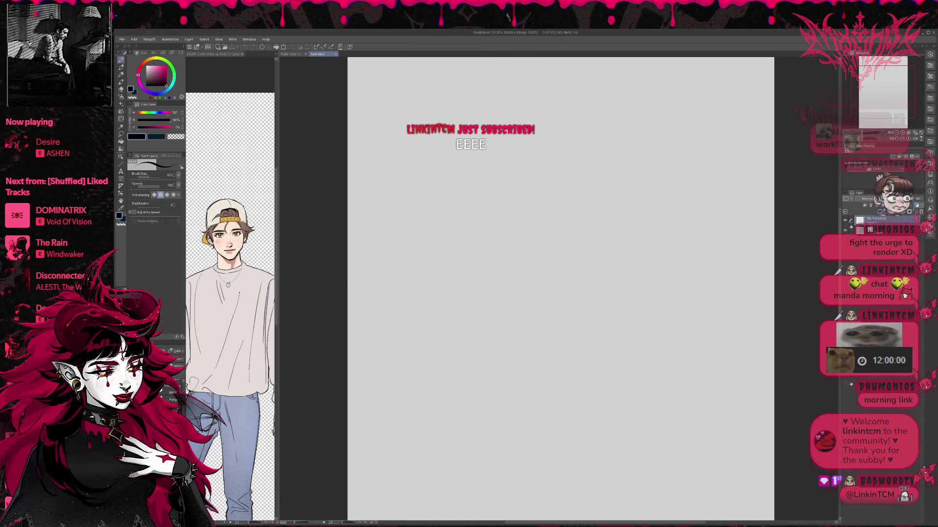
# - Test the textured pencil with scribbles, clear them, then zoom out and recentre the page
pyautogui.press('p')
pyautogui.moveTo(452, 210)
pyautogui.mouseDown()
pyautogui.moveTo(423, 255)
pyautogui.moveTo(466, 259)
pyautogui.mouseUp()
pyautogui.moveTo(448, 290); pyautogui.dragTo(464, 322)
pyautogui.press('Delete')
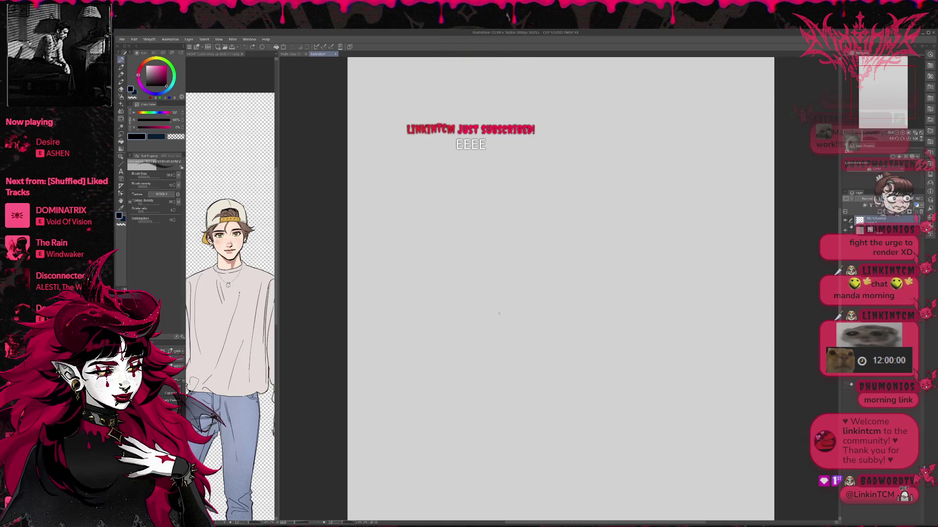
pyautogui.hotkey('ctrl', '-')
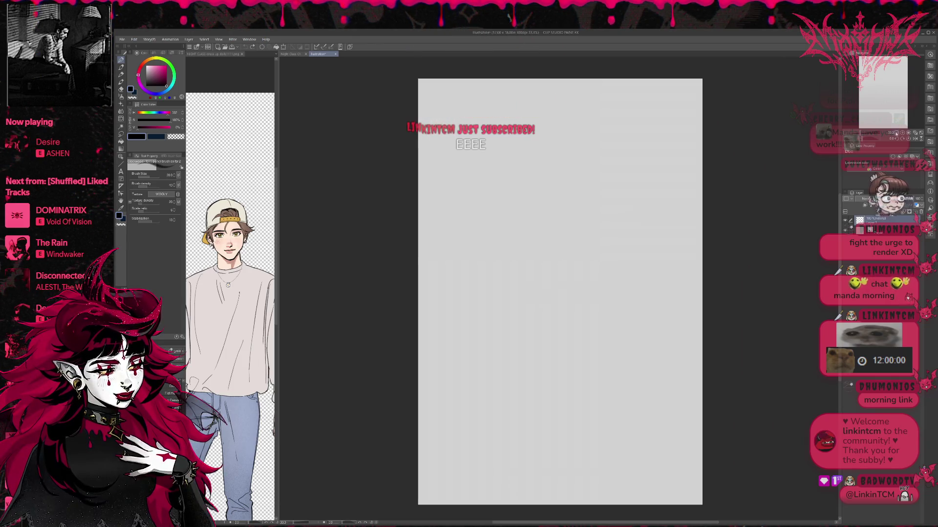
pyautogui.moveTo(573, 204); pyautogui.dragTo(466, 217)
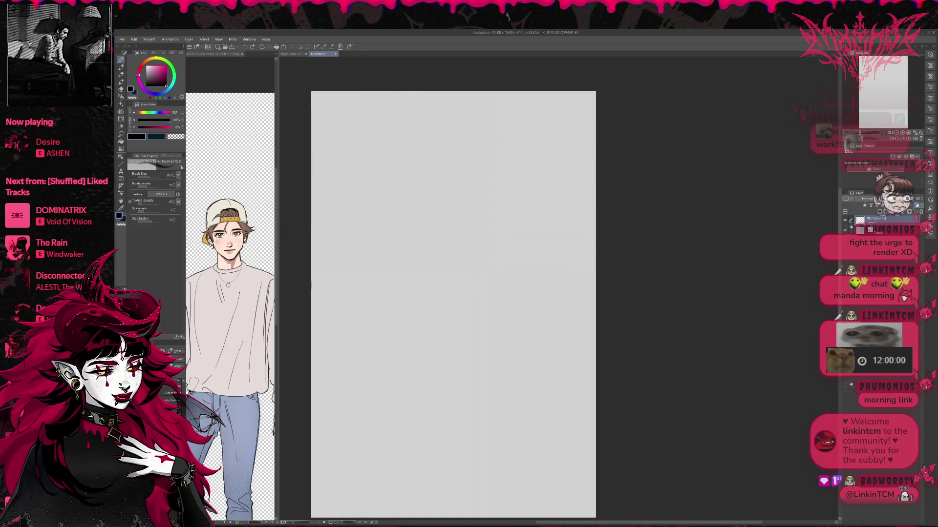
# - Sketch the upward-tilted head arc, facial profile, brow and closed eye
pyautogui.moveTo(368, 233); pyautogui.dragTo(427, 211)
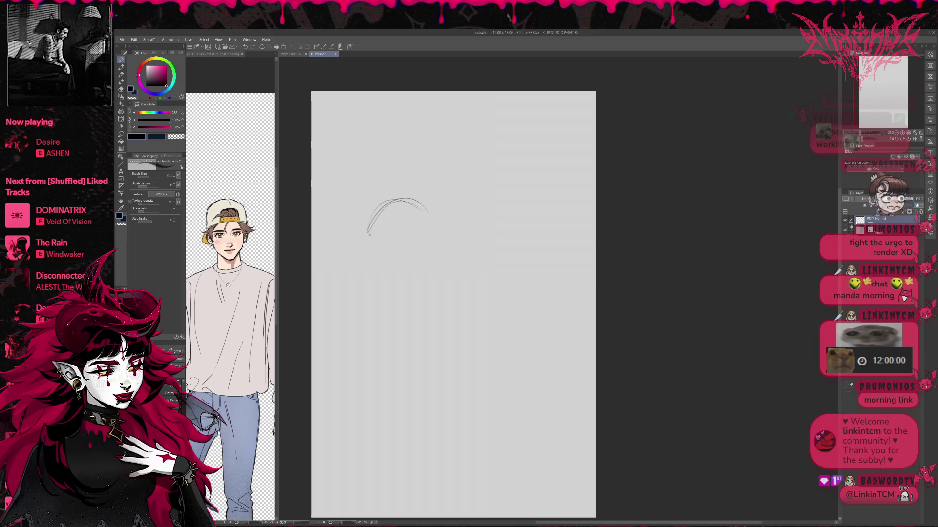
pyautogui.moveTo(357, 227)
pyautogui.mouseDown()
pyautogui.moveTo(387, 250)
pyautogui.moveTo(357, 279)
pyautogui.moveTo(389, 288)
pyautogui.mouseUp()
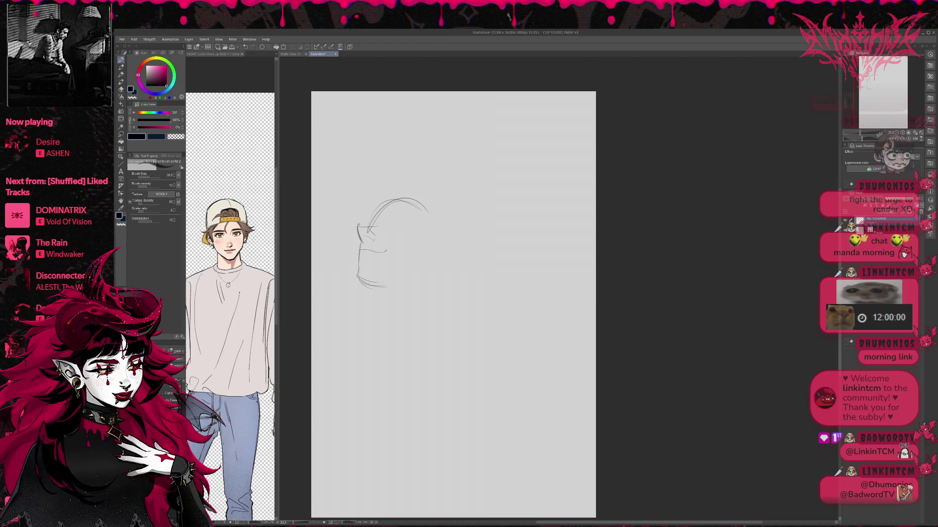
pyautogui.moveTo(375, 223)
pyautogui.mouseDown()
pyautogui.moveTo(380, 213)
pyautogui.moveTo(414, 218)
pyautogui.mouseUp()
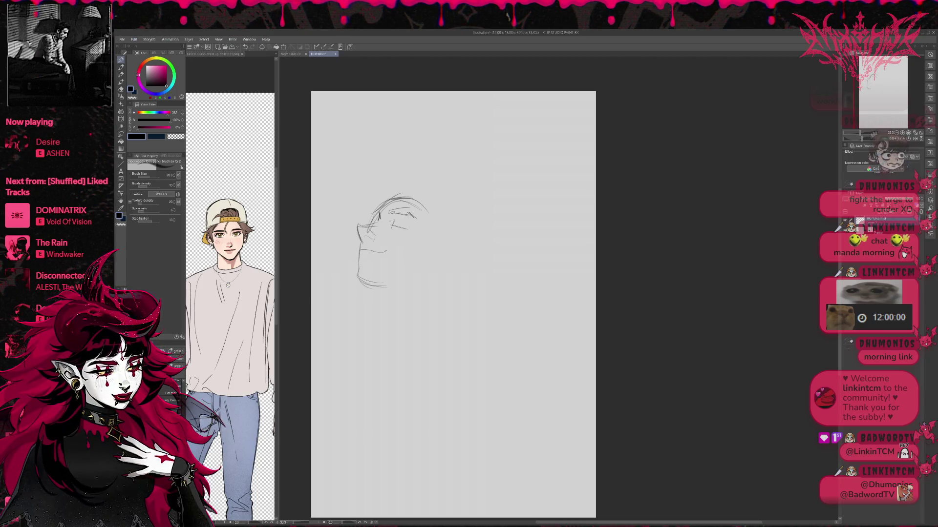
pyautogui.moveTo(399, 224); pyautogui.dragTo(409, 226)
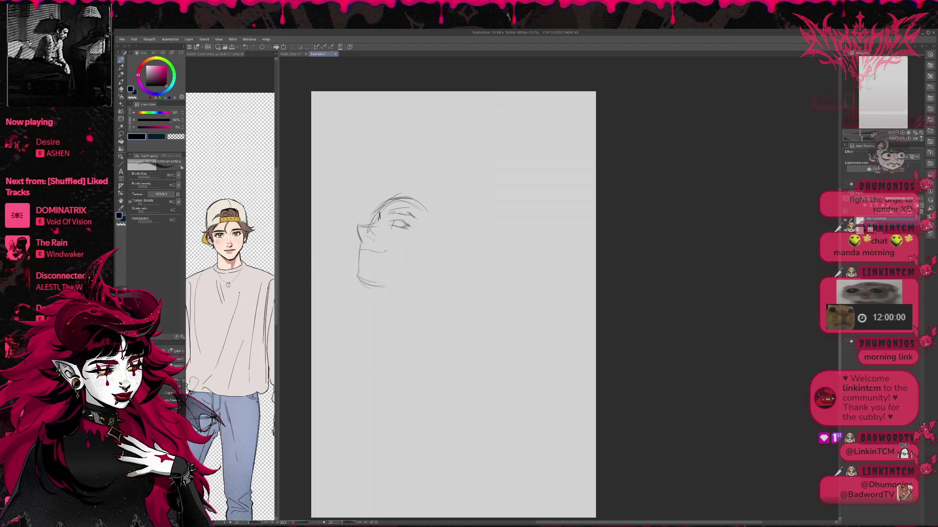
# - Draw the side of the head, the ear detail, and the top and back of the skull
pyautogui.moveTo(424, 206); pyautogui.dragTo(442, 238)
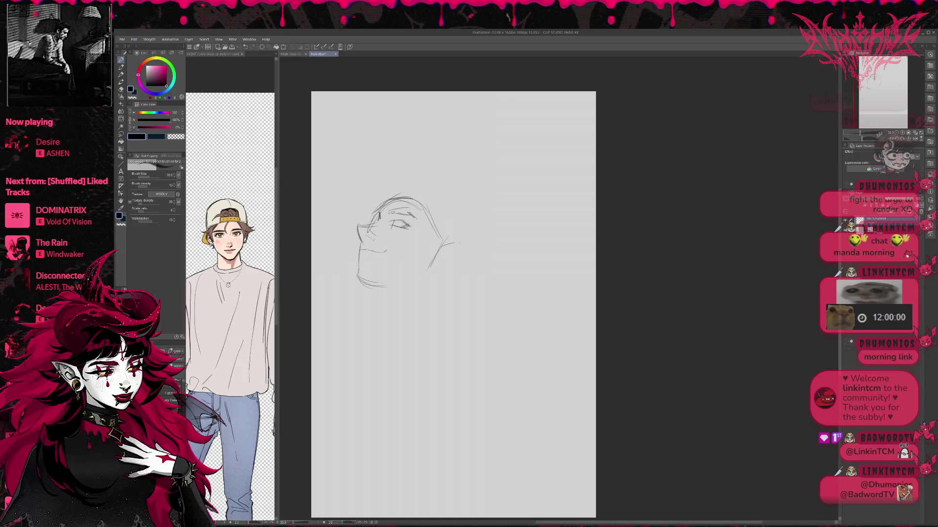
pyautogui.moveTo(448, 252)
pyautogui.mouseDown()
pyautogui.moveTo(437, 270)
pyautogui.moveTo(450, 260)
pyautogui.moveTo(406, 283)
pyautogui.mouseUp()
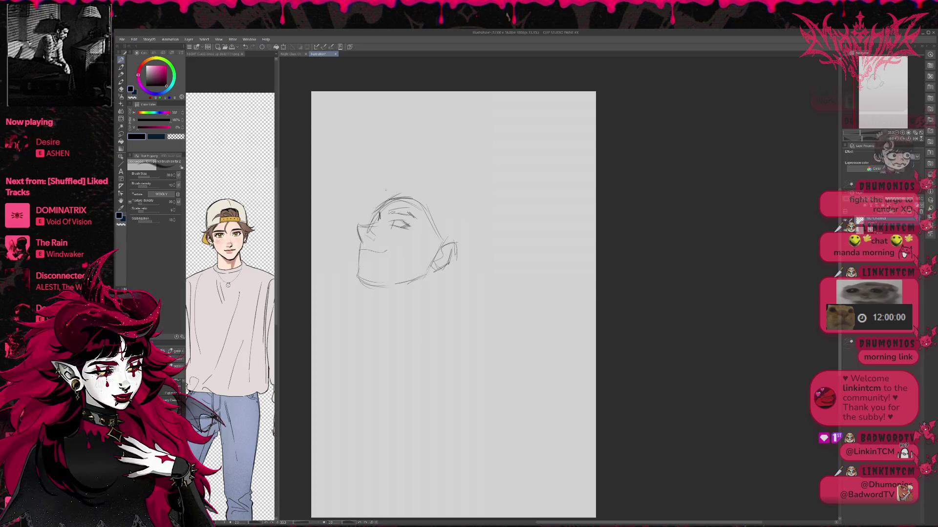
pyautogui.moveTo(405, 195)
pyautogui.mouseDown()
pyautogui.moveTo(447, 239)
pyautogui.moveTo(426, 173)
pyautogui.moveTo(477, 239)
pyautogui.mouseUp()
pyautogui.moveTo(437, 188)
pyautogui.mouseDown()
pyautogui.moveTo(477, 236)
pyautogui.moveTo(470, 253)
pyautogui.mouseUp()
# - Sketch the neck lines under the jaw and behind the ear
pyautogui.moveTo(457, 255); pyautogui.dragTo(492, 284)
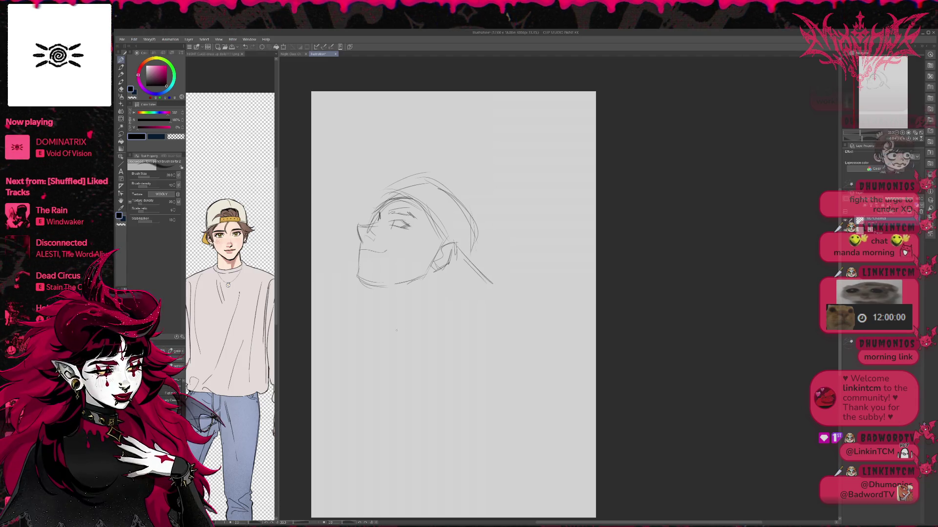
pyautogui.moveTo(389, 313); pyautogui.dragTo(398, 349)
pyautogui.moveTo(379, 293); pyautogui.dragTo(392, 355)
pyautogui.moveTo(389, 318)
pyautogui.mouseDown()
pyautogui.moveTo(399, 341)
pyautogui.moveTo(442, 329)
pyautogui.mouseUp()
pyautogui.moveTo(438, 288); pyautogui.dragTo(445, 320)
pyautogui.moveTo(451, 272)
pyautogui.mouseDown()
pyautogui.moveTo(440, 283)
pyautogui.moveTo(462, 328)
pyautogui.mouseUp()
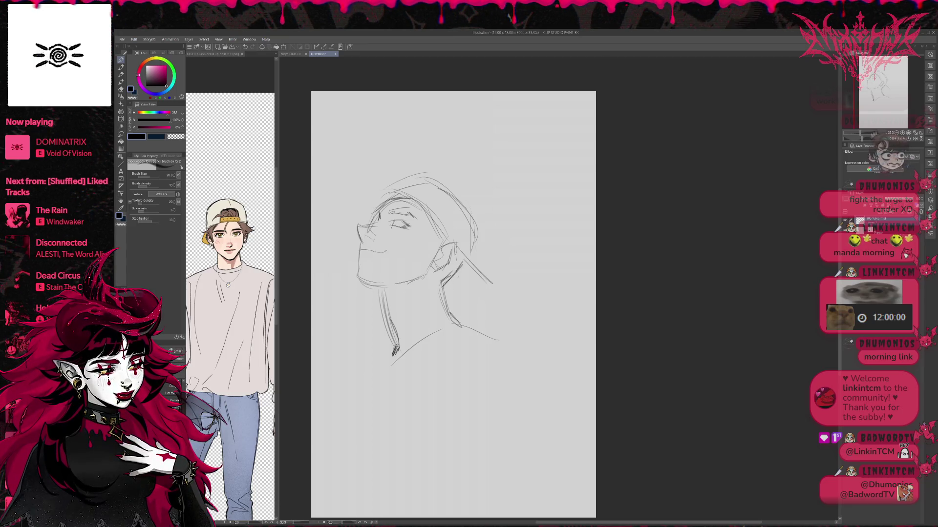
pyautogui.moveTo(461, 267); pyautogui.dragTo(484, 303)
pyautogui.moveTo(459, 264); pyautogui.dragTo(499, 307)
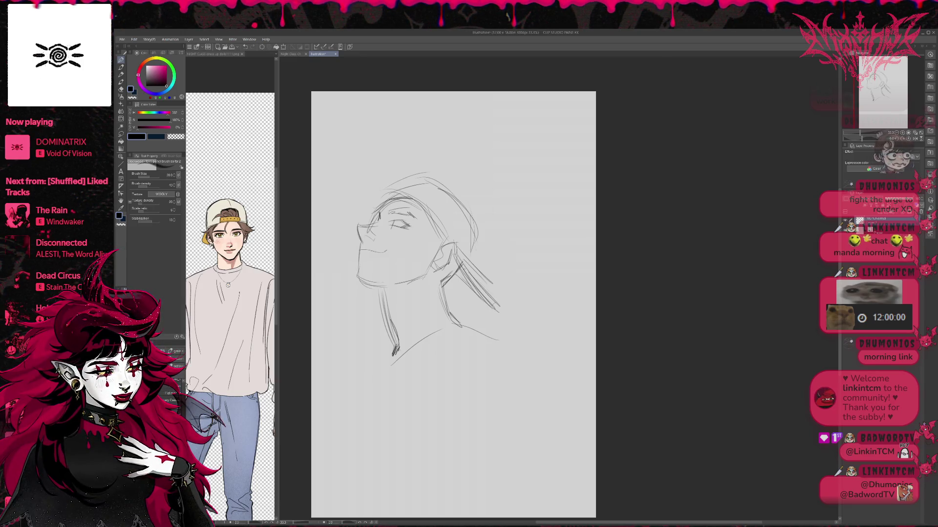
# - Outline the cap crown, then erase and rework the rough neck and shoulder strokes
pyautogui.moveTo(389, 195)
pyautogui.mouseDown()
pyautogui.moveTo(453, 198)
pyautogui.moveTo(484, 235)
pyautogui.moveTo(464, 283)
pyautogui.moveTo(487, 294)
pyautogui.mouseUp()
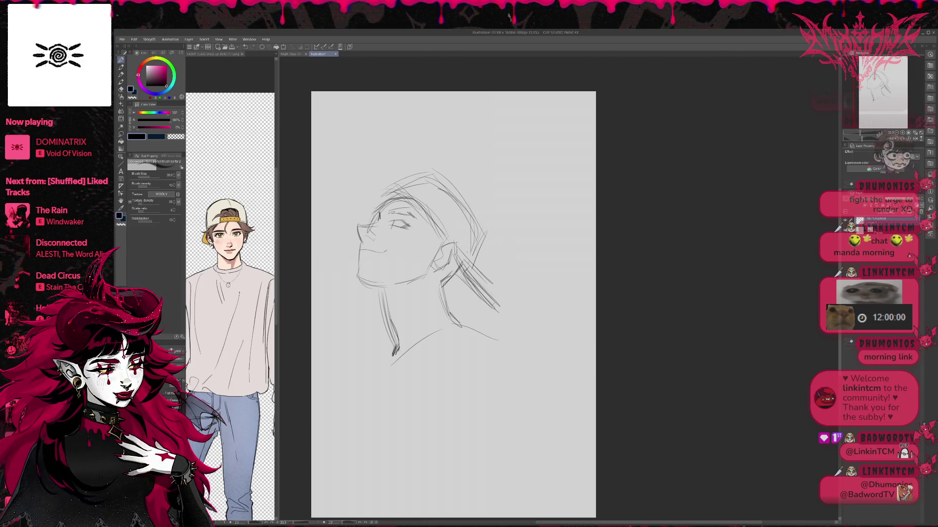
pyautogui.press('e')
pyautogui.moveTo(462, 276)
pyautogui.mouseDown()
pyautogui.moveTo(494, 308)
pyautogui.moveTo(479, 273)
pyautogui.moveTo(475, 303)
pyautogui.moveTo(465, 295)
pyautogui.mouseUp()
pyautogui.press('p')
pyautogui.moveTo(459, 258)
pyautogui.mouseDown()
pyautogui.moveTo(495, 316)
pyautogui.moveTo(496, 303)
pyautogui.mouseUp()
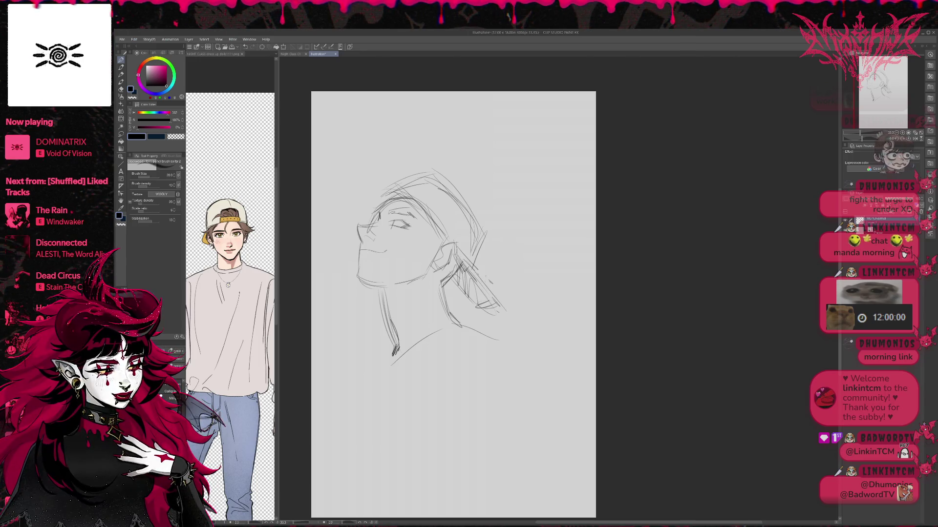
pyautogui.press('e')
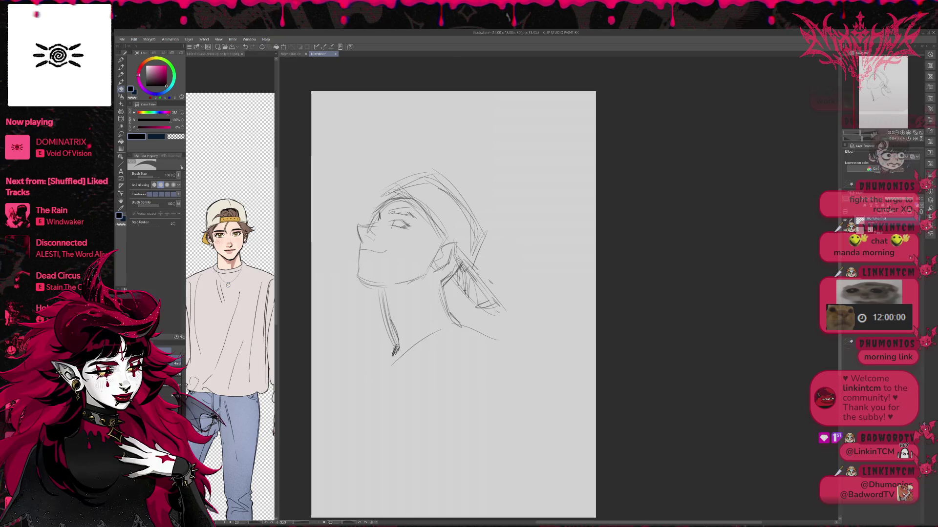
pyautogui.moveTo(459, 264); pyautogui.dragTo(483, 307)
pyautogui.moveTo(496, 276); pyautogui.dragTo(488, 309)
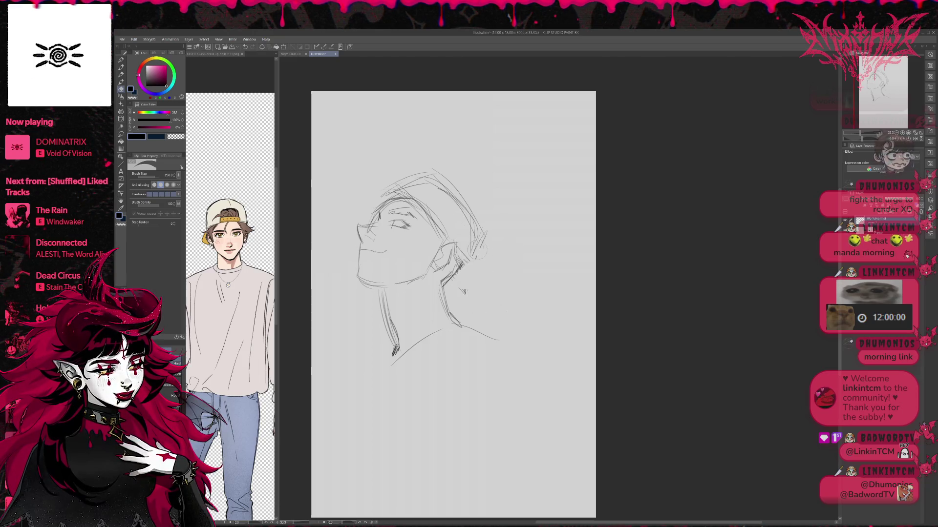
pyautogui.moveTo(478, 252); pyautogui.dragTo(425, 175)
# - Undo an accidental frame border, then redraw the cap's front edge, top outline and back strap oval
pyautogui.press('u')
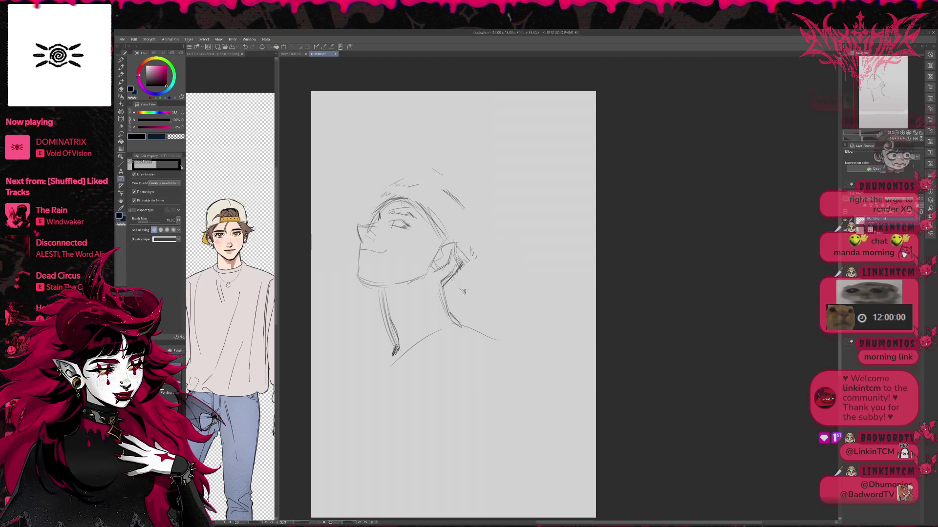
pyautogui.moveTo(381, 204); pyautogui.dragTo(423, 207)
pyautogui.press('p')
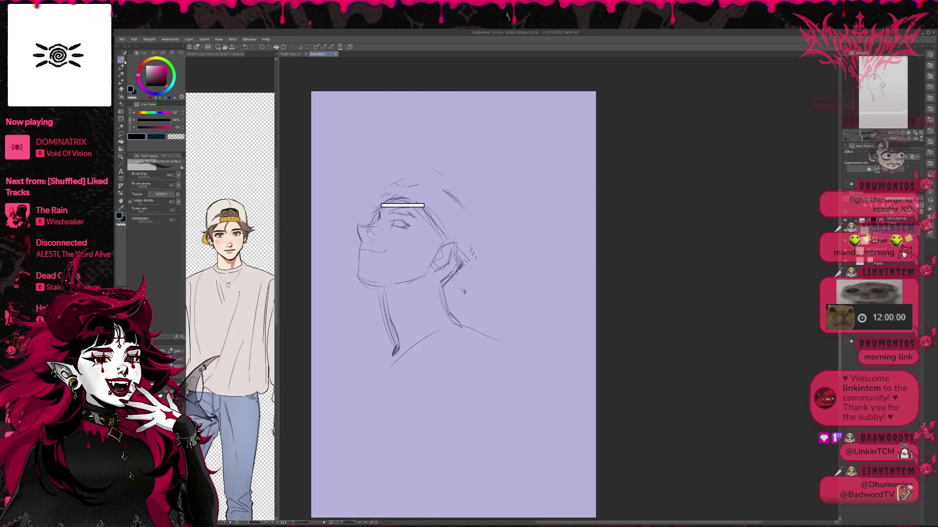
pyautogui.hotkey('ctrl', 'z')
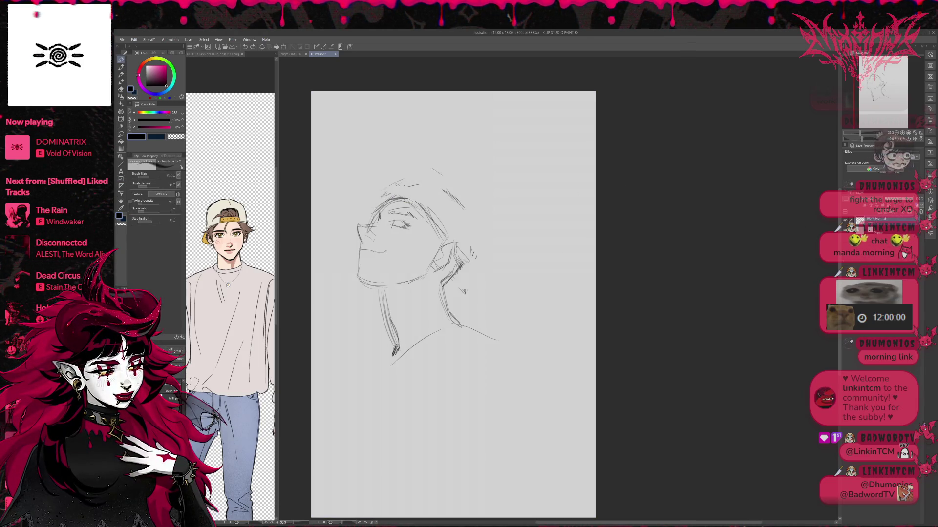
pyautogui.moveTo(384, 199); pyautogui.dragTo(438, 209)
pyautogui.moveTo(459, 240)
pyautogui.mouseDown()
pyautogui.moveTo(452, 272)
pyautogui.moveTo(489, 313)
pyautogui.mouseUp()
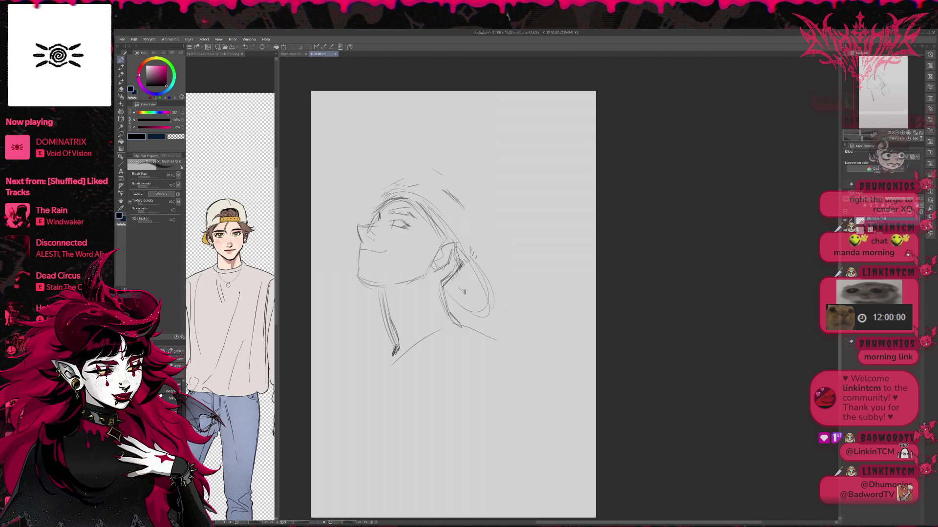
pyautogui.moveTo(372, 200)
pyautogui.mouseDown()
pyautogui.moveTo(421, 176)
pyautogui.moveTo(455, 188)
pyautogui.moveTo(478, 234)
pyautogui.moveTo(476, 290)
pyautogui.mouseUp()
pyautogui.moveTo(442, 283); pyautogui.dragTo(489, 315)
pyautogui.moveTo(449, 285); pyautogui.dragTo(487, 315)
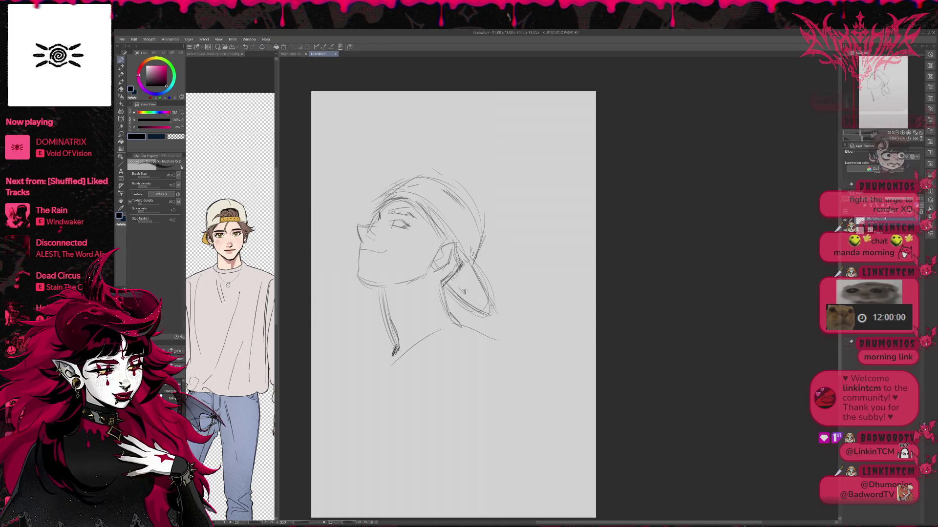
# - Redraw the cap's top arc and back, add forehead hair strands, and erase stray strokes near the brim
pyautogui.moveTo(524, 224); pyautogui.dragTo(547, 227)
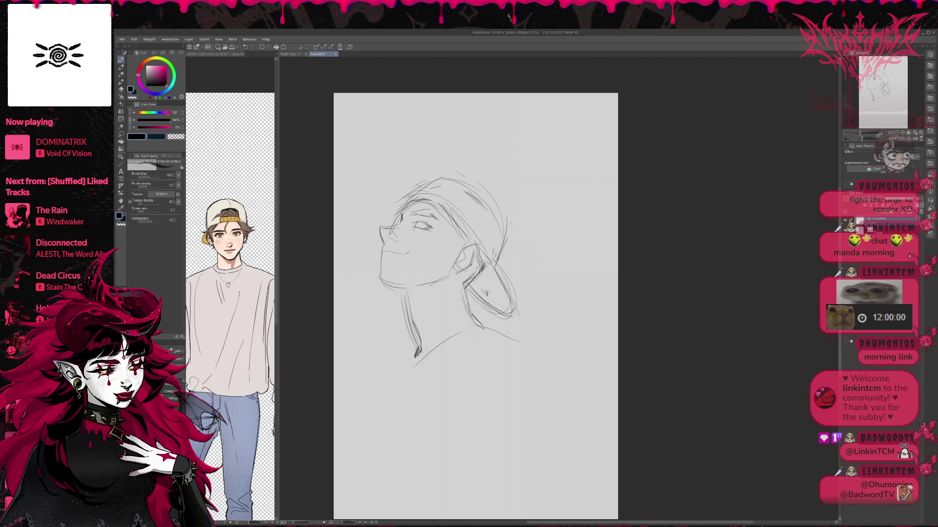
pyautogui.moveTo(405, 188); pyautogui.dragTo(476, 186)
pyautogui.moveTo(401, 201)
pyautogui.mouseDown()
pyautogui.moveTo(431, 179)
pyautogui.moveTo(478, 188)
pyautogui.moveTo(500, 218)
pyautogui.moveTo(495, 265)
pyautogui.mouseUp()
pyautogui.moveTo(507, 234); pyautogui.dragTo(499, 271)
pyautogui.moveTo(463, 171); pyautogui.dragTo(486, 196)
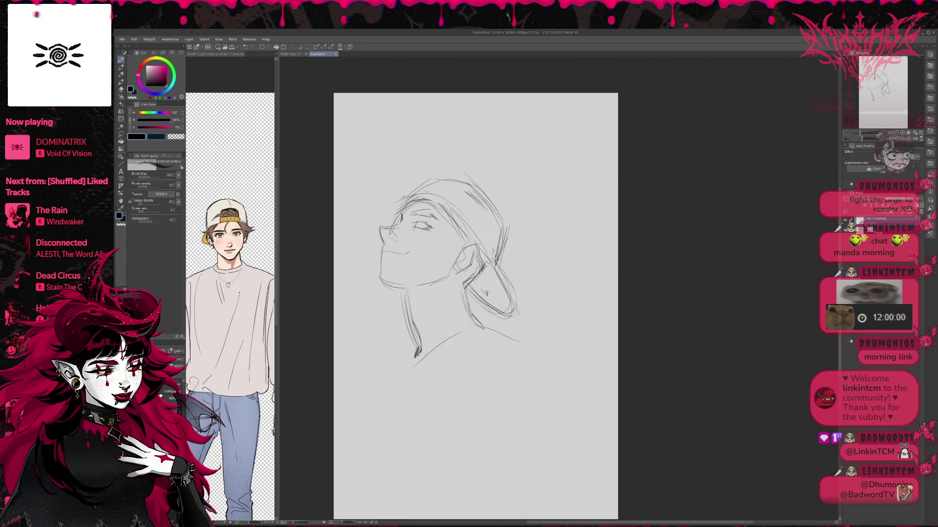
pyautogui.moveTo(383, 205)
pyautogui.mouseDown()
pyautogui.moveTo(404, 192)
pyautogui.moveTo(411, 168)
pyautogui.moveTo(456, 193)
pyautogui.mouseUp()
pyautogui.press('e')
pyautogui.moveTo(395, 199); pyautogui.dragTo(415, 212)
pyautogui.press('p')
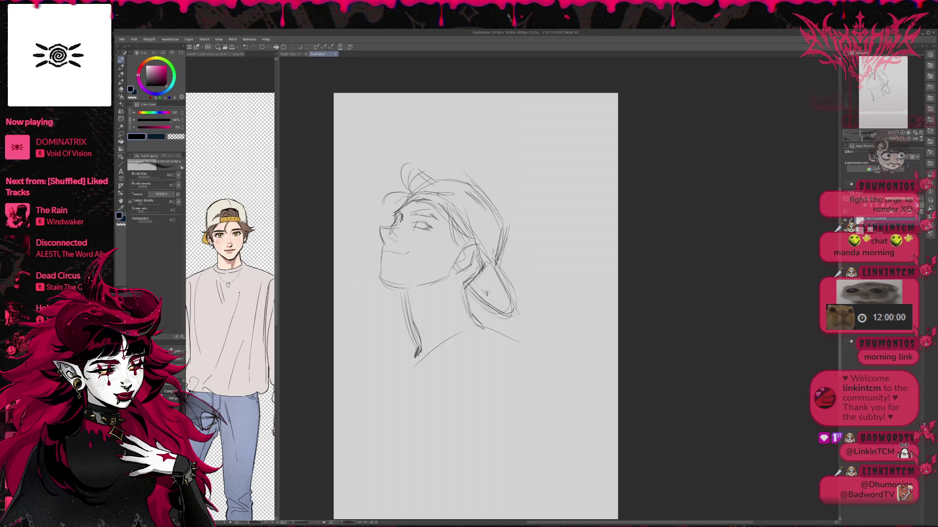
# - Add short strokes around and below the ear and darken the eye line
pyautogui.moveTo(456, 231); pyautogui.dragTo(448, 259)
pyautogui.moveTo(447, 218)
pyautogui.mouseDown()
pyautogui.moveTo(440, 248)
pyautogui.moveTo(438, 233)
pyautogui.moveTo(458, 274)
pyautogui.moveTo(472, 264)
pyautogui.moveTo(470, 302)
pyautogui.mouseUp()
pyautogui.press('e')
pyautogui.press('p')
pyautogui.moveTo(476, 275); pyautogui.dragTo(471, 301)
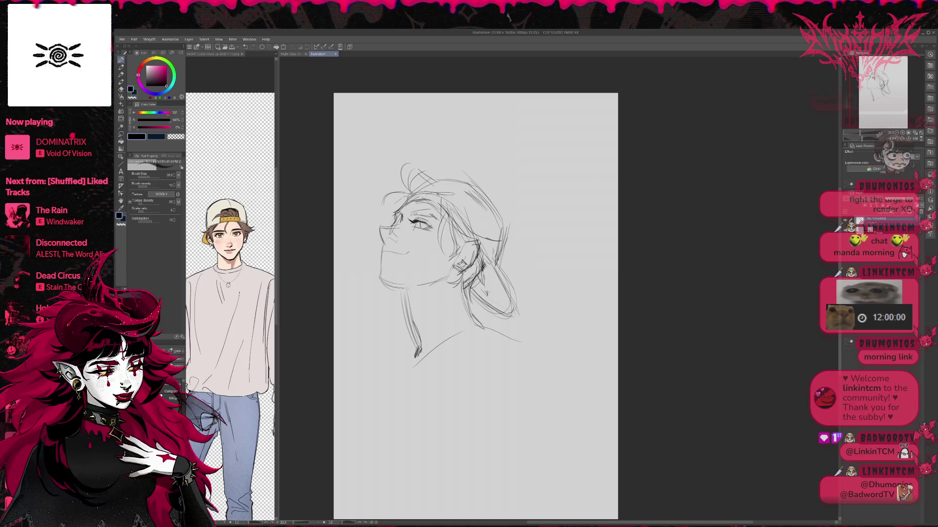
pyautogui.moveTo(416, 224); pyautogui.dragTo(429, 225)
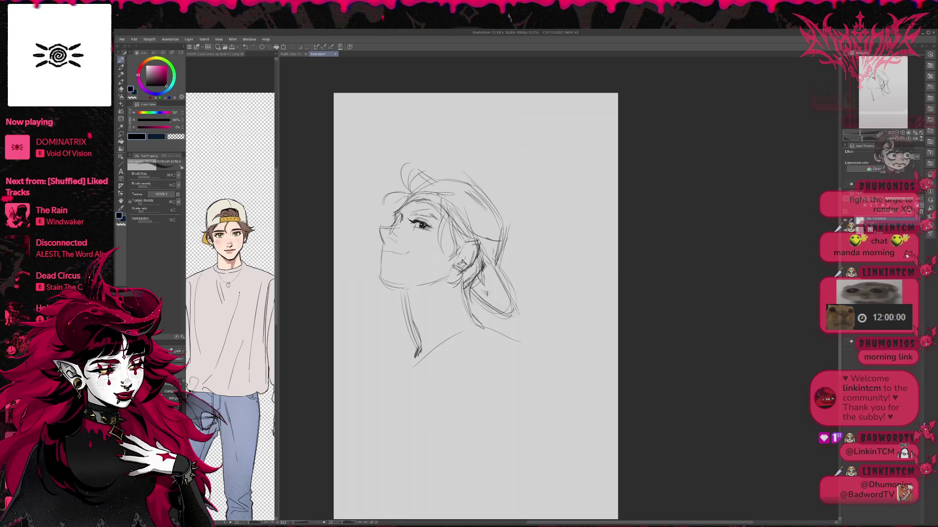
pyautogui.press('h')
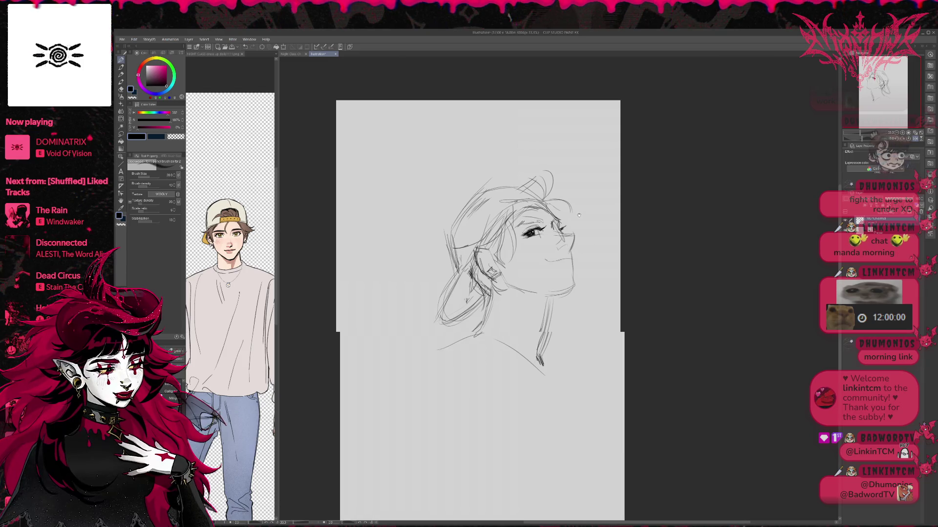
# - Pencil a dark eyebrow, a curved smiling mouth and a darker chin-to-jaw line
pyautogui.moveTo(500, 228); pyautogui.dragTo(532, 216)
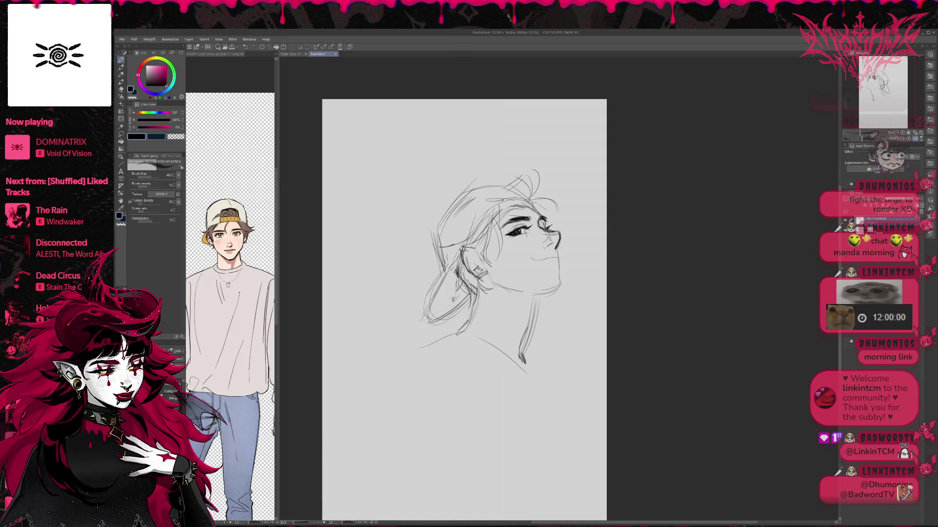
pyautogui.press('e')
pyautogui.press('p')
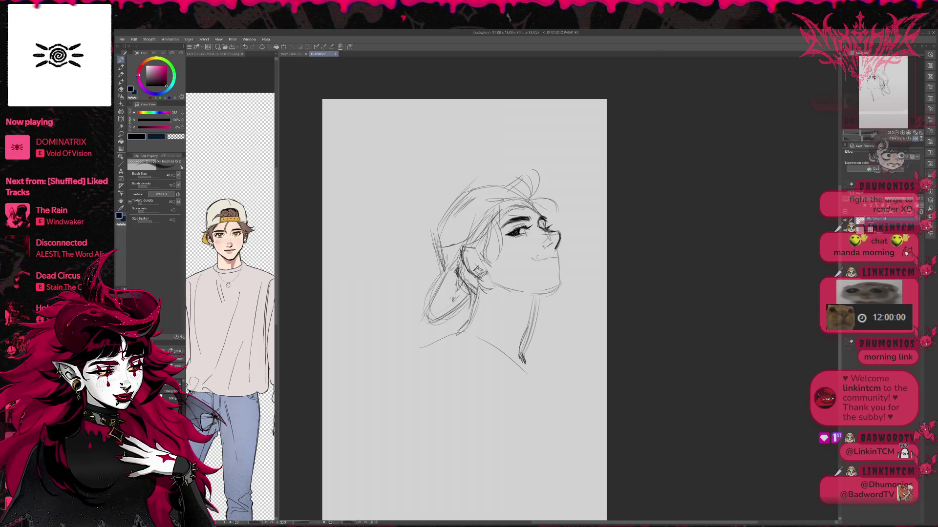
pyautogui.moveTo(531, 259); pyautogui.dragTo(544, 257)
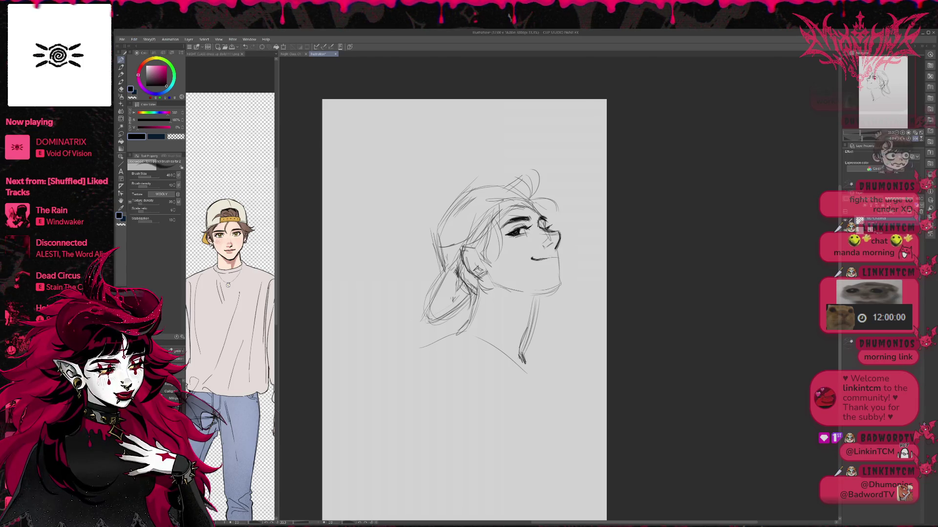
pyautogui.moveTo(558, 250)
pyautogui.mouseDown()
pyautogui.moveTo(557, 271)
pyautogui.moveTo(527, 295)
pyautogui.mouseUp()
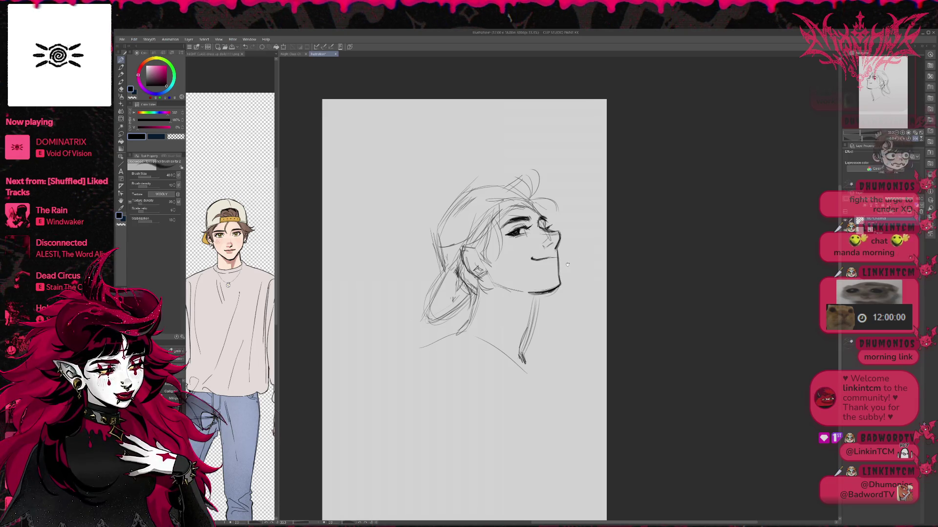
pyautogui.moveTo(567, 264); pyautogui.dragTo(572, 270)
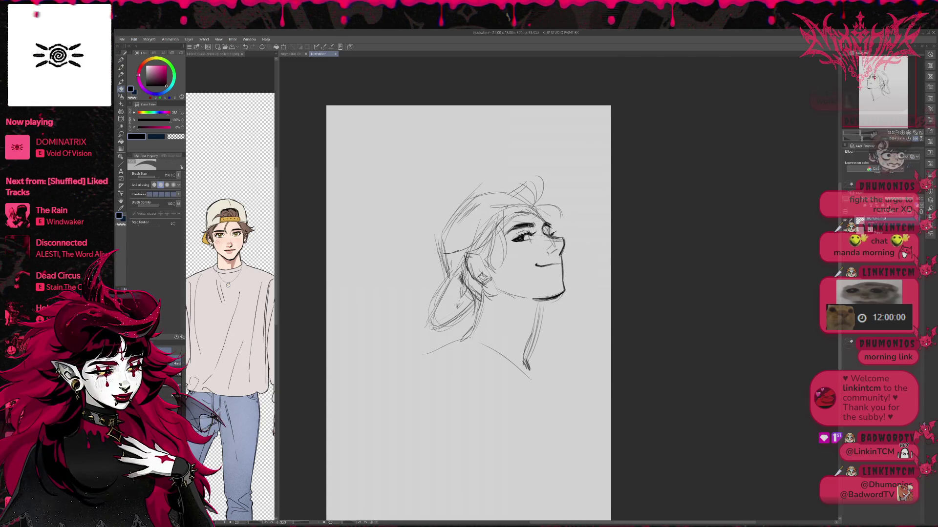
pyautogui.press('p')
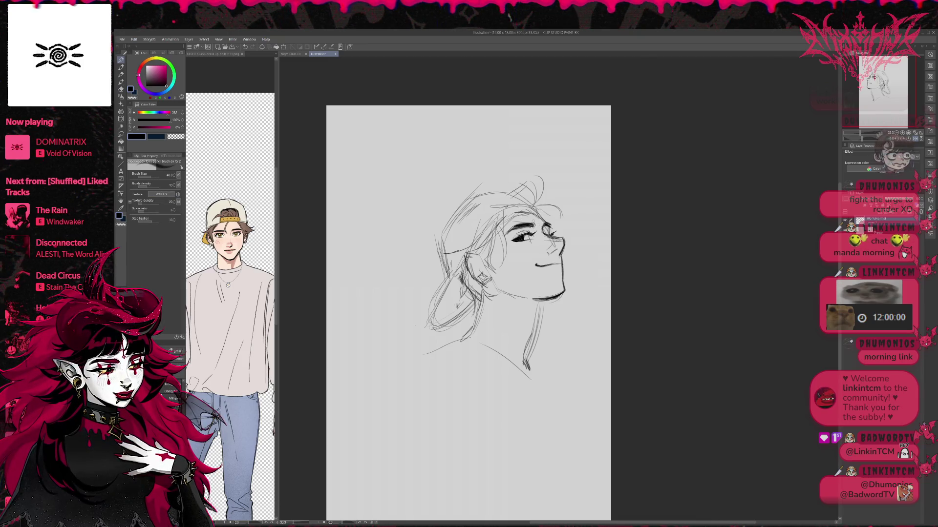
# - Mirror and rotate the canvas view to a comfortable angle for drawing the jaw
pyautogui.press('h')
pyautogui.press('r')
pyautogui.moveTo(781, 168); pyautogui.dragTo(762, 205)
pyautogui.moveTo(482, 180); pyautogui.dragTo(503, 171)
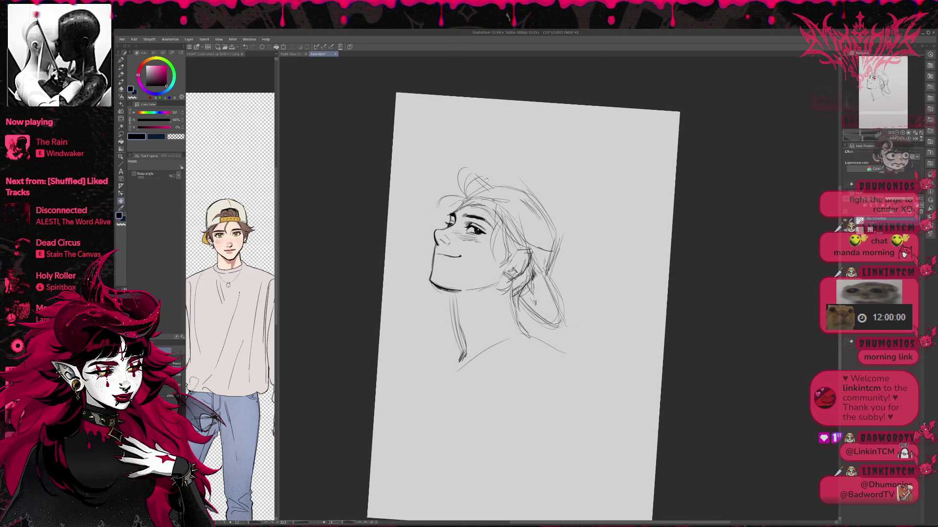
pyautogui.press('p')
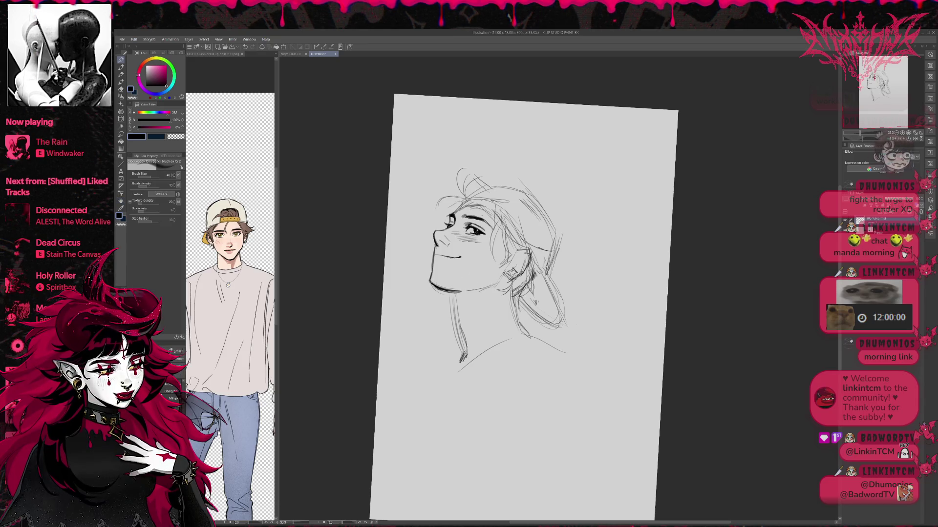
pyautogui.press('e')
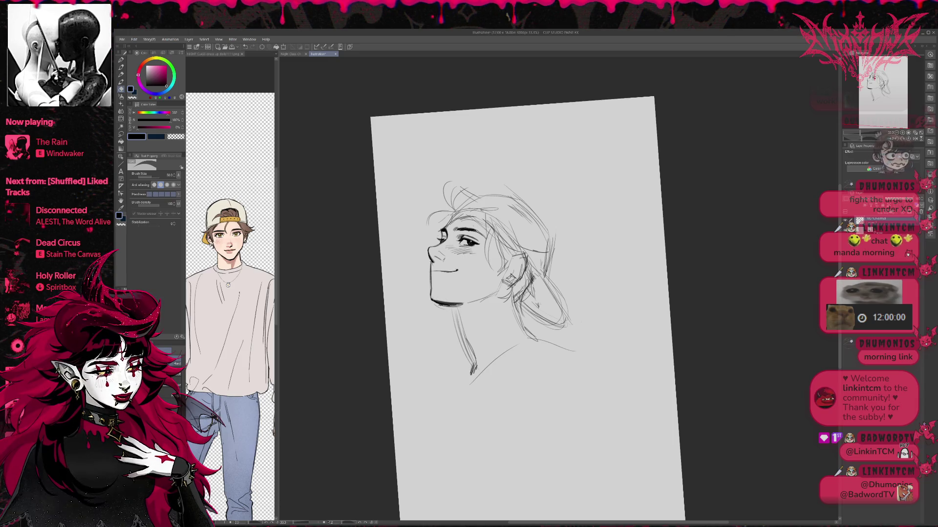
pyautogui.press('r')
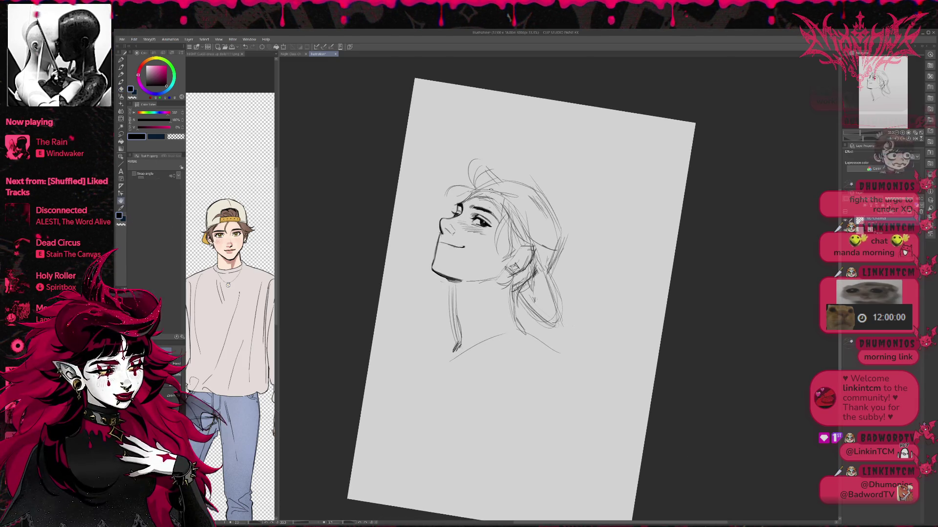
pyautogui.click(918, 141)
pyautogui.moveTo(731, 248); pyautogui.dragTo(709, 261)
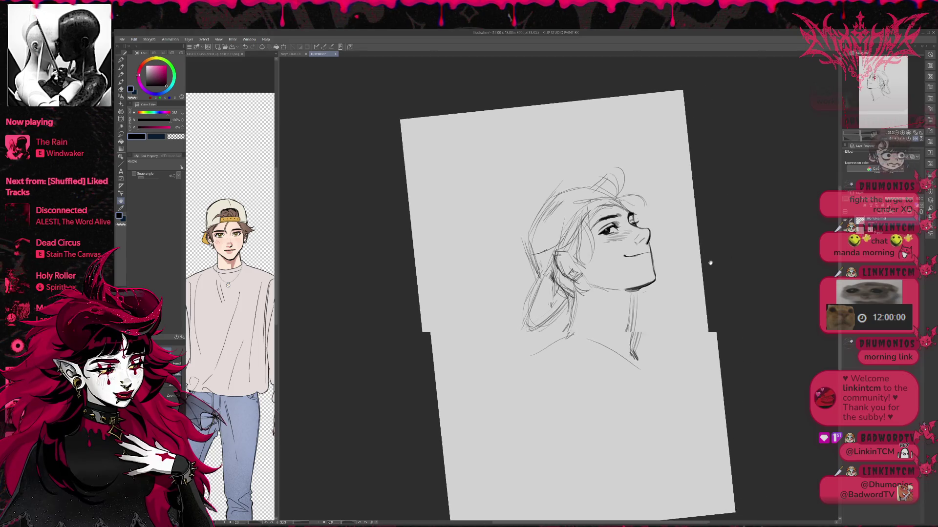
pyautogui.press('e')
pyautogui.moveTo(609, 257); pyautogui.dragTo(583, 256)
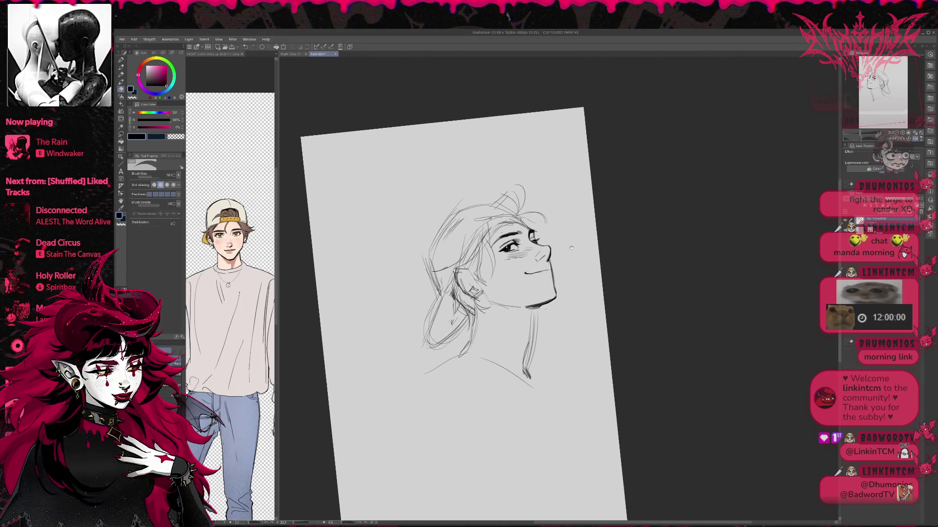
pyautogui.press('p')
# - Darken and thicken the line under the jaw, lightening part of it with the eraser
pyautogui.moveTo(496, 307); pyautogui.dragTo(537, 308)
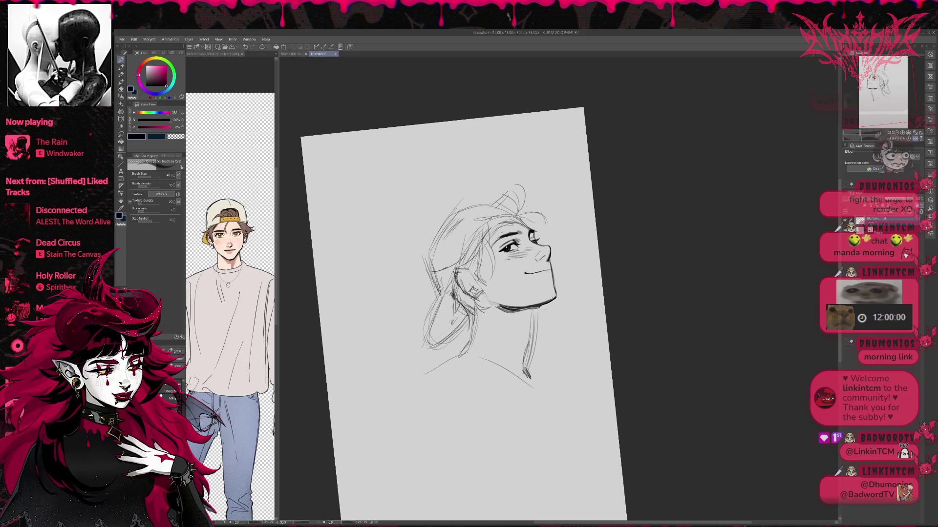
pyautogui.press('e')
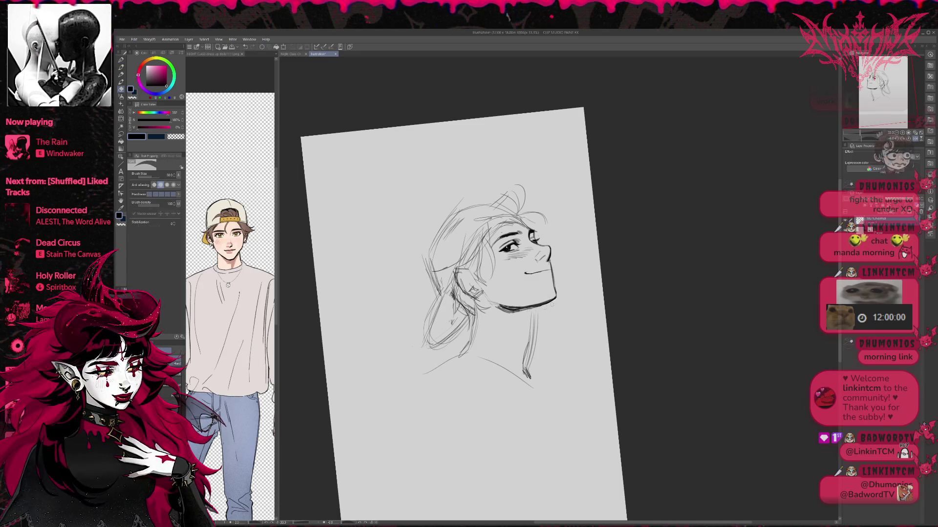
pyautogui.press('p')
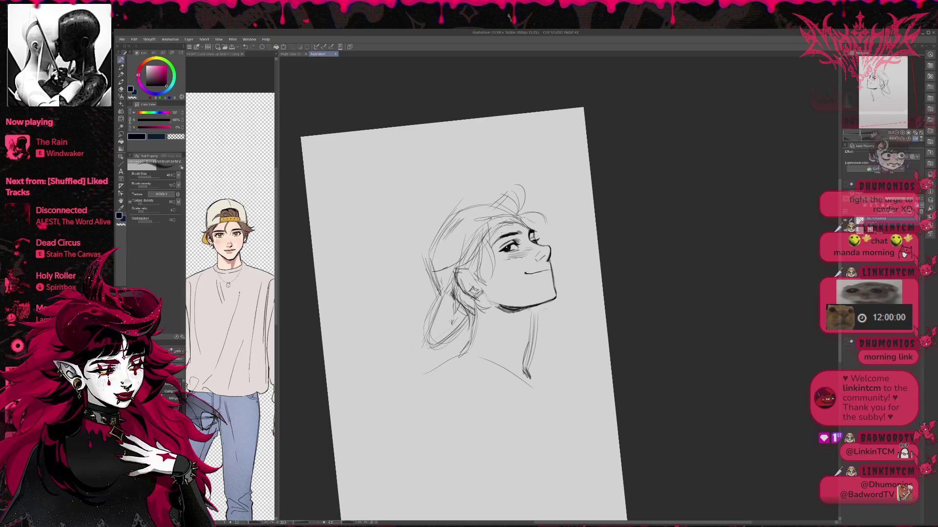
pyautogui.moveTo(516, 309); pyautogui.dragTo(536, 306)
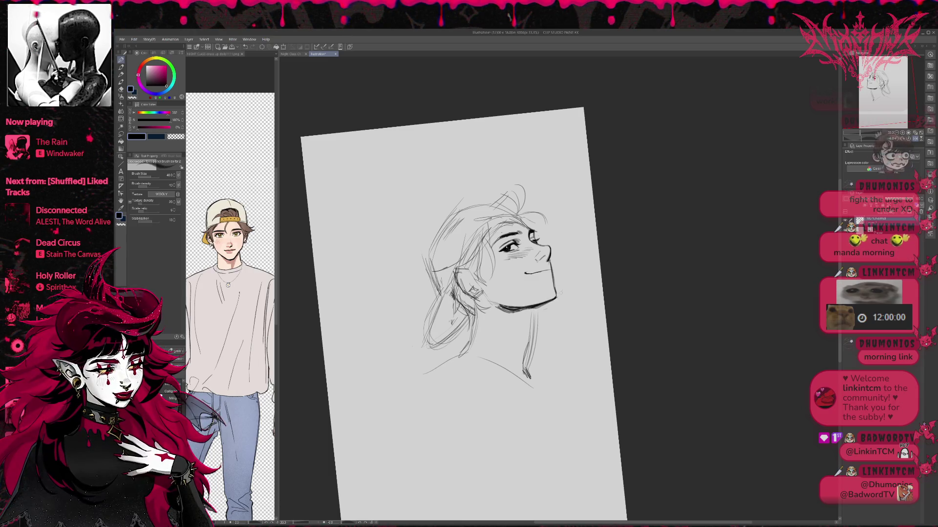
pyautogui.press('e')
pyautogui.moveTo(552, 300)
pyautogui.mouseDown()
pyautogui.moveTo(504, 313)
pyautogui.moveTo(523, 308)
pyautogui.mouseUp()
pyautogui.press('p')
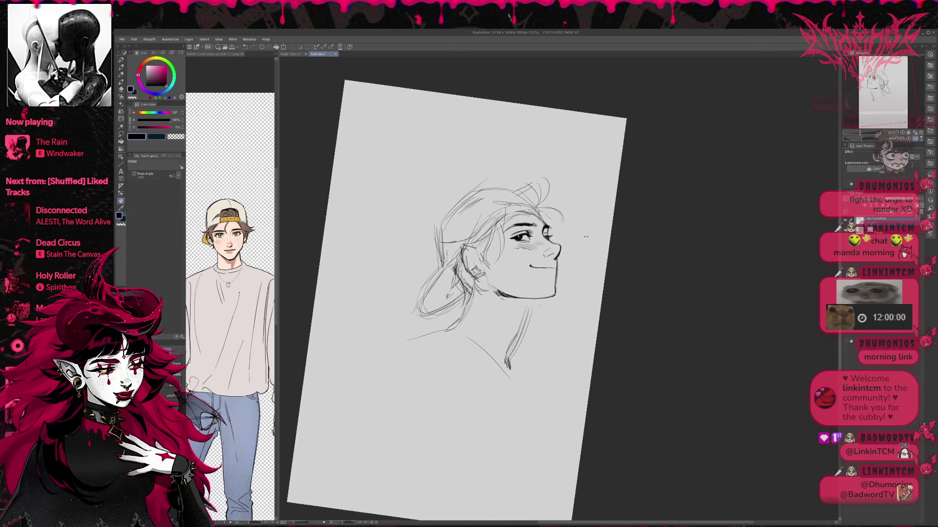
# - Re-orient the view, erase the old lower jaw, and redraw a firm jaw and chin line
pyautogui.press('e')
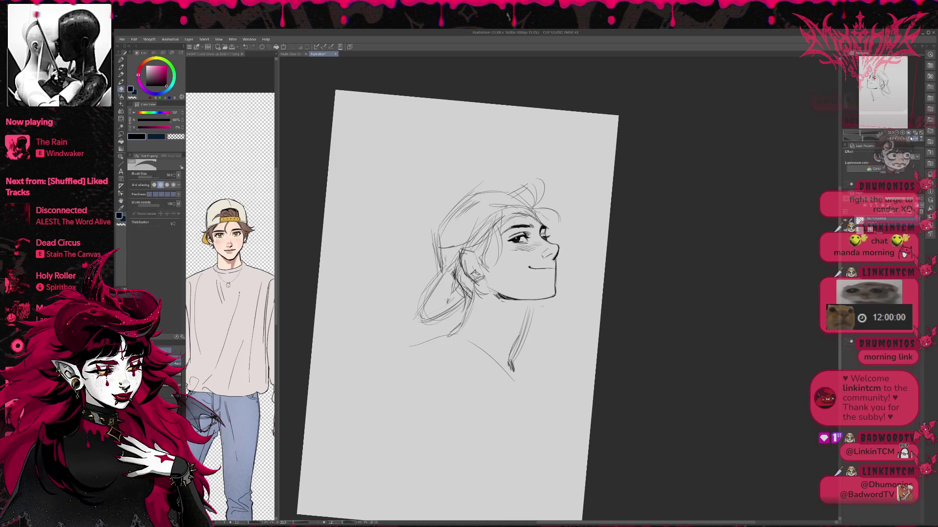
pyautogui.click(910, 139)
pyautogui.moveTo(635, 170)
pyautogui.mouseDown()
pyautogui.moveTo(630, 232)
pyautogui.moveTo(585, 231)
pyautogui.mouseUp()
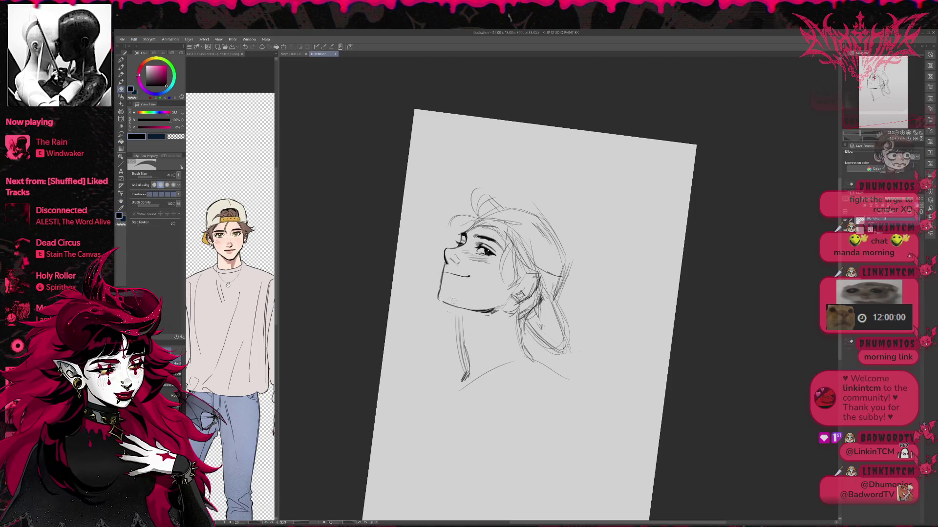
pyautogui.moveTo(440, 297); pyautogui.dragTo(503, 310)
pyautogui.press('u')
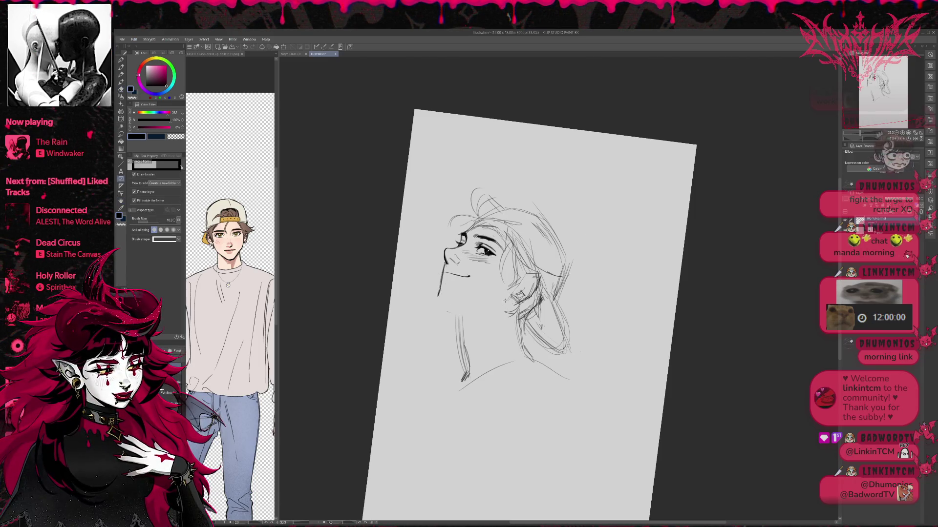
pyautogui.click(504, 299)
pyautogui.press('p')
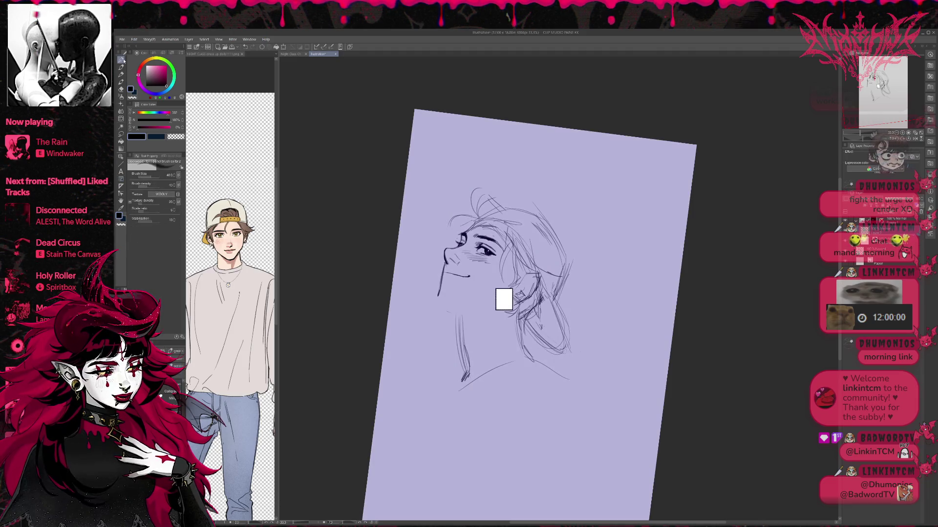
pyautogui.hotkey('ctrl', 'z')
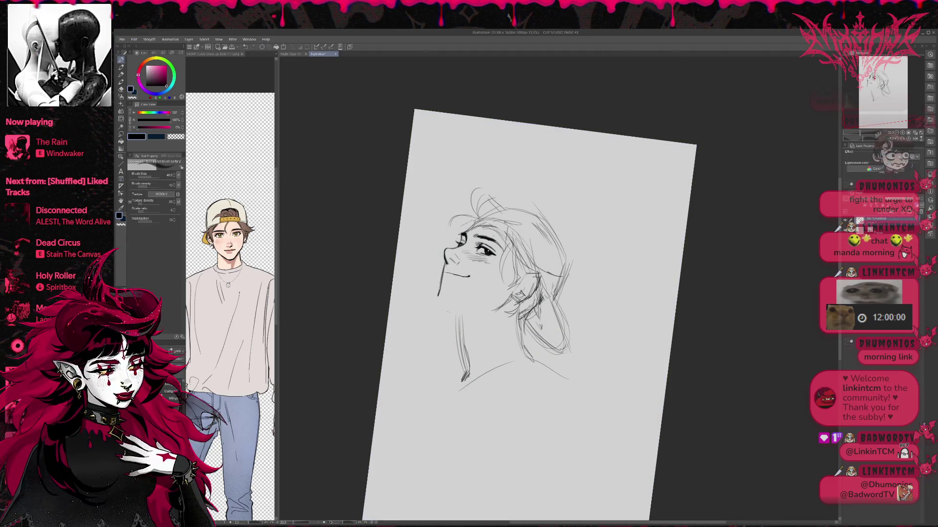
pyautogui.moveTo(447, 311); pyautogui.dragTo(508, 307)
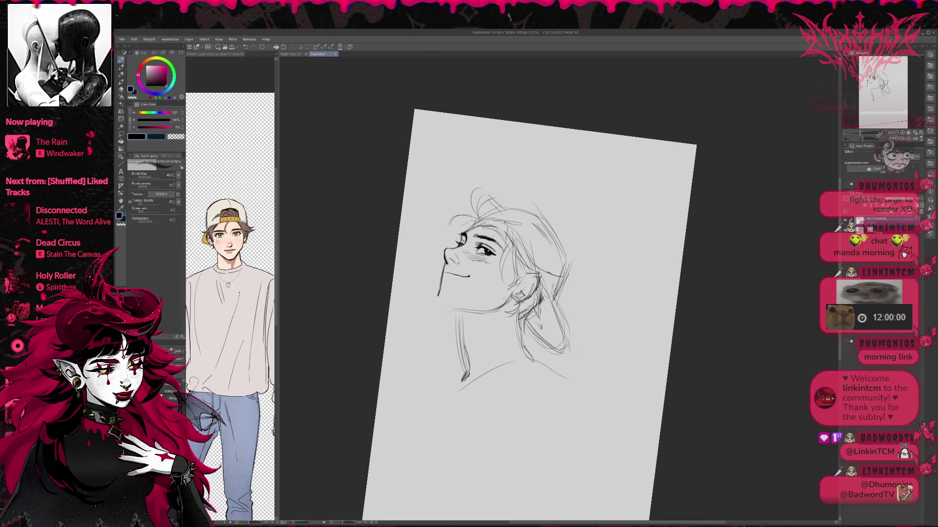
# - Darken the neck line, then erase and redraw it more boldly down from the chin
pyautogui.moveTo(530, 271); pyautogui.dragTo(513, 269)
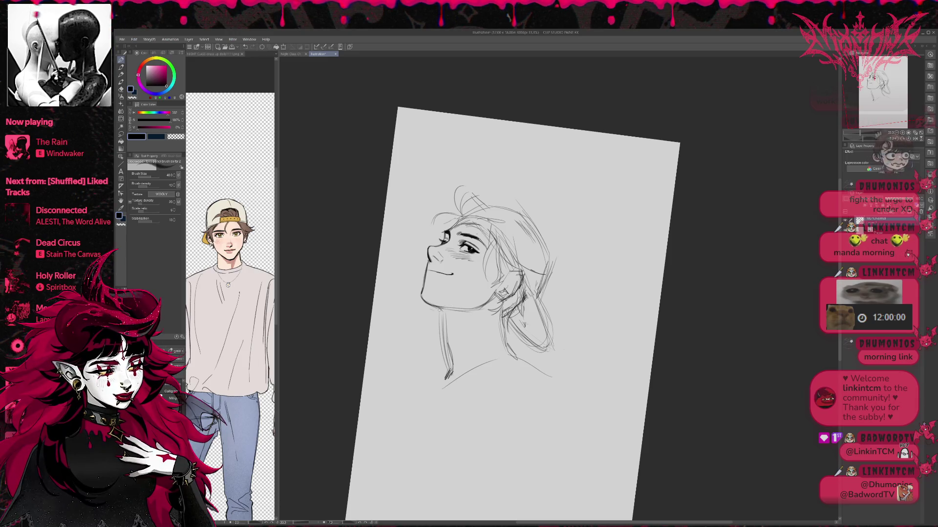
pyautogui.moveTo(448, 345); pyautogui.dragTo(451, 374)
pyautogui.press('e')
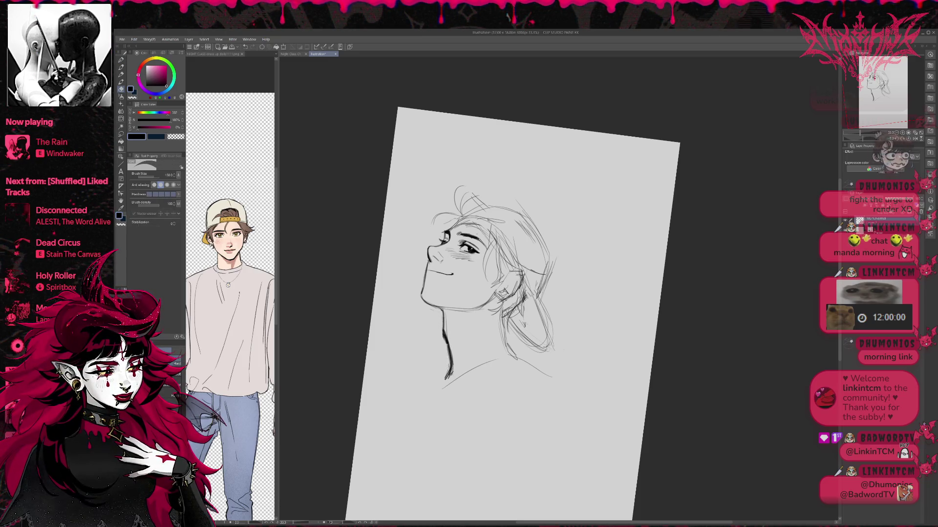
pyautogui.moveTo(447, 342)
pyautogui.mouseDown()
pyautogui.moveTo(450, 351)
pyautogui.moveTo(445, 334)
pyautogui.moveTo(448, 358)
pyautogui.mouseUp()
pyautogui.press('p')
pyautogui.moveTo(444, 324); pyautogui.dragTo(455, 374)
pyautogui.moveTo(469, 328); pyautogui.dragTo(454, 382)
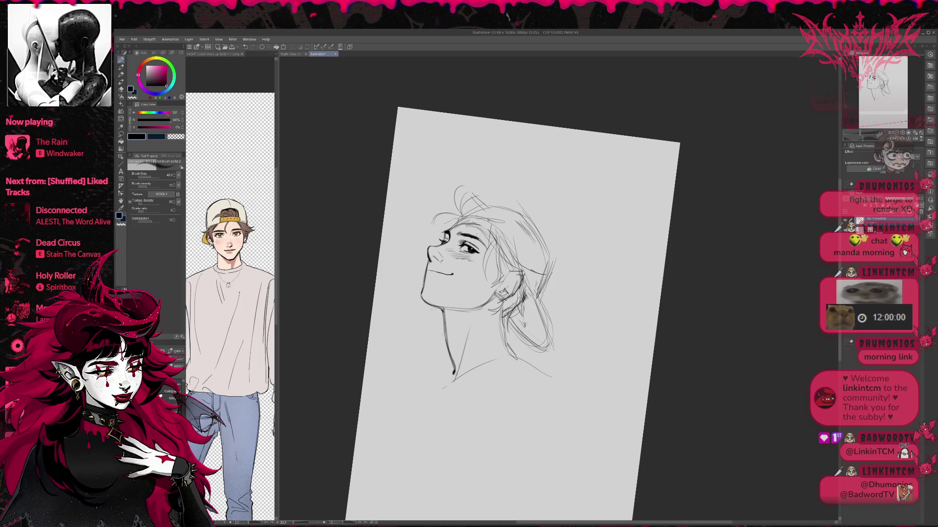
# - Erase the extra neck stroke, stray hair strokes behind the ear, and part of the shoulder line
pyautogui.press('e')
pyautogui.moveTo(469, 331)
pyautogui.mouseDown()
pyautogui.moveTo(454, 381)
pyautogui.moveTo(460, 363)
pyautogui.mouseUp()
pyautogui.press('p')
pyautogui.press('e')
pyautogui.moveTo(500, 315)
pyautogui.mouseDown()
pyautogui.moveTo(508, 352)
pyautogui.moveTo(505, 315)
pyautogui.mouseUp()
pyautogui.moveTo(477, 366)
pyautogui.mouseDown()
pyautogui.moveTo(462, 375)
pyautogui.moveTo(498, 329)
pyautogui.moveTo(518, 343)
pyautogui.mouseUp()
# - Darken the jaw and hair edge line and erase stray lines near the ear
pyautogui.press('p')
pyautogui.moveTo(502, 311); pyautogui.dragTo(516, 342)
pyautogui.press('e')
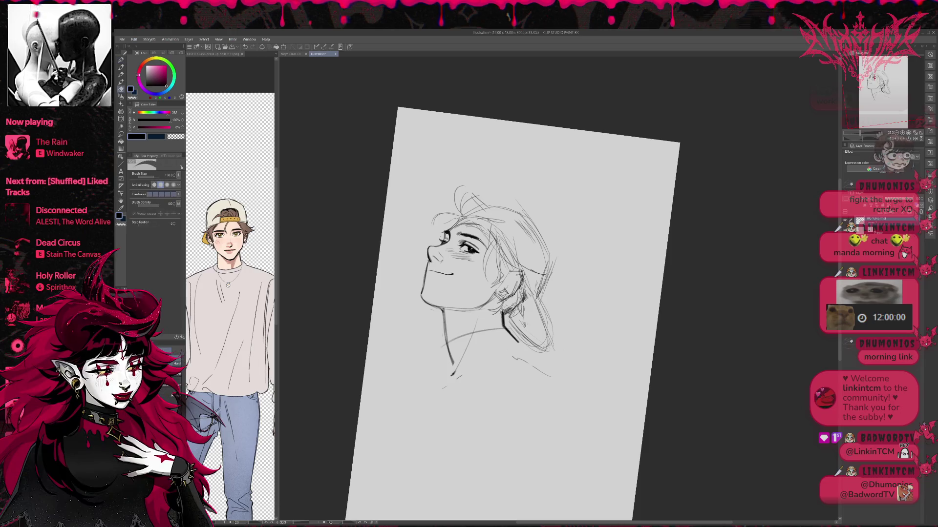
pyautogui.moveTo(516, 306); pyautogui.dragTo(521, 300)
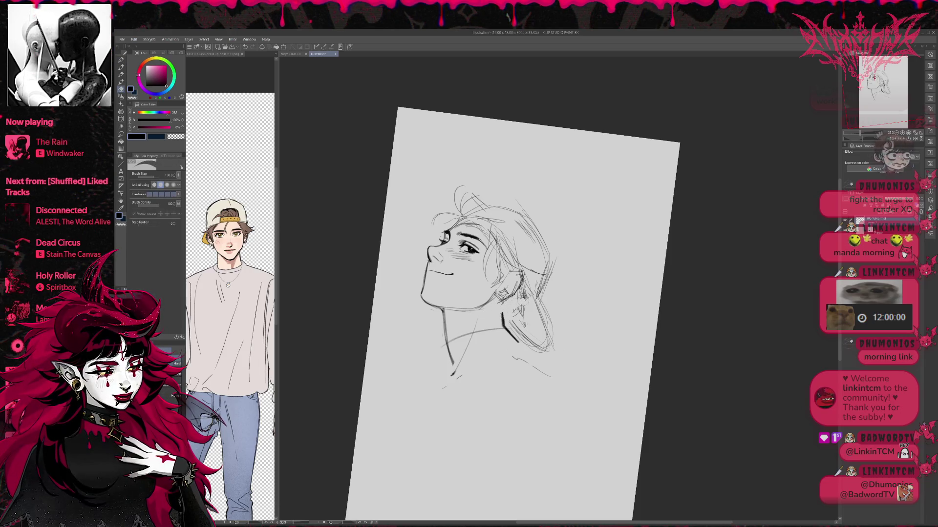
# - With the view flipped and rotated, extend the neck line and darken the ear and hair
pyautogui.press('h')
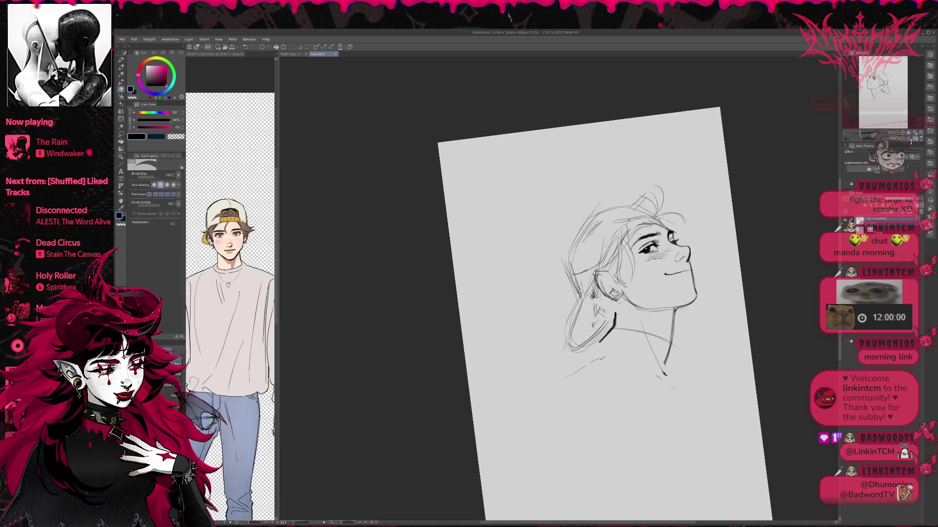
pyautogui.moveTo(630, 293); pyautogui.dragTo(637, 243)
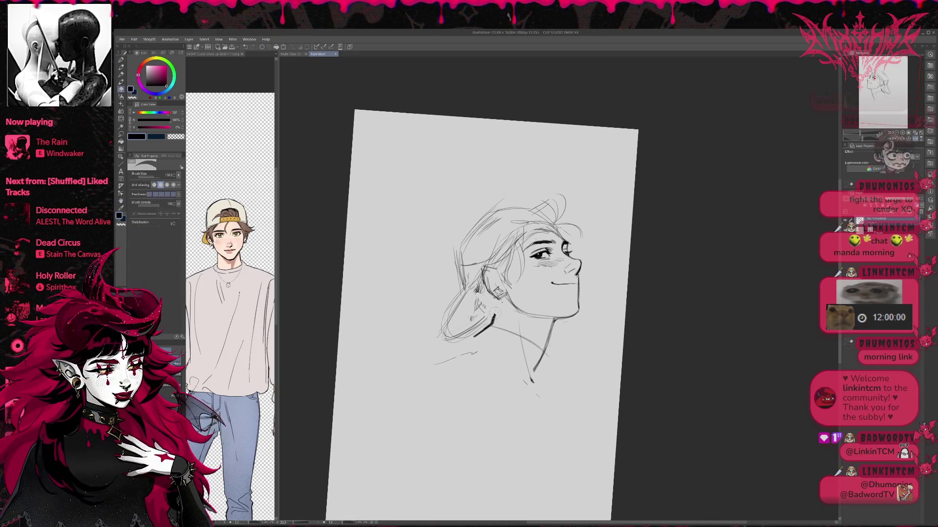
pyautogui.press('p')
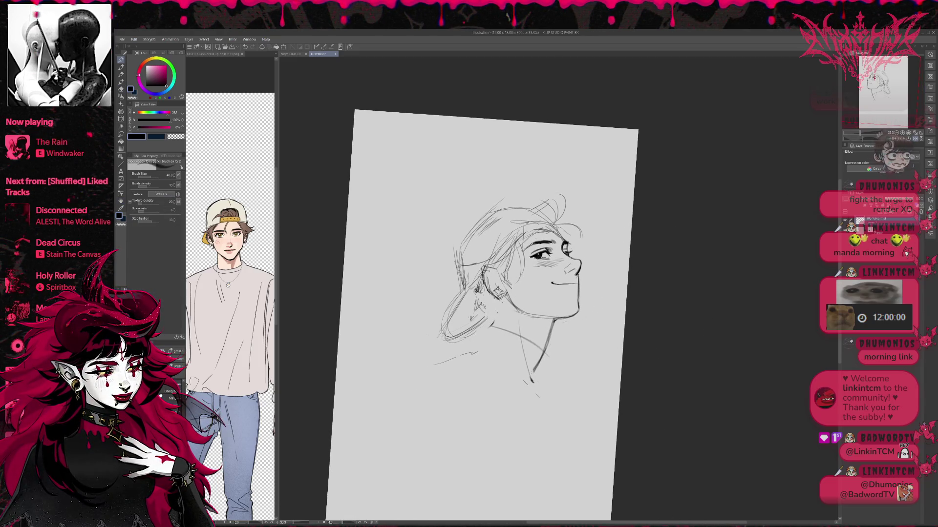
pyautogui.moveTo(533, 383); pyautogui.dragTo(535, 396)
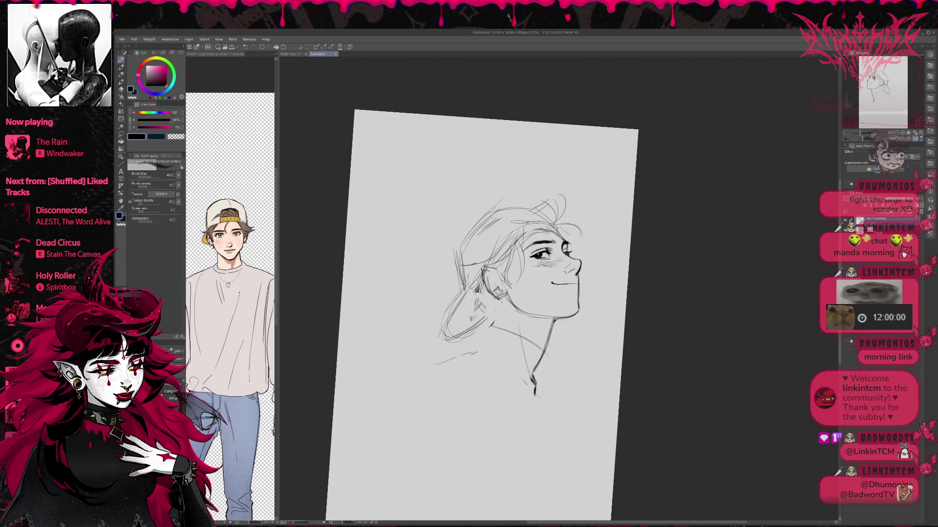
pyautogui.moveTo(488, 289)
pyautogui.mouseDown()
pyautogui.moveTo(500, 304)
pyautogui.moveTo(479, 330)
pyautogui.mouseUp()
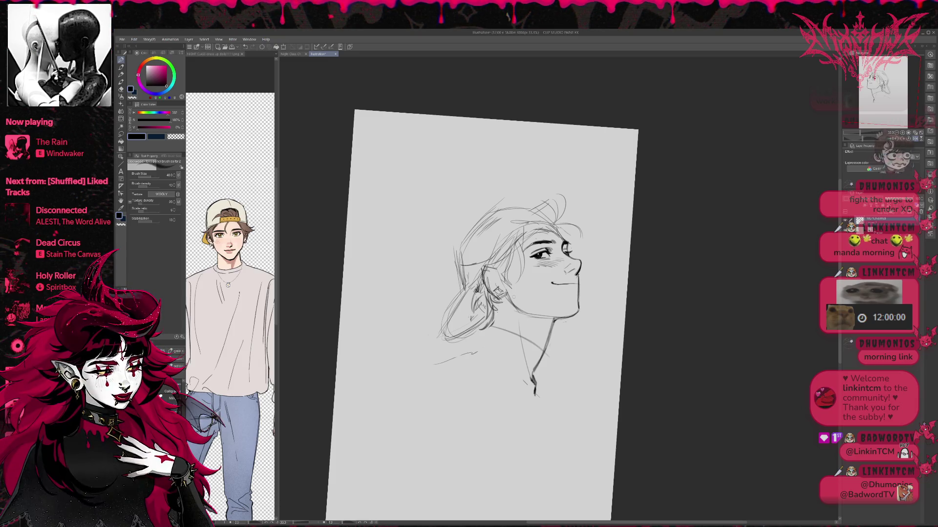
pyautogui.moveTo(498, 299)
pyautogui.mouseDown()
pyautogui.moveTo(504, 315)
pyautogui.moveTo(503, 307)
pyautogui.mouseUp()
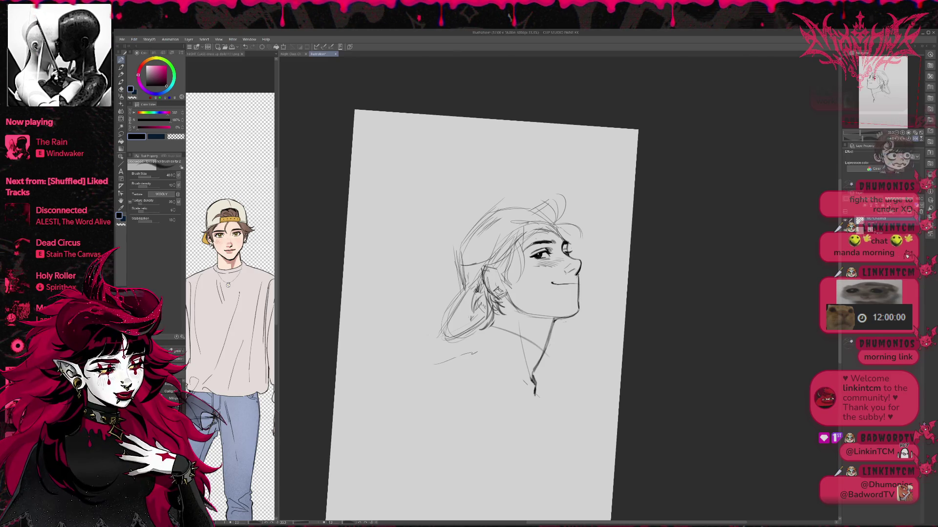
# - Try darker hairline strokes several times, undoing each attempt
pyautogui.moveTo(476, 276); pyautogui.dragTo(522, 229)
pyautogui.hotkey('ctrl', 'z')
pyautogui.hotkey('ctrl', 'z')
pyautogui.hotkey('ctrl', 'z')
pyautogui.moveTo(477, 275); pyautogui.dragTo(521, 228)
pyautogui.hotkey('ctrl', 'z')
pyautogui.hotkey('ctrl', 'z')
pyautogui.moveTo(477, 274)
pyautogui.mouseDown()
pyautogui.moveTo(518, 226)
pyautogui.moveTo(557, 220)
pyautogui.moveTo(551, 215)
pyautogui.moveTo(558, 221)
pyautogui.moveTo(526, 210)
pyautogui.moveTo(541, 207)
pyautogui.moveTo(550, 219)
pyautogui.mouseUp()
pyautogui.hotkey('ctrl', 'z')
pyautogui.hotkey('ctrl', 'z')
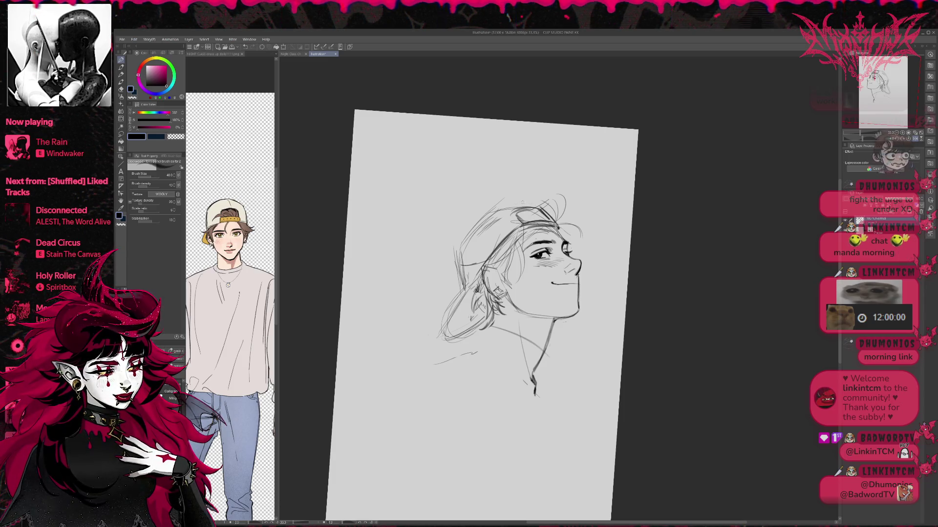
# - Sketch the cap band along the hairline and erase sketch lines at the cap top
pyautogui.moveTo(499, 205); pyautogui.dragTo(542, 204)
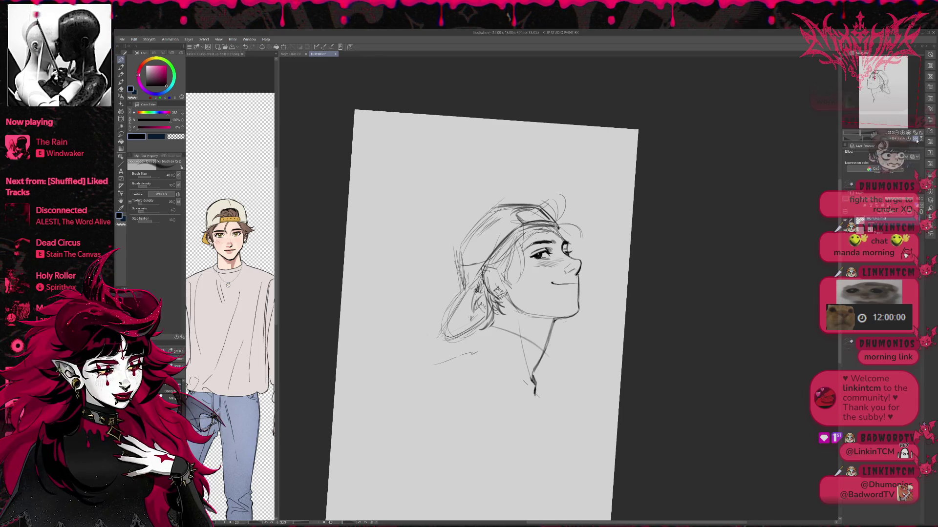
pyautogui.press('h')
pyautogui.moveTo(509, 211); pyautogui.dragTo(557, 250)
pyautogui.hotkey('ctrl', 'z')
pyautogui.press('e')
pyautogui.moveTo(476, 217)
pyautogui.mouseDown()
pyautogui.moveTo(513, 219)
pyautogui.moveTo(508, 210)
pyautogui.moveTo(552, 242)
pyautogui.moveTo(567, 350)
pyautogui.moveTo(556, 305)
pyautogui.mouseUp()
pyautogui.press('p')
pyautogui.press('e')
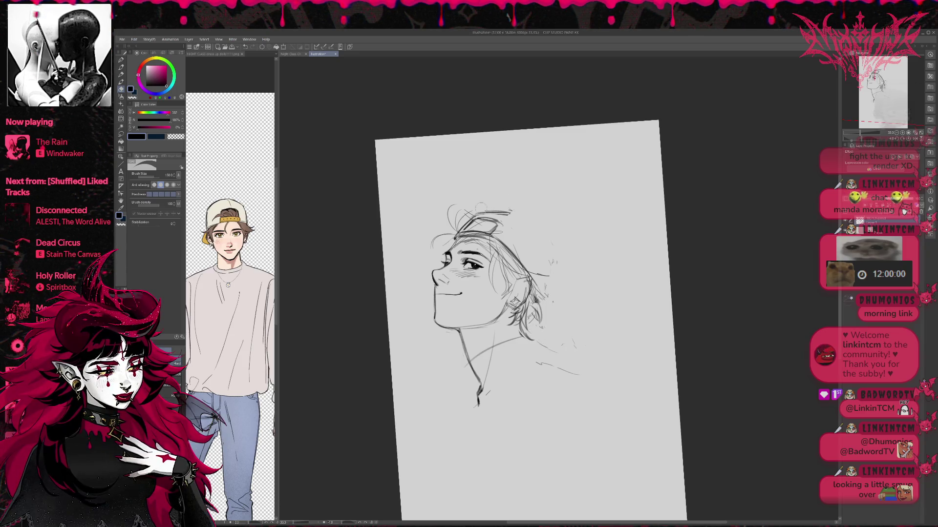
# - Add hair strands at the top of the head and outline the cap's top and back
pyautogui.press('p')
pyautogui.moveTo(462, 225)
pyautogui.mouseDown()
pyautogui.moveTo(435, 234)
pyautogui.moveTo(481, 199)
pyautogui.moveTo(486, 230)
pyautogui.mouseUp()
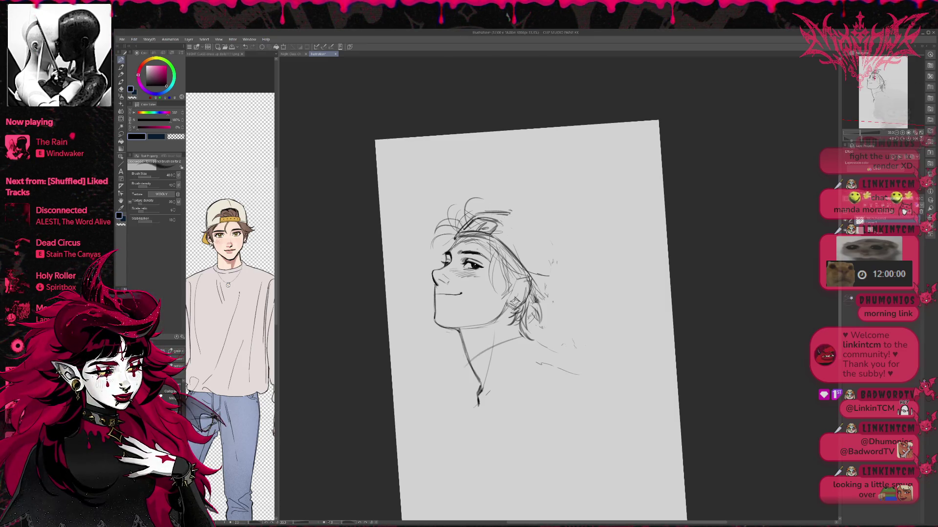
pyautogui.moveTo(526, 268); pyautogui.dragTo(542, 238)
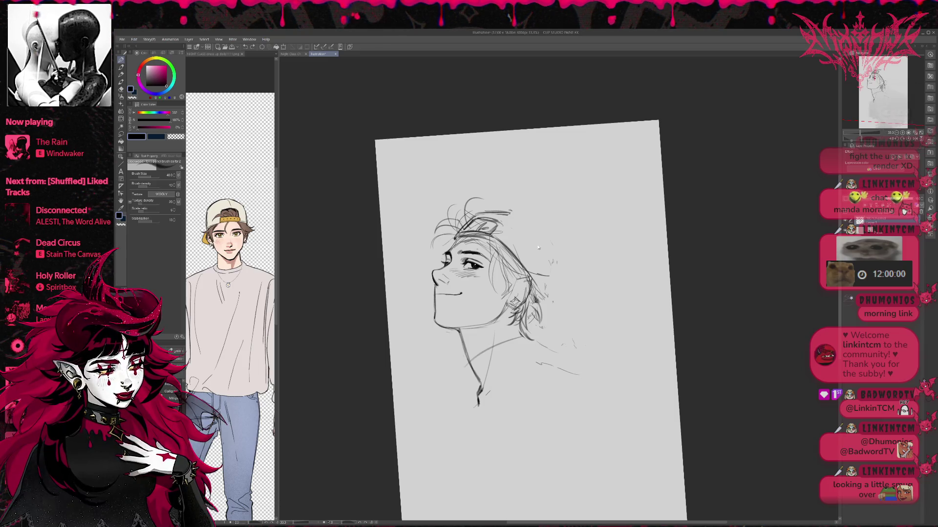
pyautogui.moveTo(512, 211)
pyautogui.mouseDown()
pyautogui.moveTo(555, 242)
pyautogui.moveTo(559, 281)
pyautogui.mouseUp()
pyautogui.moveTo(558, 249)
pyautogui.mouseDown()
pyautogui.moveTo(554, 293)
pyautogui.moveTo(555, 262)
pyautogui.moveTo(554, 285)
pyautogui.mouseUp()
# - Erase the hair strokes near the top of the cap
pyautogui.press('e')
pyautogui.moveTo(508, 210)
pyautogui.mouseDown()
pyautogui.moveTo(487, 235)
pyautogui.moveTo(471, 222)
pyautogui.moveTo(516, 211)
pyautogui.moveTo(557, 259)
pyautogui.moveTo(561, 286)
pyautogui.moveTo(552, 292)
pyautogui.mouseUp()
pyautogui.press('p')
pyautogui.press('e')
pyautogui.press('p')
# - Rotate the view about 30° counter-clockwise, then erase and redraw the cap's left edge
pyautogui.press('e')
pyautogui.press('p')
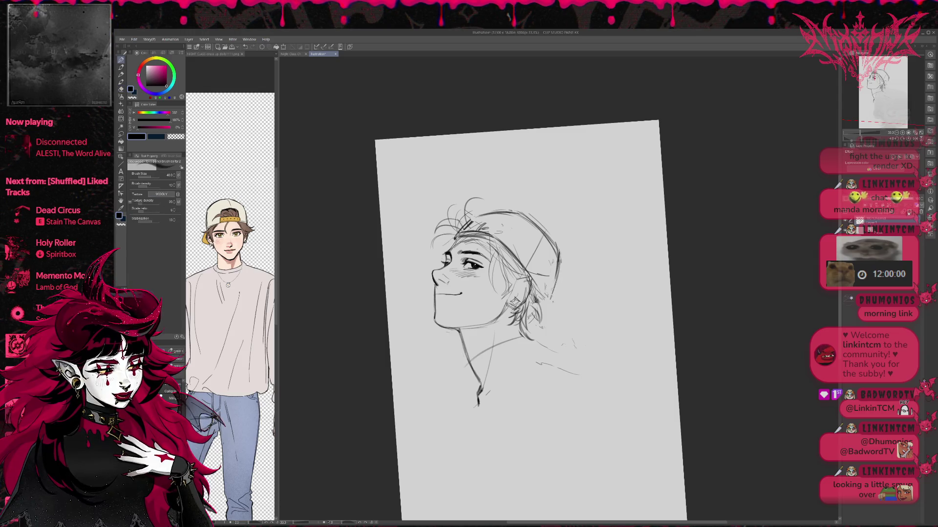
pyautogui.press('r')
pyautogui.moveTo(649, 230); pyautogui.dragTo(582, 192)
pyautogui.press('e')
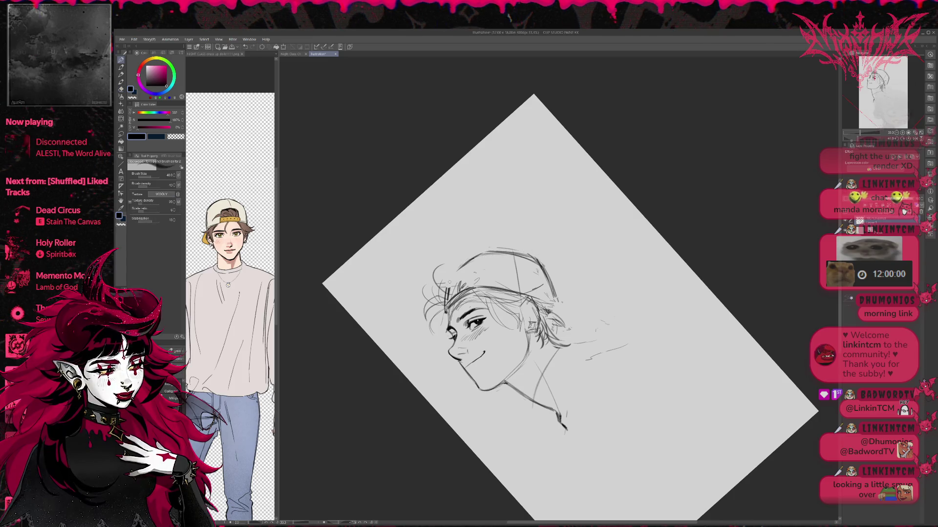
pyautogui.moveTo(448, 286)
pyautogui.mouseDown()
pyautogui.moveTo(447, 311)
pyautogui.moveTo(465, 283)
pyautogui.mouseUp()
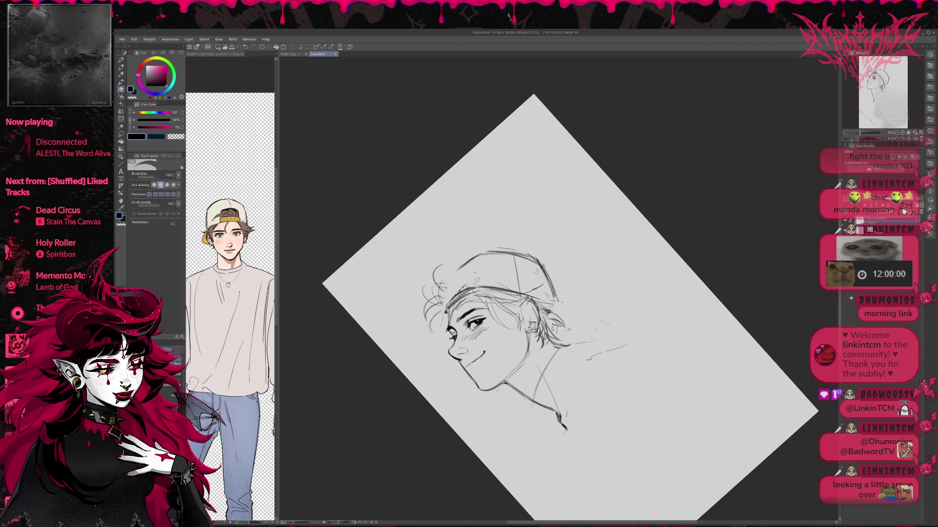
pyautogui.press('p')
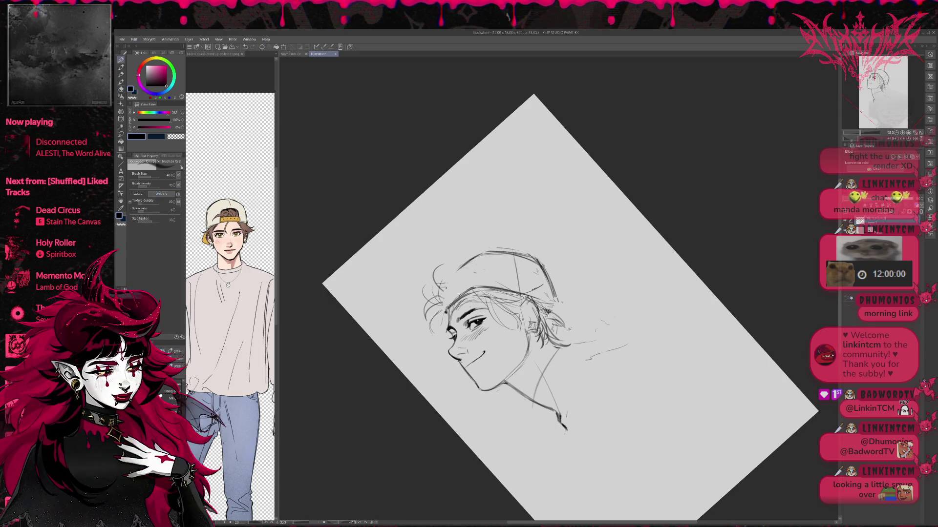
pyautogui.moveTo(454, 272)
pyautogui.mouseDown()
pyautogui.moveTo(445, 307)
pyautogui.moveTo(474, 258)
pyautogui.moveTo(507, 254)
pyautogui.mouseUp()
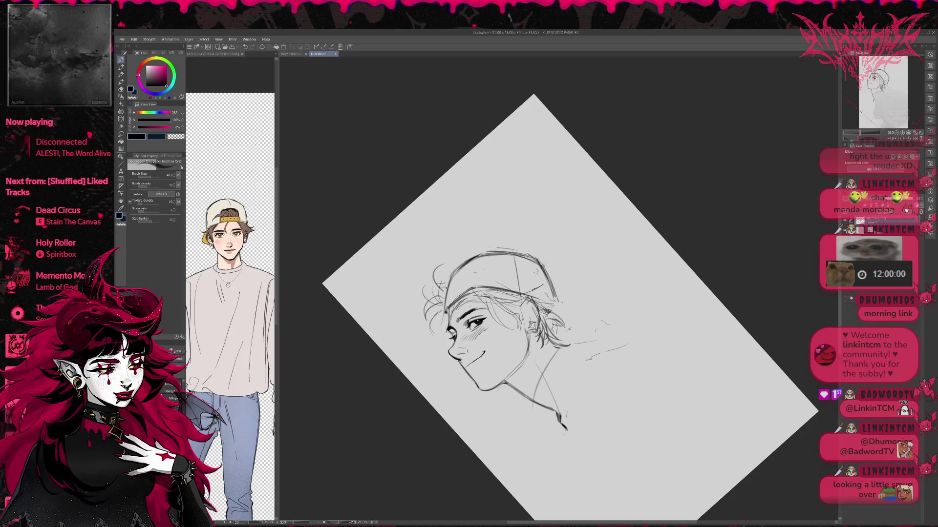
# - Erase and redraw the hair lines near the cap brim
pyautogui.press('e')
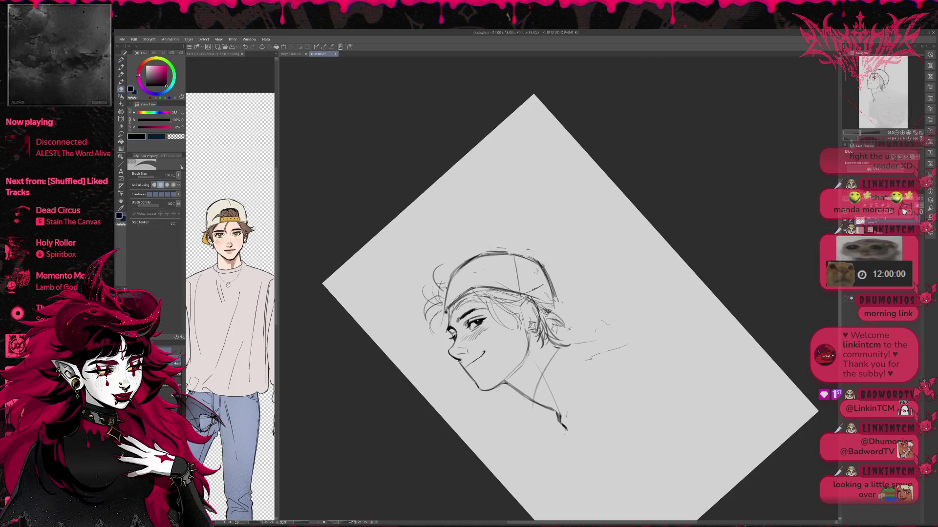
pyautogui.press('p')
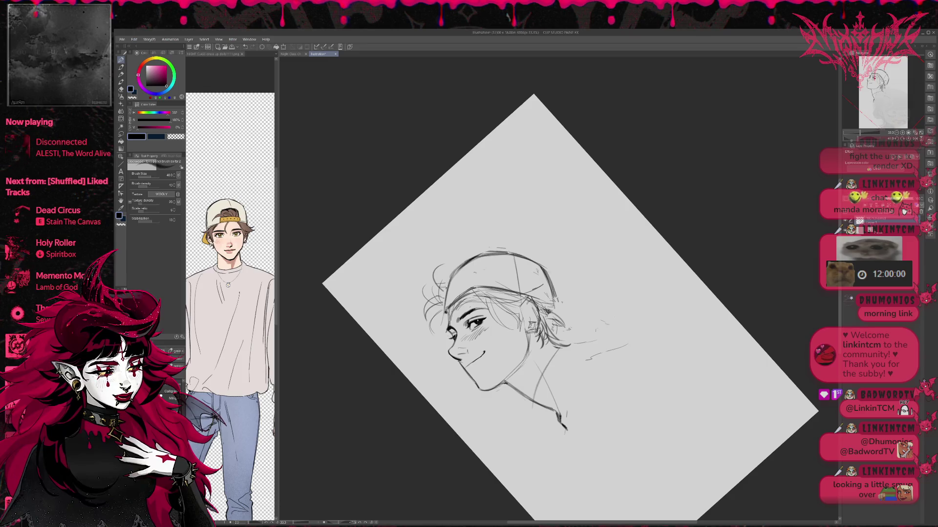
pyautogui.press('e')
pyautogui.moveTo(491, 293); pyautogui.dragTo(539, 288)
pyautogui.press('p')
pyautogui.moveTo(471, 288)
pyautogui.mouseDown()
pyautogui.moveTo(540, 293)
pyautogui.moveTo(497, 283)
pyautogui.moveTo(553, 307)
pyautogui.mouseUp()
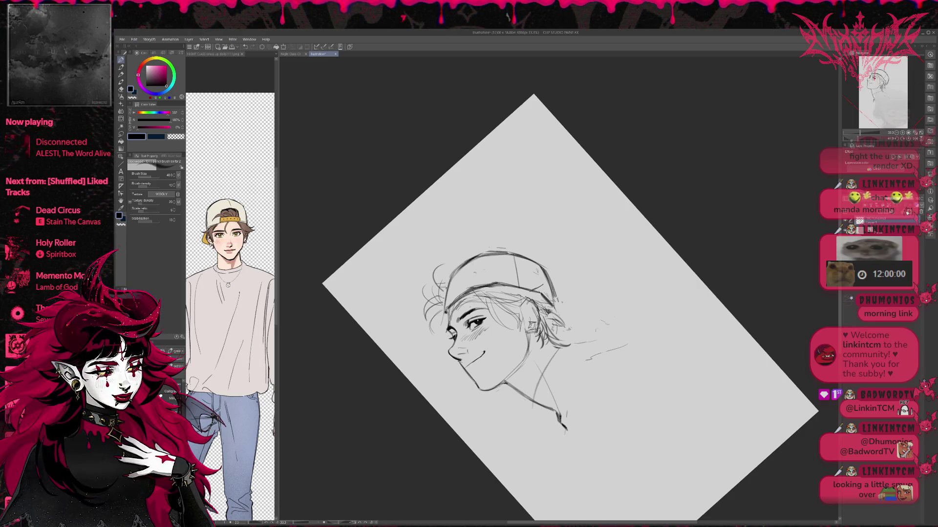
# - Redraw the right side of the cap outline and extend the brim behind the head
pyautogui.press('e')
pyautogui.moveTo(551, 266); pyautogui.dragTo(547, 301)
pyautogui.press('p')
pyautogui.moveTo(539, 268); pyautogui.dragTo(554, 333)
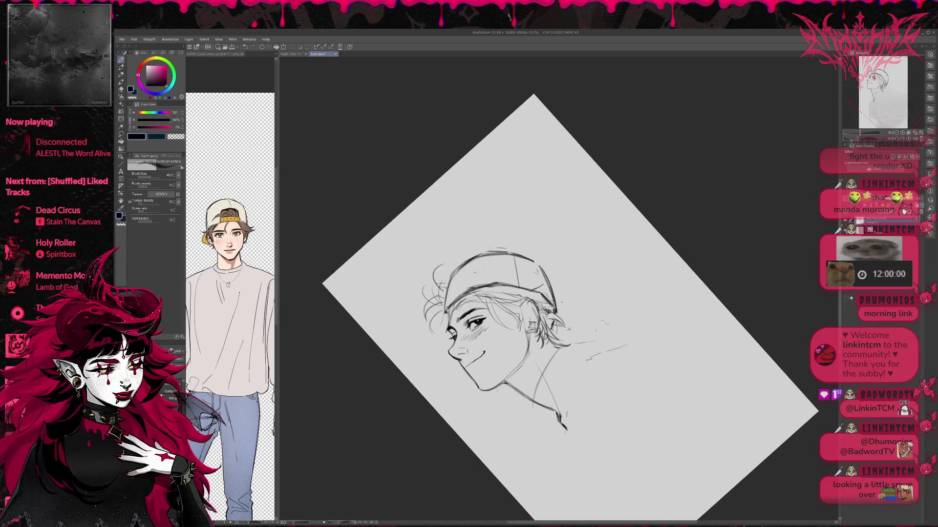
pyautogui.moveTo(522, 287); pyautogui.dragTo(581, 299)
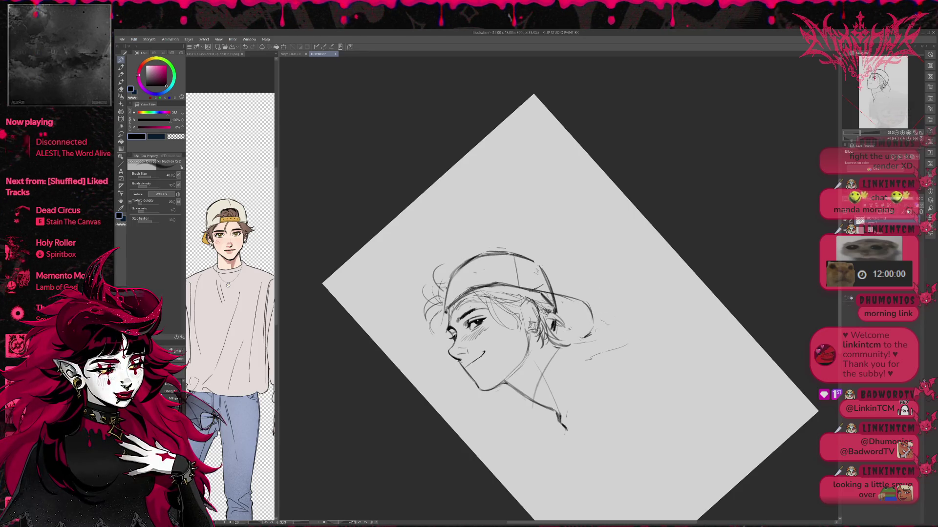
# - With the head upright, add strokes around the ear and neck and darken the cap's back curve
pyautogui.moveTo(606, 322)
pyautogui.mouseDown()
pyautogui.moveTo(614, 278)
pyautogui.moveTo(538, 339)
pyautogui.moveTo(553, 341)
pyautogui.mouseUp()
pyautogui.press('p')
pyautogui.moveTo(511, 313); pyautogui.dragTo(555, 344)
pyautogui.moveTo(535, 336); pyautogui.dragTo(552, 339)
pyautogui.moveTo(565, 288); pyautogui.dragTo(553, 330)
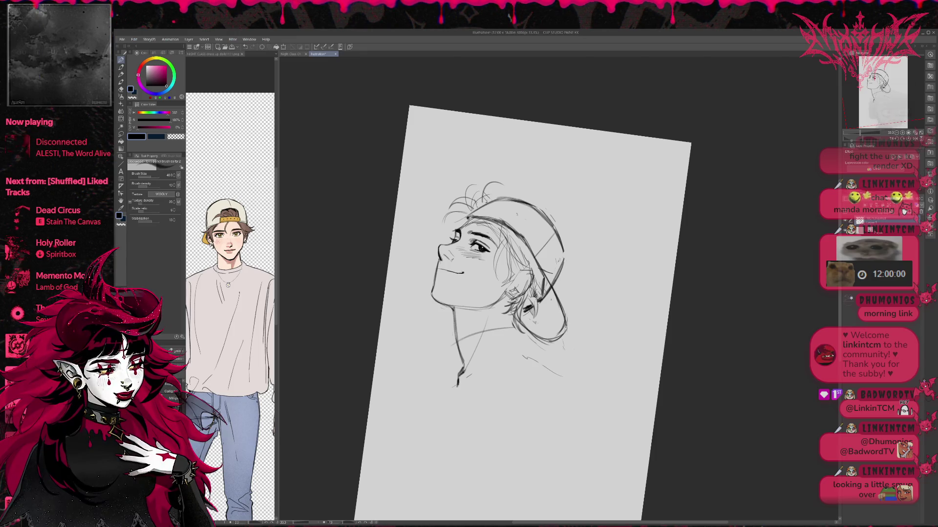
# - Rotate nearly upright and erase the wispy hair strands above the forehead and a mark near the brim
pyautogui.press('r')
pyautogui.moveTo(562, 229); pyautogui.dragTo(576, 243)
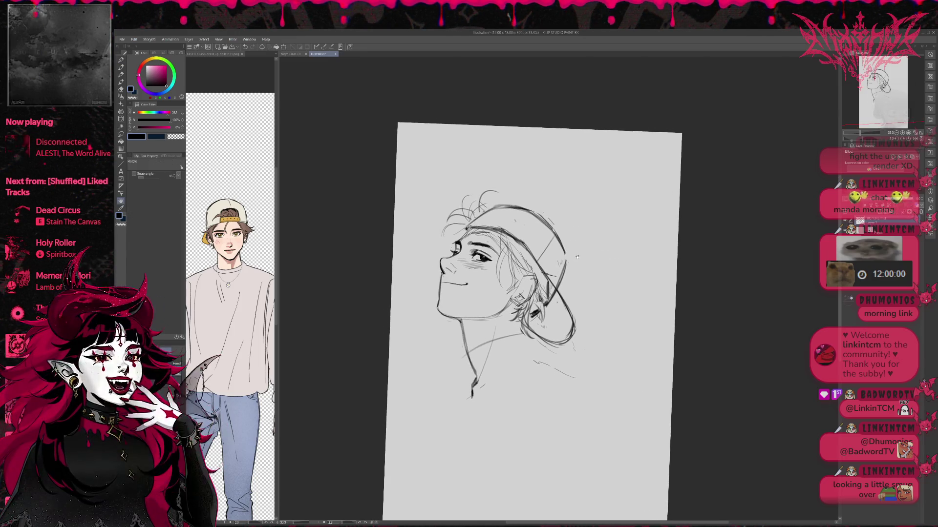
pyautogui.press('e')
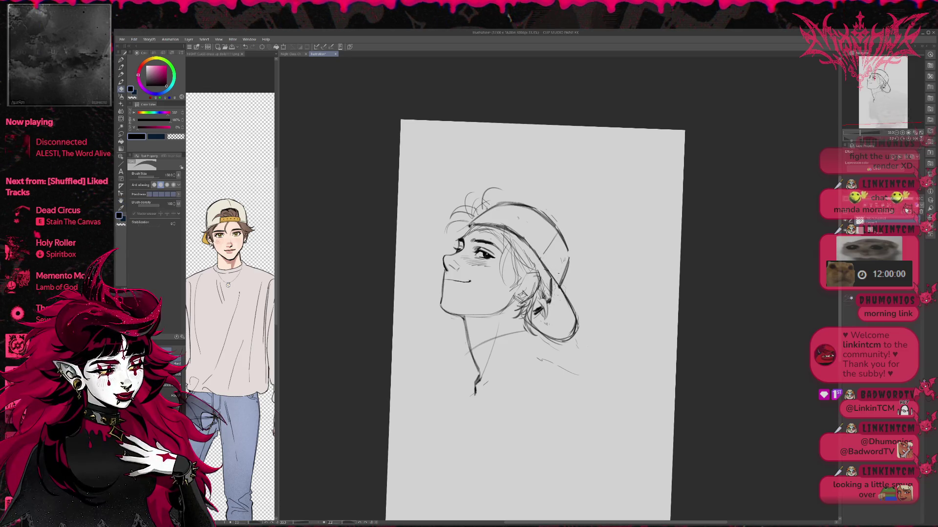
pyautogui.press('p')
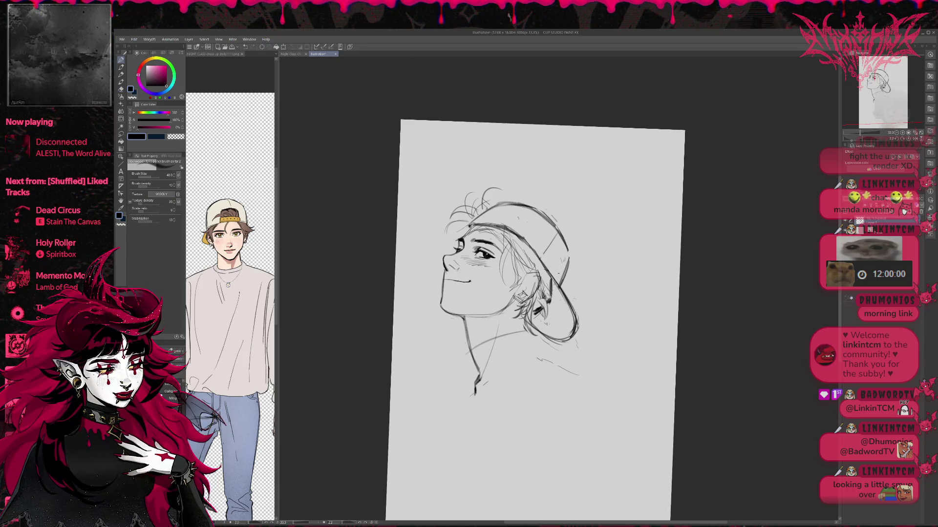
pyautogui.press('e')
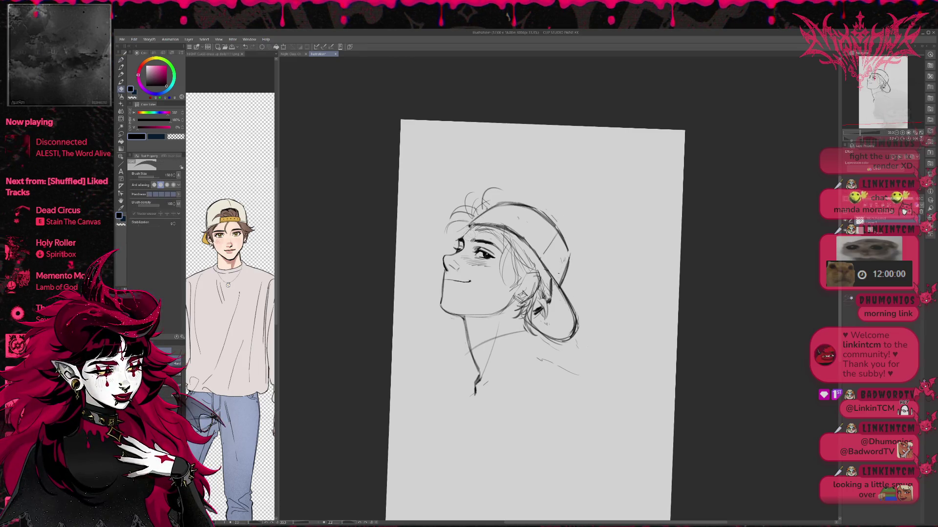
pyautogui.moveTo(488, 200)
pyautogui.mouseDown()
pyautogui.moveTo(462, 210)
pyautogui.moveTo(447, 230)
pyautogui.mouseUp()
pyautogui.click(468, 231)
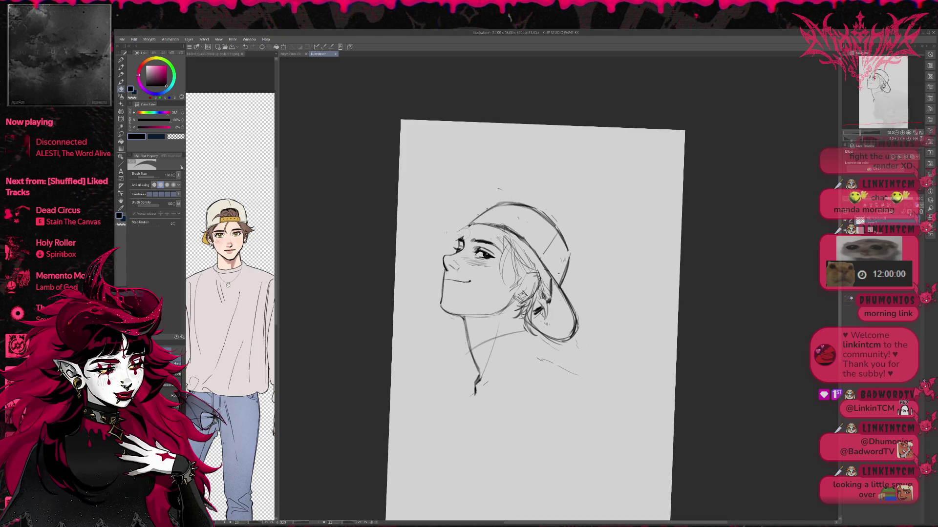
pyautogui.press('p')
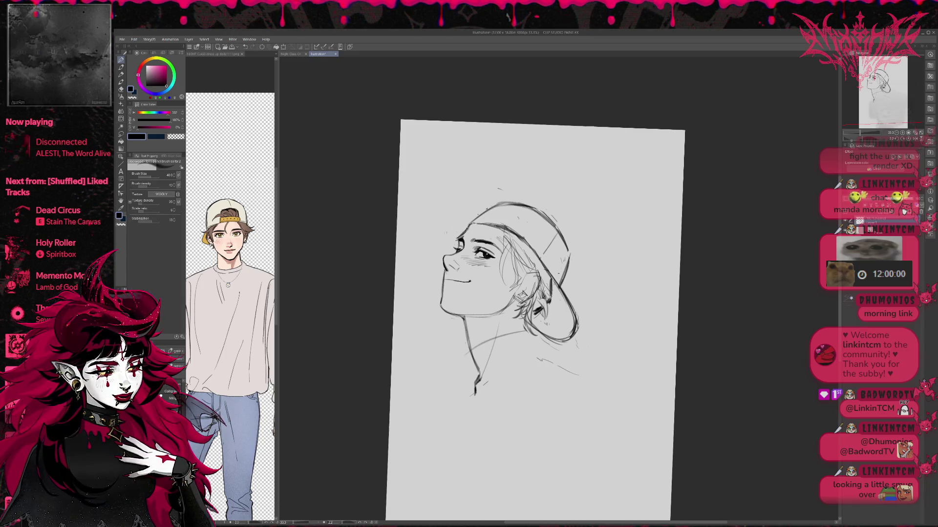
pyautogui.press('e')
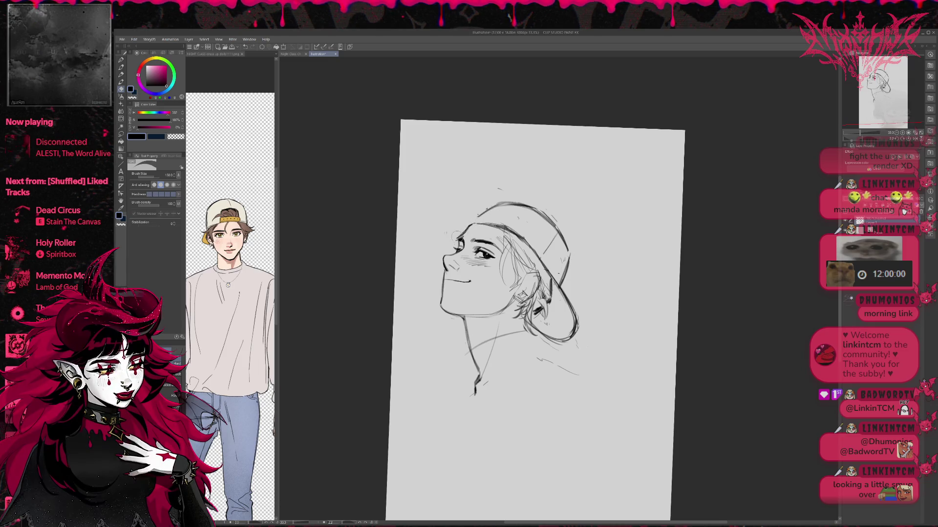
pyautogui.press('p')
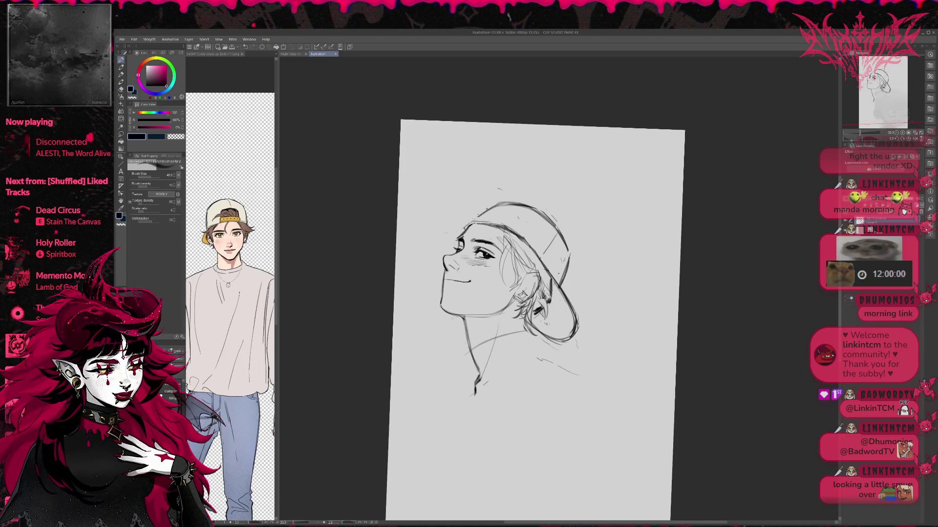
# - Mirror and tilt the view, then add short strokes along the top of the cap
pyautogui.press('h')
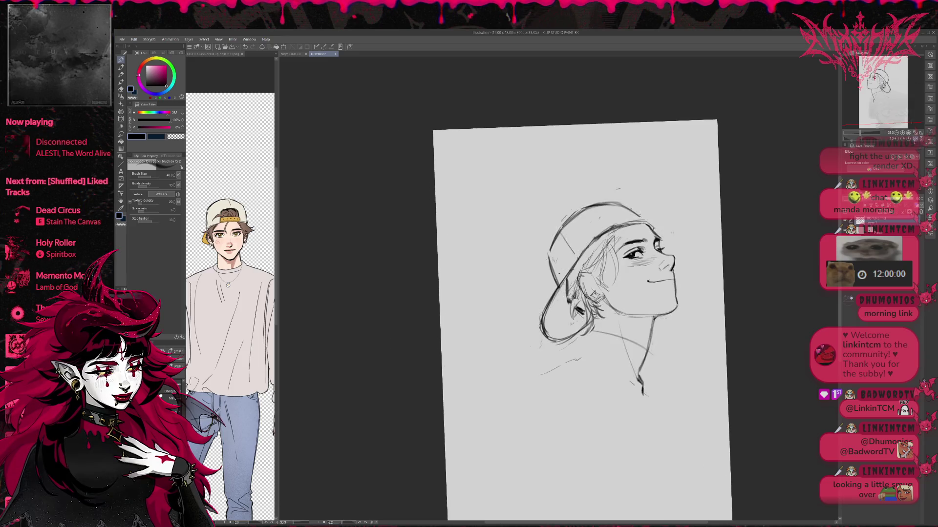
pyautogui.press('e')
pyautogui.moveTo(489, 220)
pyautogui.mouseDown()
pyautogui.moveTo(465, 258)
pyautogui.moveTo(501, 273)
pyautogui.mouseUp()
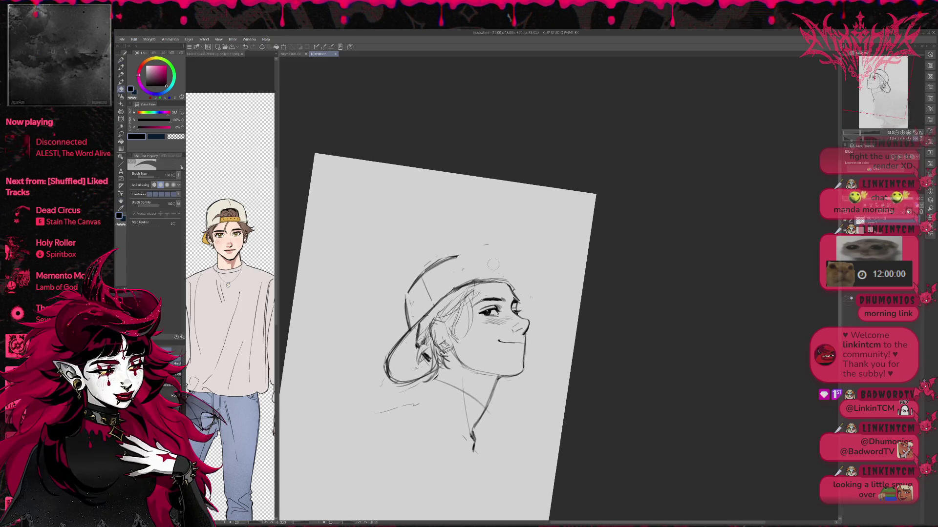
pyautogui.press('p')
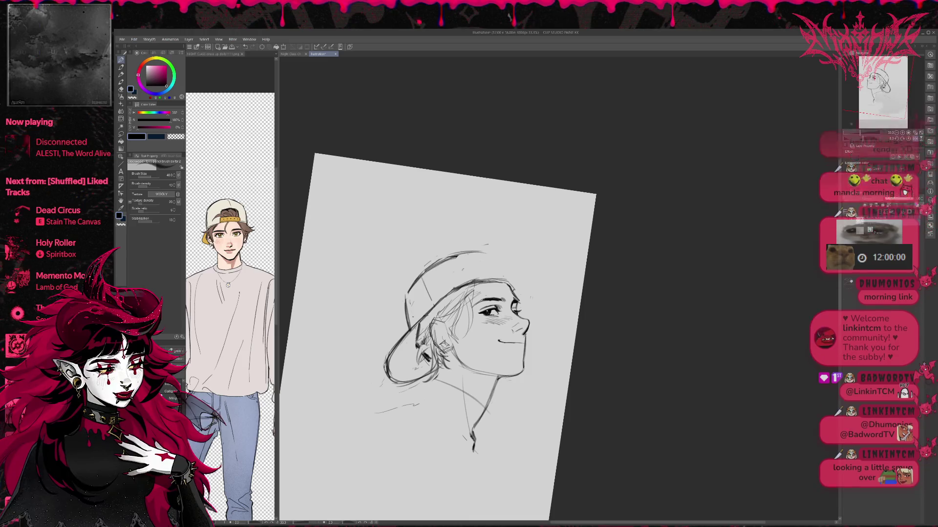
pyautogui.moveTo(454, 256); pyautogui.dragTo(487, 254)
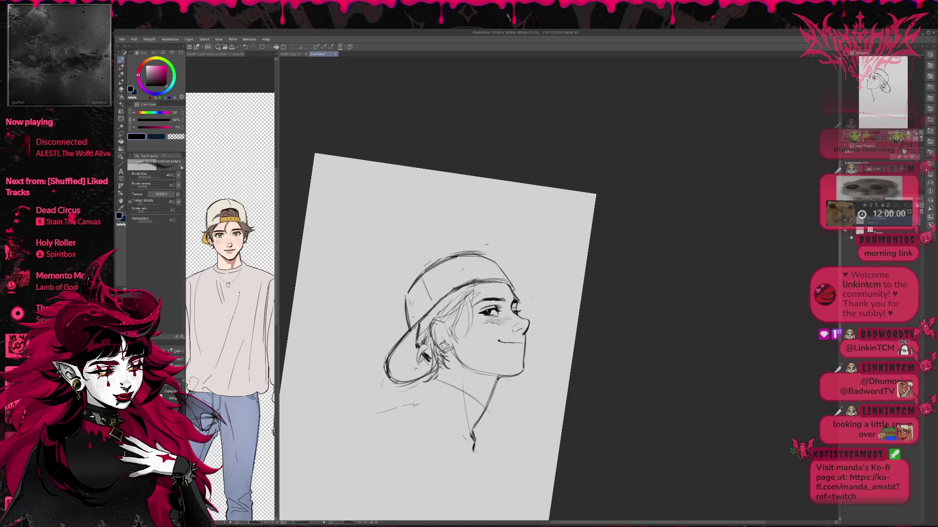
# - Rotate the canvas back to straight and add another short stroke on the cap
pyautogui.press('r')
pyautogui.moveTo(518, 215); pyautogui.dragTo(530, 229)
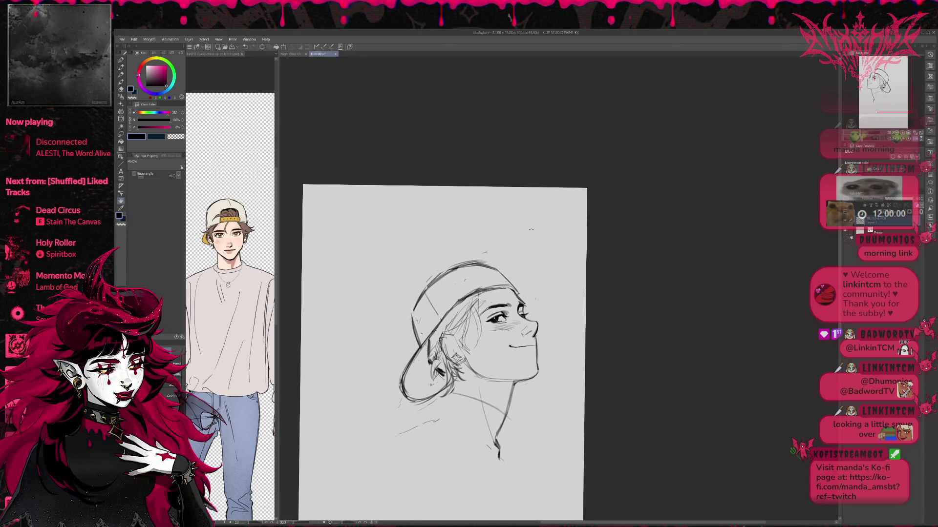
pyautogui.press('p')
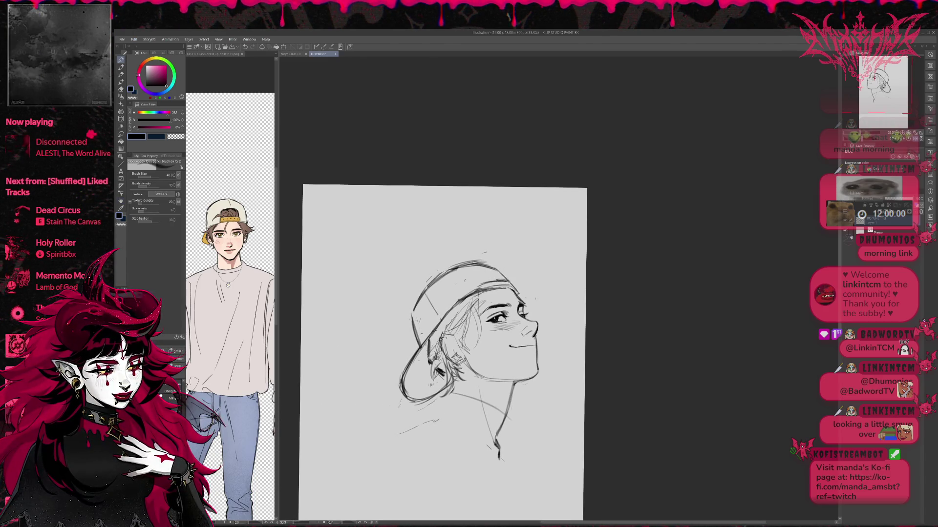
pyautogui.moveTo(476, 272)
pyautogui.mouseDown()
pyautogui.moveTo(478, 283)
pyautogui.moveTo(486, 272)
pyautogui.moveTo(521, 267)
pyautogui.mouseUp()
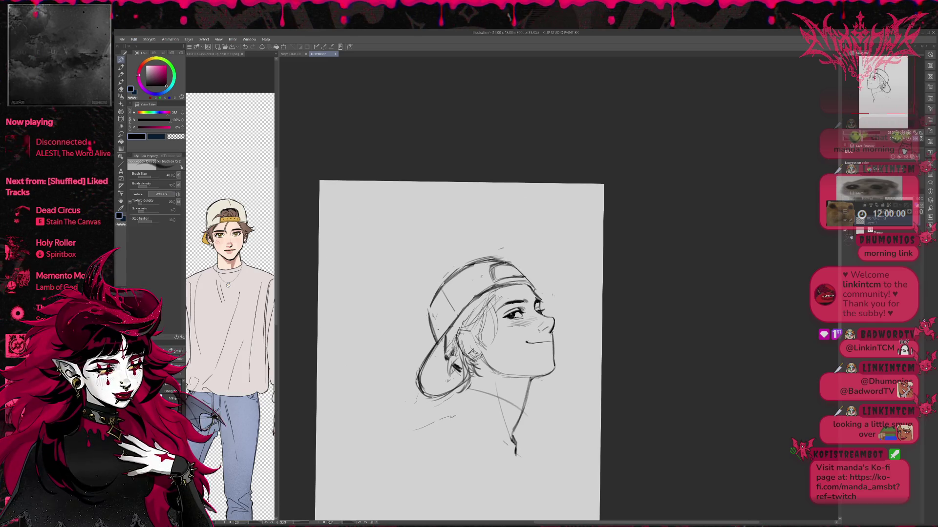
# - Mirror the view so the face points left again and recentre the drawing
pyautogui.press('e')
pyautogui.press('p')
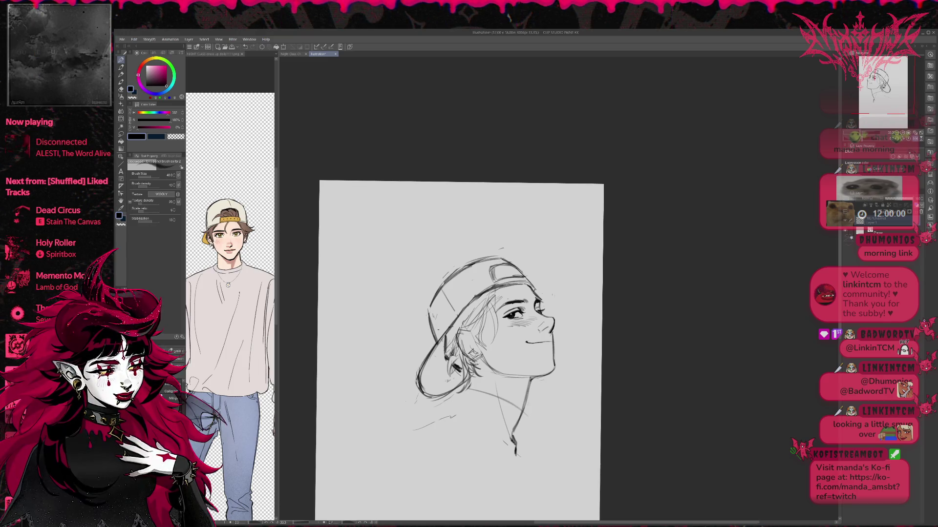
pyautogui.press('e')
pyautogui.press('p')
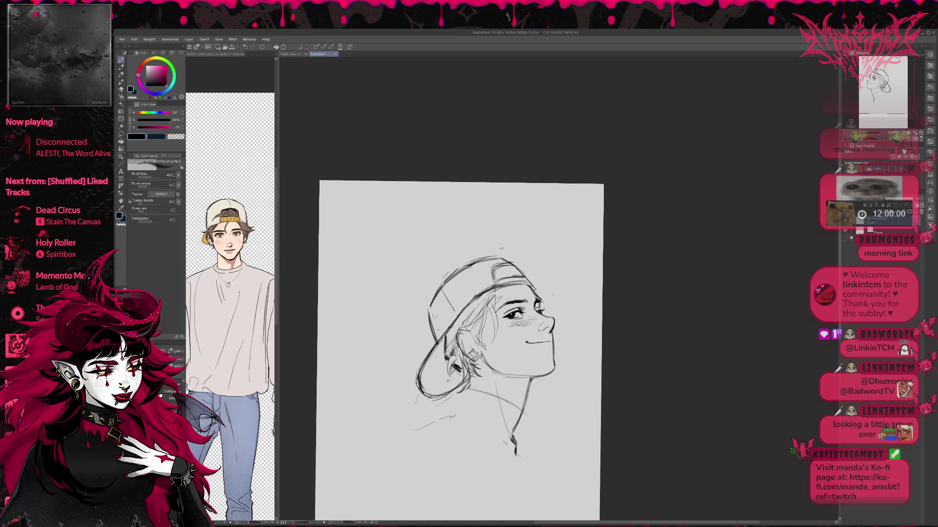
pyautogui.press('e')
pyautogui.press('p')
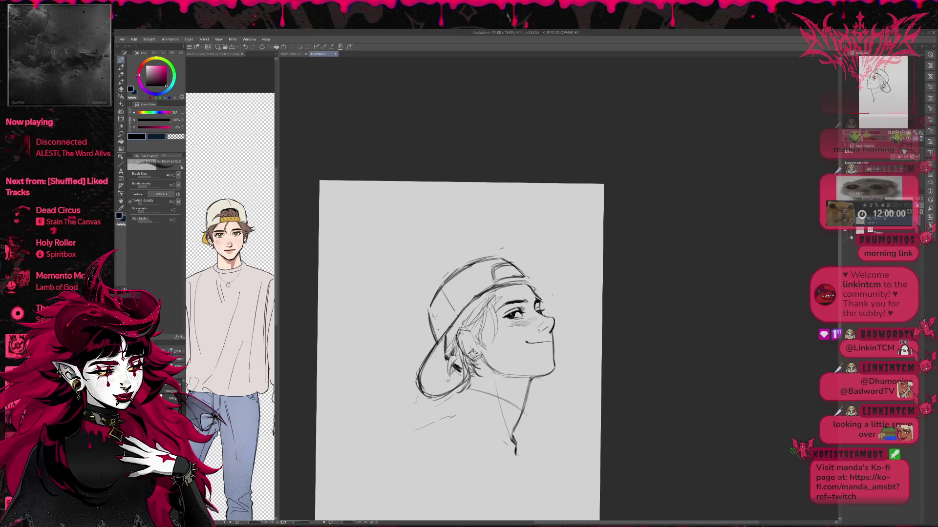
pyautogui.press('e')
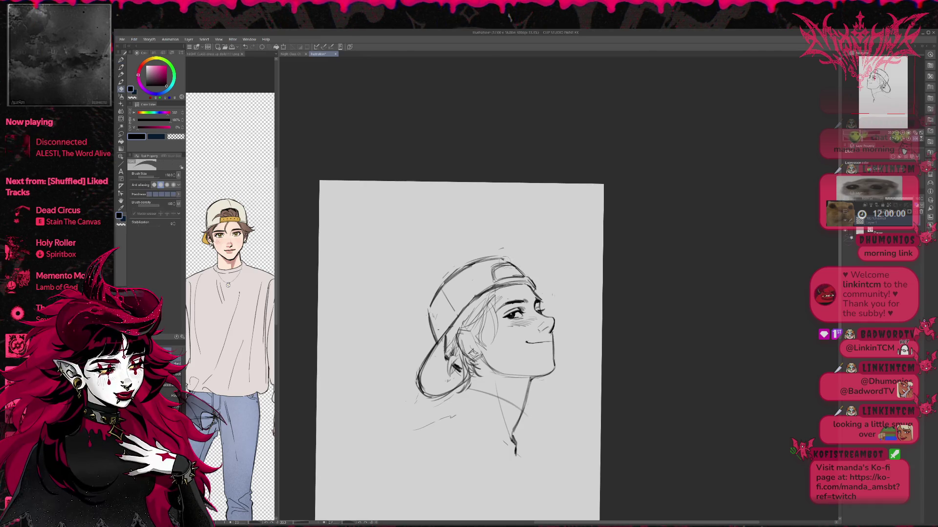
pyautogui.press('p')
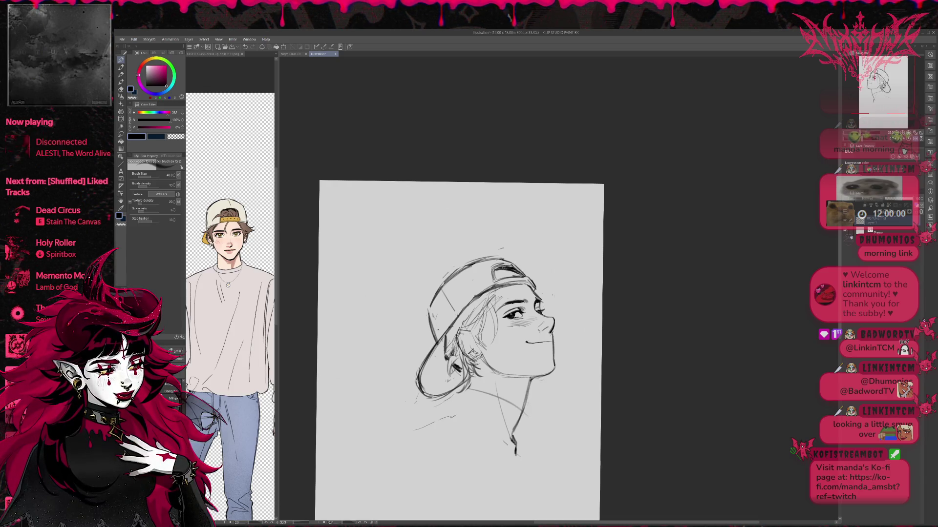
pyautogui.press('h')
pyautogui.moveTo(667, 232); pyautogui.dragTo(595, 220)
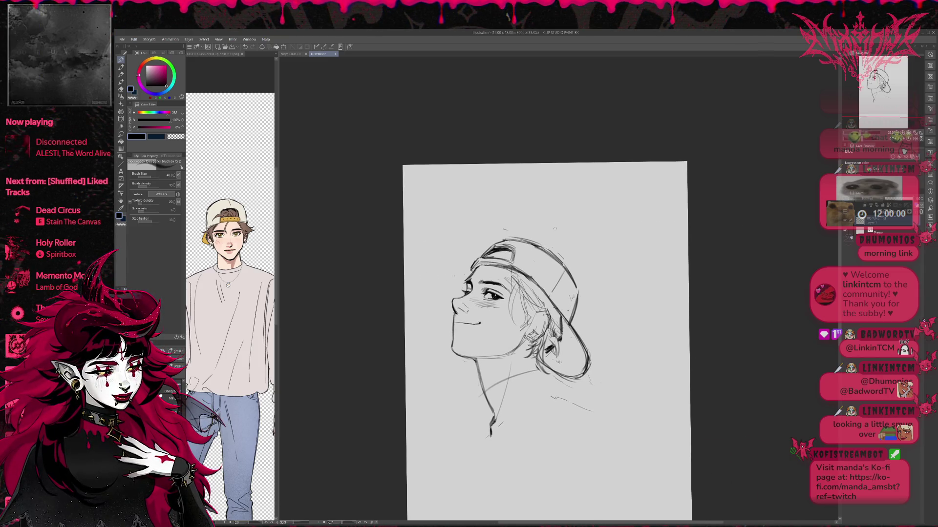
# - Use Liquify at brush size 700 to push the cap's back curve outward
pyautogui.click(121, 118)
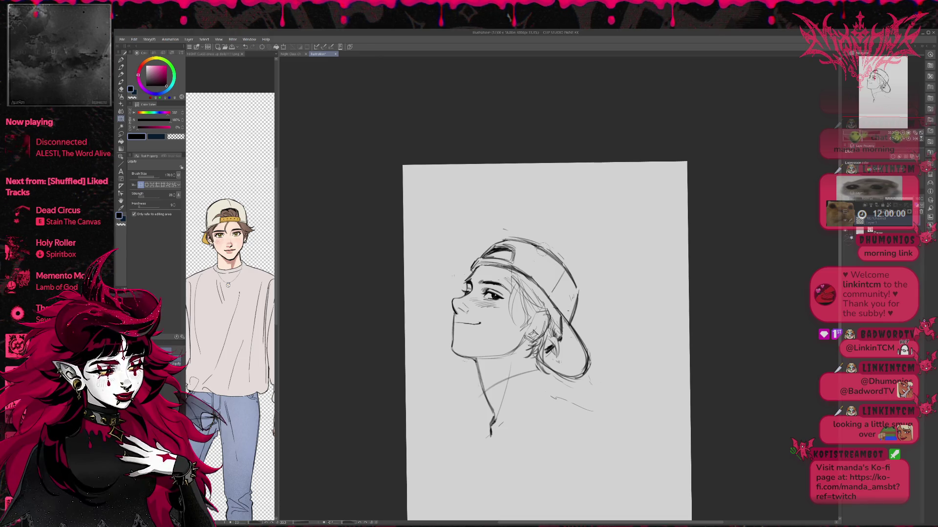
pyautogui.moveTo(534, 239); pyautogui.dragTo(565, 271)
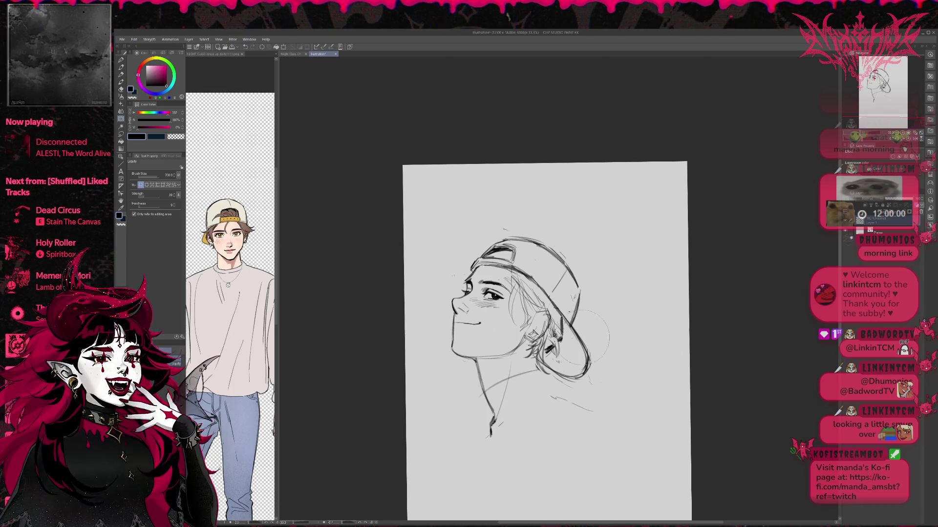
pyautogui.moveTo(580, 342); pyautogui.dragTo(592, 309)
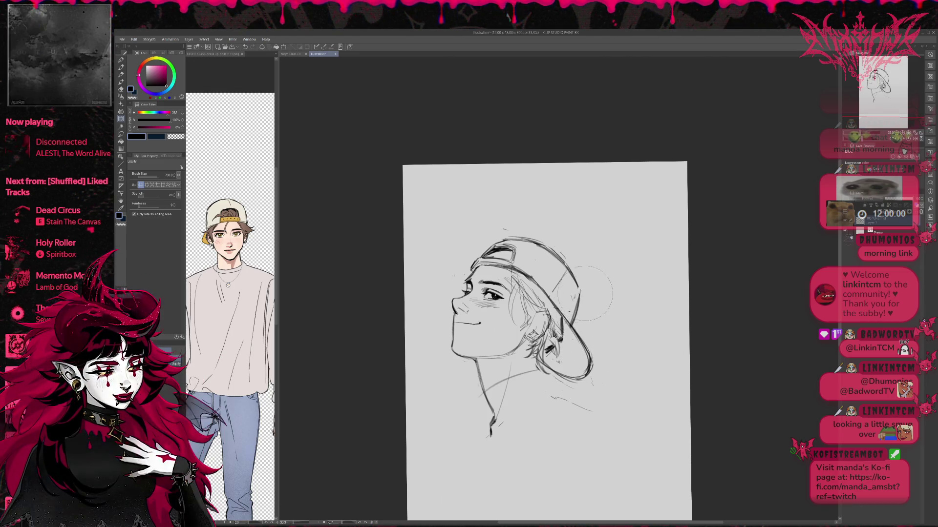
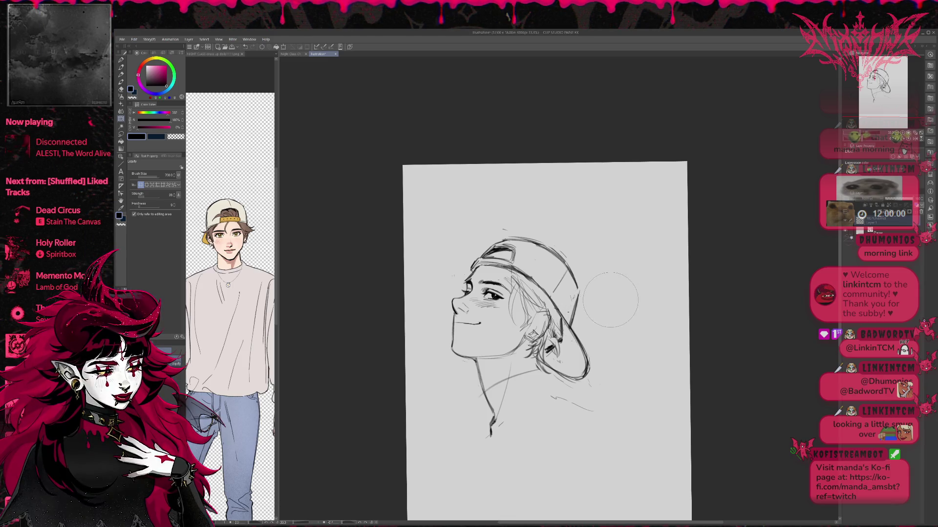
# - Tilt the canvas, erase the old cap-back lines, and redraw a darker back outline with strokes under the brim
pyautogui.press('r')
pyautogui.moveTo(600, 295); pyautogui.dragTo(588, 234)
pyautogui.press('e')
pyautogui.moveTo(584, 318); pyautogui.dragTo(620, 351)
pyautogui.moveTo(586, 320)
pyautogui.mouseDown()
pyautogui.moveTo(577, 279)
pyautogui.moveTo(587, 333)
pyautogui.mouseUp()
pyautogui.press('p')
pyautogui.moveTo(558, 263)
pyautogui.mouseDown()
pyautogui.moveTo(575, 275)
pyautogui.moveTo(589, 325)
pyautogui.moveTo(625, 345)
pyautogui.moveTo(599, 365)
pyautogui.mouseUp()
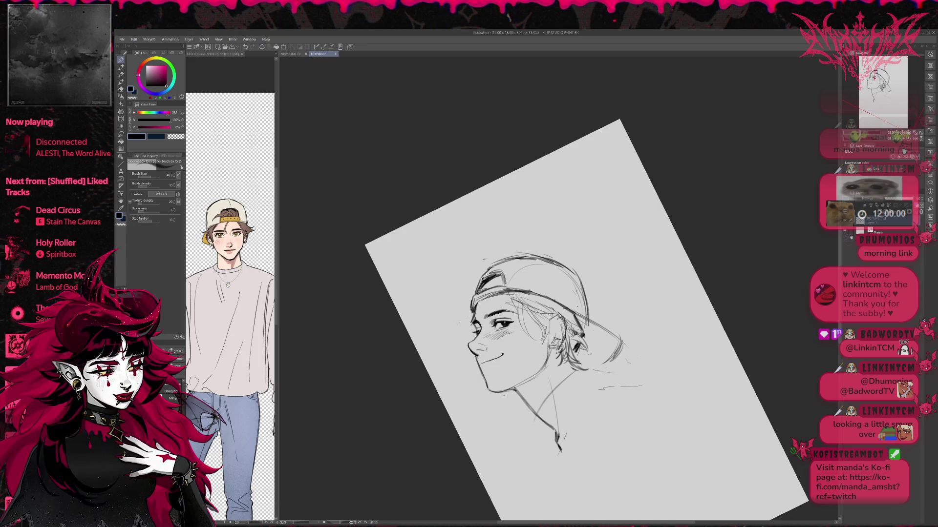
pyautogui.moveTo(574, 360); pyautogui.dragTo(611, 359)
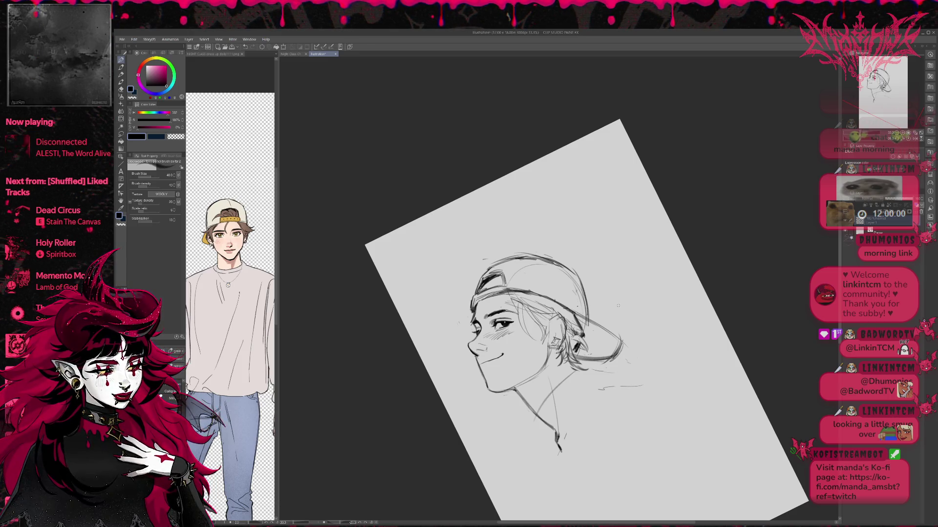
# - Rework the cap's back edge and the hair behind it, erasing stray strokes
pyautogui.press('e')
pyautogui.moveTo(618, 306); pyautogui.dragTo(585, 349)
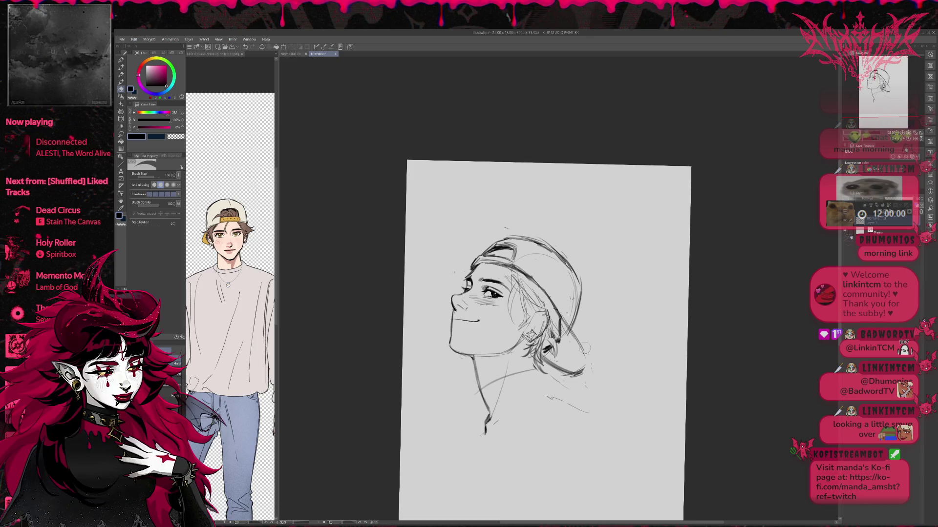
pyautogui.press('p')
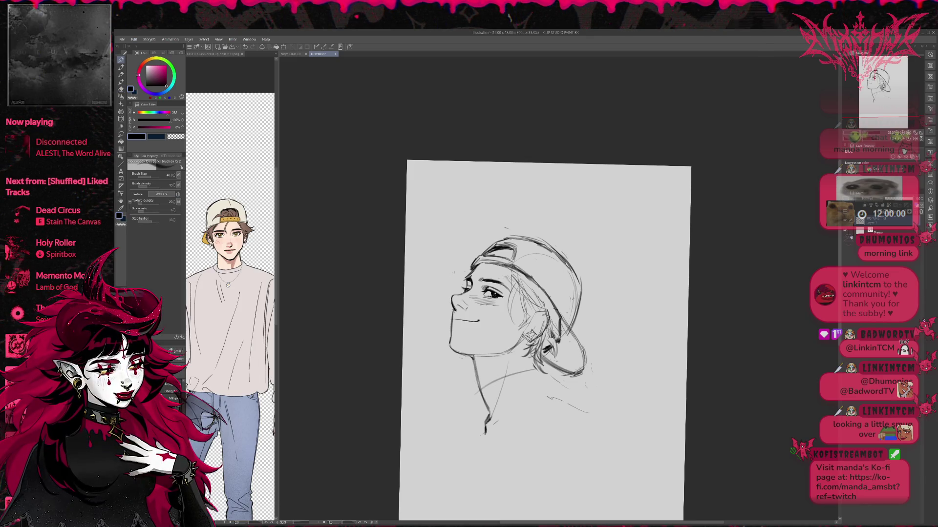
pyautogui.moveTo(576, 370); pyautogui.dragTo(626, 280)
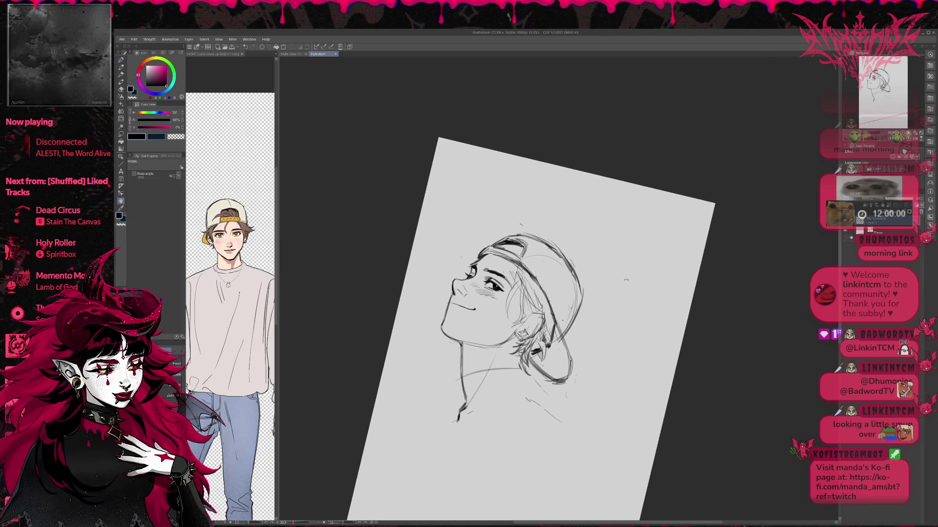
pyautogui.moveTo(569, 359); pyautogui.dragTo(555, 381)
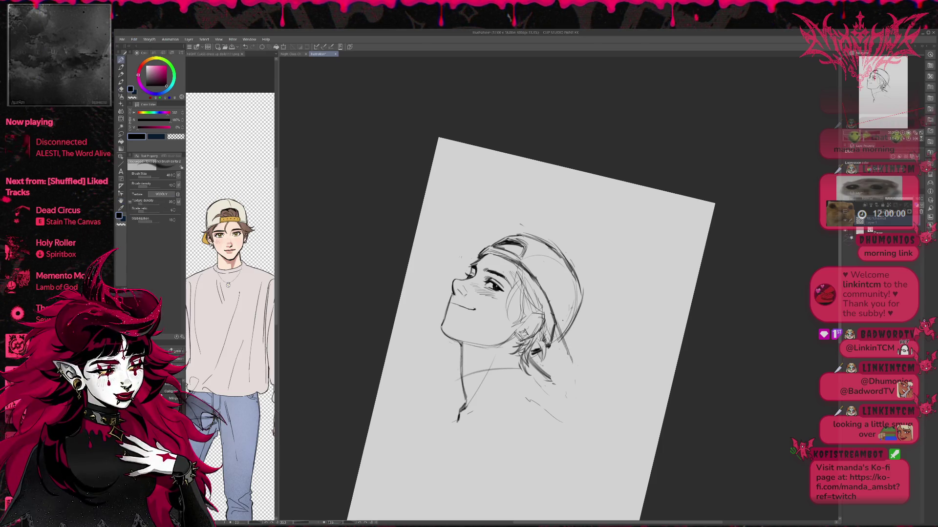
pyautogui.moveTo(569, 377)
pyautogui.mouseDown()
pyautogui.moveTo(557, 383)
pyautogui.moveTo(562, 398)
pyautogui.moveTo(570, 385)
pyautogui.mouseUp()
pyautogui.moveTo(559, 327); pyautogui.dragTo(571, 383)
pyautogui.press('e')
pyautogui.moveTo(565, 343); pyautogui.dragTo(568, 380)
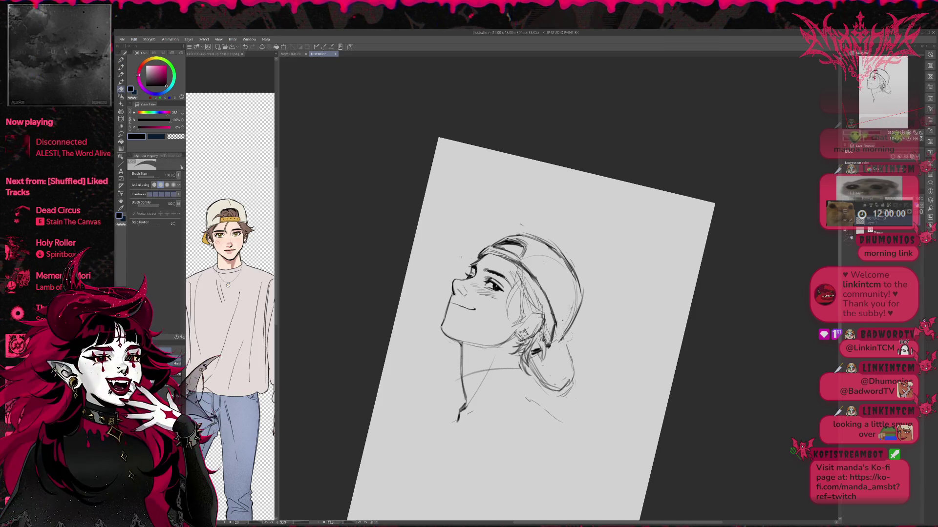
# - Erase stray cap-top strokes and sketch hair strands above the cap brim
pyautogui.moveTo(659, 220); pyautogui.dragTo(684, 366)
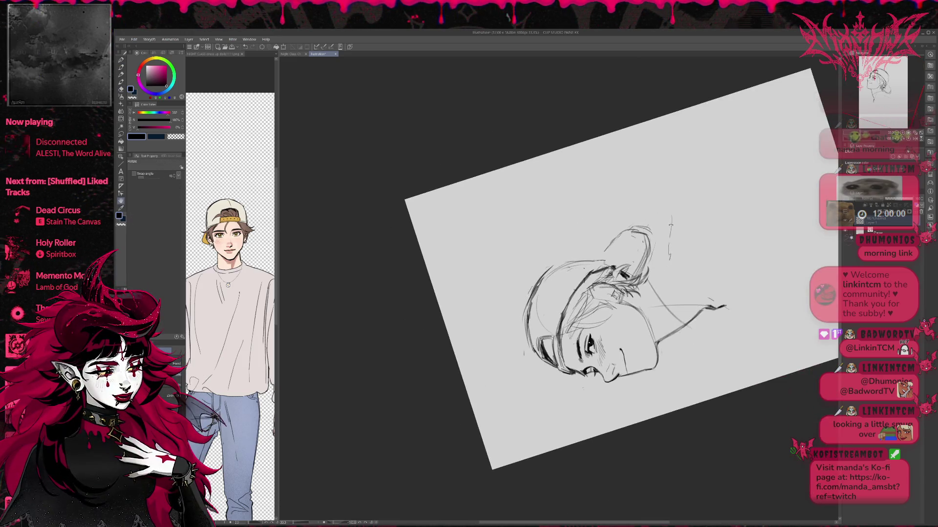
pyautogui.moveTo(598, 244)
pyautogui.mouseDown()
pyautogui.moveTo(630, 215)
pyautogui.moveTo(640, 242)
pyautogui.moveTo(632, 263)
pyautogui.moveTo(615, 231)
pyautogui.mouseUp()
pyautogui.press('p')
pyautogui.moveTo(590, 263)
pyautogui.mouseDown()
pyautogui.moveTo(637, 230)
pyautogui.moveTo(644, 258)
pyautogui.mouseUp()
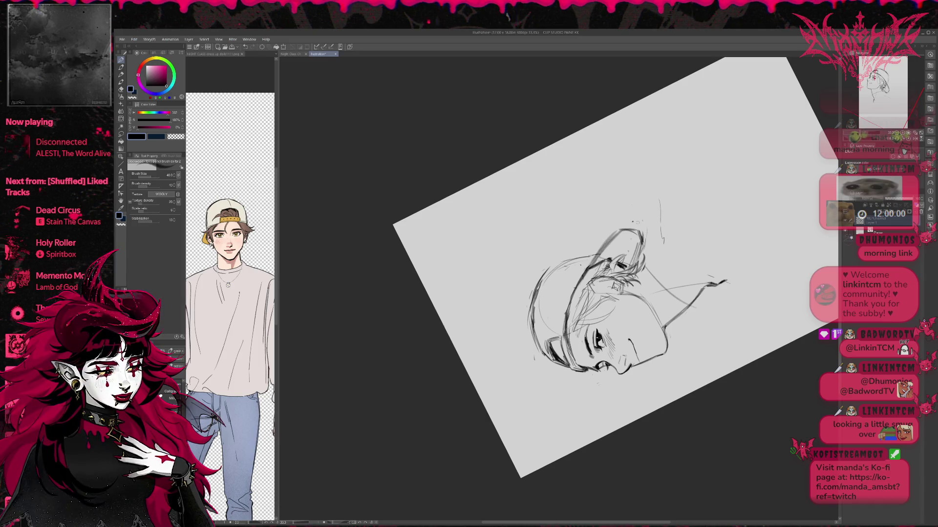
pyautogui.press('e')
pyautogui.moveTo(537, 283)
pyautogui.mouseDown()
pyautogui.moveTo(550, 266)
pyautogui.moveTo(594, 255)
pyautogui.moveTo(558, 261)
pyautogui.moveTo(532, 301)
pyautogui.moveTo(531, 348)
pyautogui.mouseUp()
pyautogui.press('p')
pyautogui.press('e')
pyautogui.press('p')
# - Lighten faint lines inside the cap and add strokes along its back edge
pyautogui.press('r')
pyautogui.moveTo(659, 220); pyautogui.dragTo(708, 342)
pyautogui.press('e')
pyautogui.moveTo(536, 269)
pyautogui.mouseDown()
pyautogui.moveTo(580, 283)
pyautogui.moveTo(581, 331)
pyautogui.mouseUp()
pyautogui.press('p')
pyautogui.moveTo(584, 273); pyautogui.dragTo(575, 295)
pyautogui.moveTo(569, 231); pyautogui.dragTo(605, 251)
# - Hatch the shadow along the neck and under the hair, reworking strokes with the eraser
pyautogui.press('e')
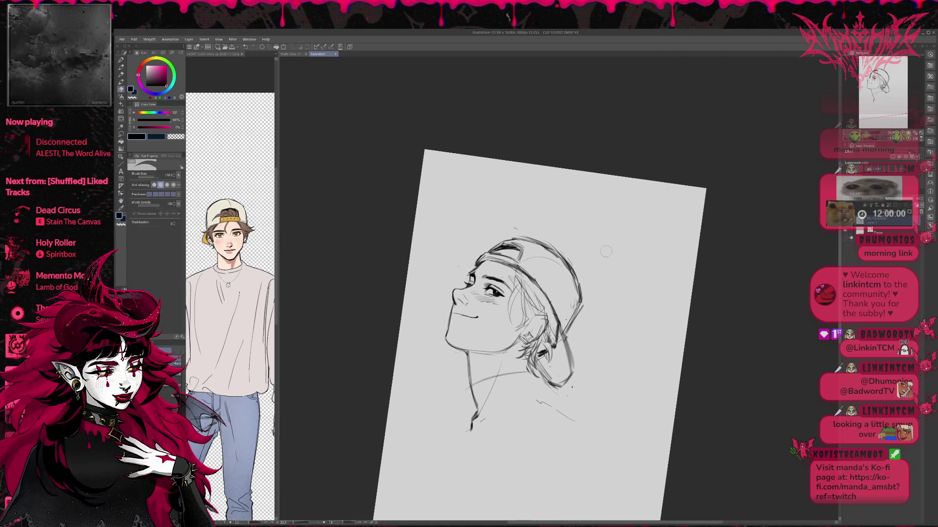
pyautogui.press('p')
pyautogui.moveTo(557, 340); pyautogui.dragTo(547, 370)
pyautogui.moveTo(564, 348); pyautogui.dragTo(554, 383)
pyautogui.moveTo(568, 360)
pyautogui.mouseDown()
pyautogui.moveTo(559, 392)
pyautogui.moveTo(571, 374)
pyautogui.moveTo(562, 354)
pyautogui.mouseUp()
pyautogui.press('e')
pyautogui.press('p')
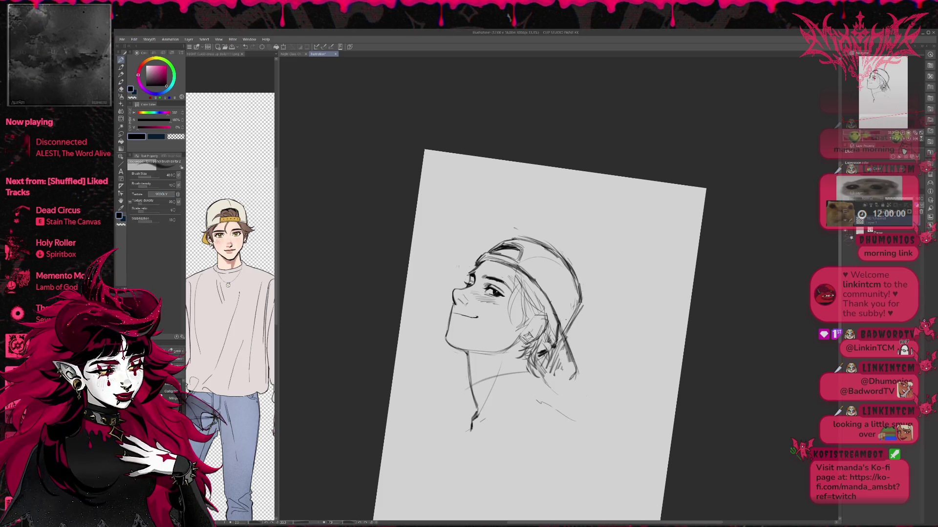
pyautogui.press('e')
pyautogui.moveTo(577, 365)
pyautogui.mouseDown()
pyautogui.moveTo(569, 380)
pyautogui.moveTo(536, 376)
pyautogui.mouseUp()
pyautogui.press('p')
pyautogui.moveTo(570, 377)
pyautogui.mouseDown()
pyautogui.moveTo(553, 385)
pyautogui.moveTo(566, 380)
pyautogui.mouseUp()
pyautogui.moveTo(550, 349)
pyautogui.mouseDown()
pyautogui.moveTo(536, 369)
pyautogui.moveTo(557, 375)
pyautogui.mouseUp()
pyautogui.moveTo(550, 352)
pyautogui.mouseDown()
pyautogui.moveTo(571, 378)
pyautogui.moveTo(543, 381)
pyautogui.moveTo(568, 364)
pyautogui.mouseUp()
# - Add short strokes on the cap brim and hatch the hair below the cap's back edge
pyautogui.press('e')
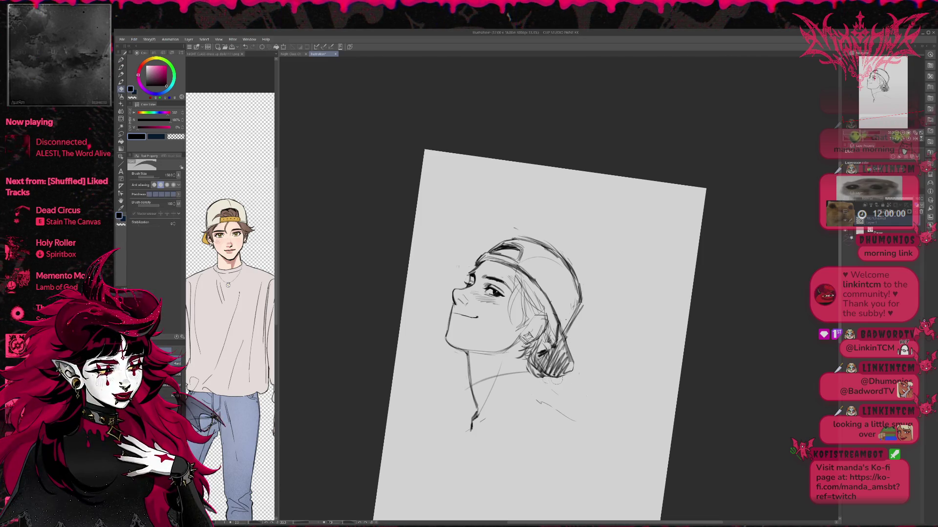
pyautogui.press('p')
pyautogui.press('e')
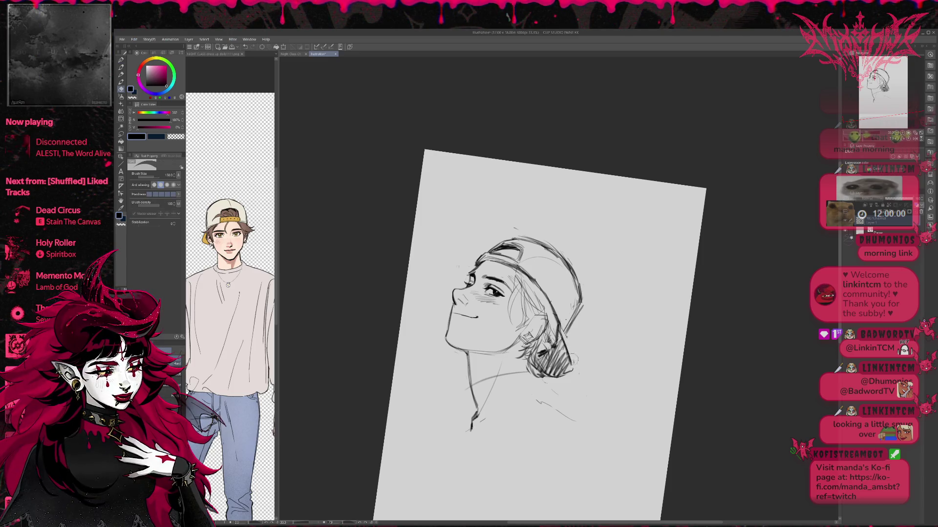
pyautogui.press('p')
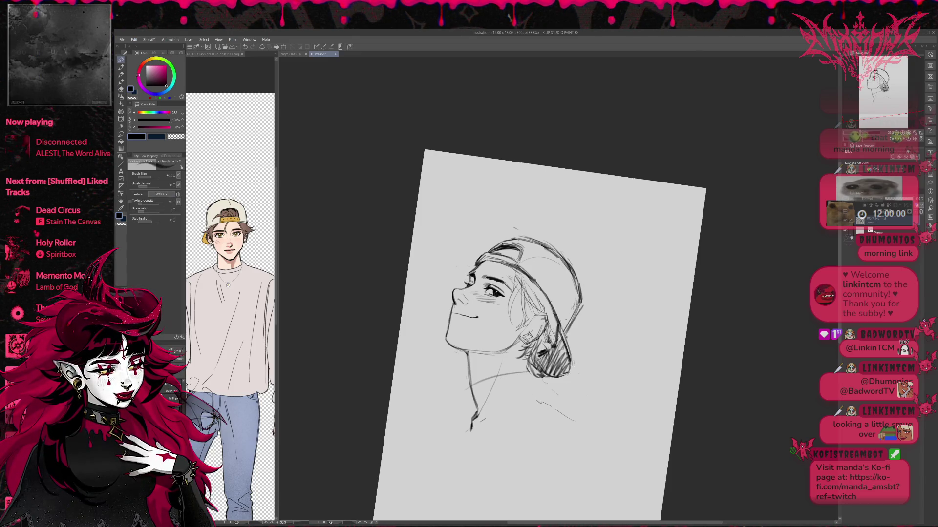
pyautogui.moveTo(565, 282); pyautogui.dragTo(550, 304)
pyautogui.moveTo(568, 266); pyautogui.dragTo(566, 282)
pyautogui.press('e')
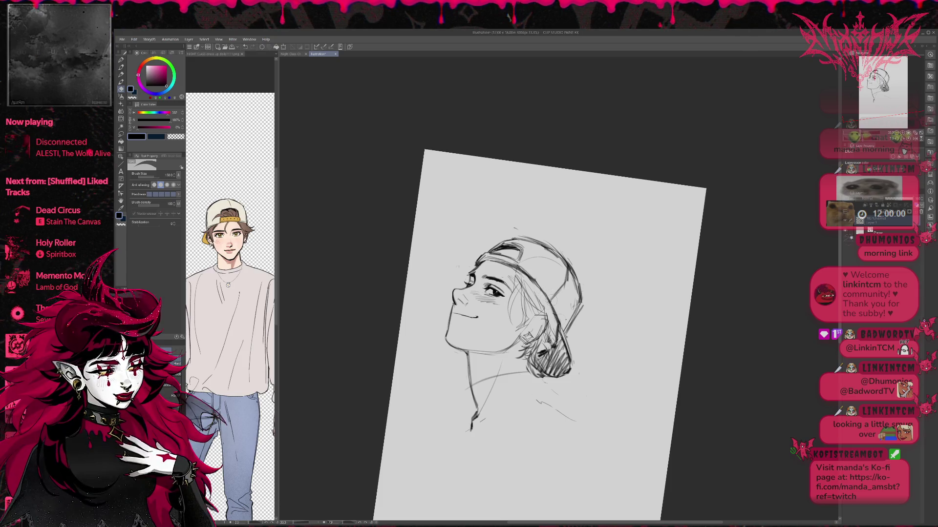
pyautogui.press('p')
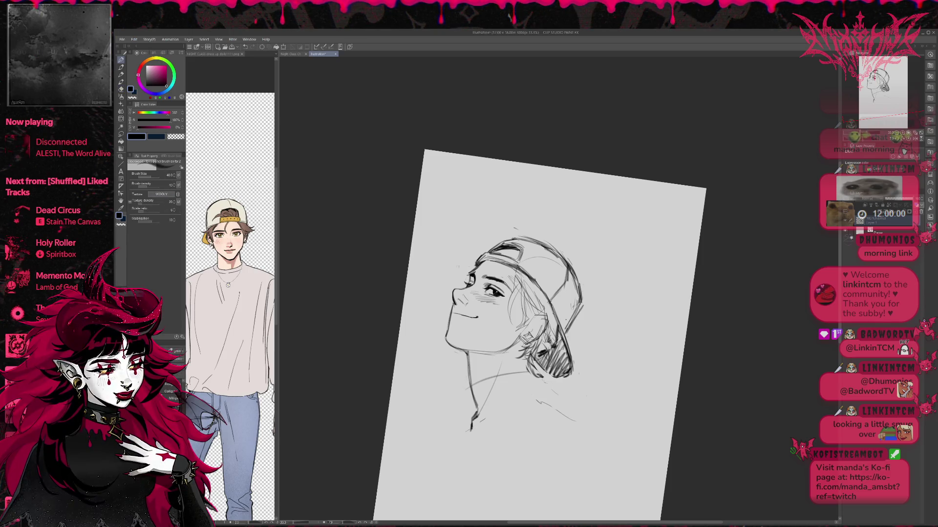
pyautogui.moveTo(557, 326)
pyautogui.mouseDown()
pyautogui.moveTo(552, 346)
pyautogui.moveTo(547, 339)
pyautogui.moveTo(536, 353)
pyautogui.mouseUp()
pyautogui.press('e')
pyautogui.moveTo(556, 324); pyautogui.dragTo(534, 365)
pyautogui.moveTo(559, 318); pyautogui.dragTo(551, 346)
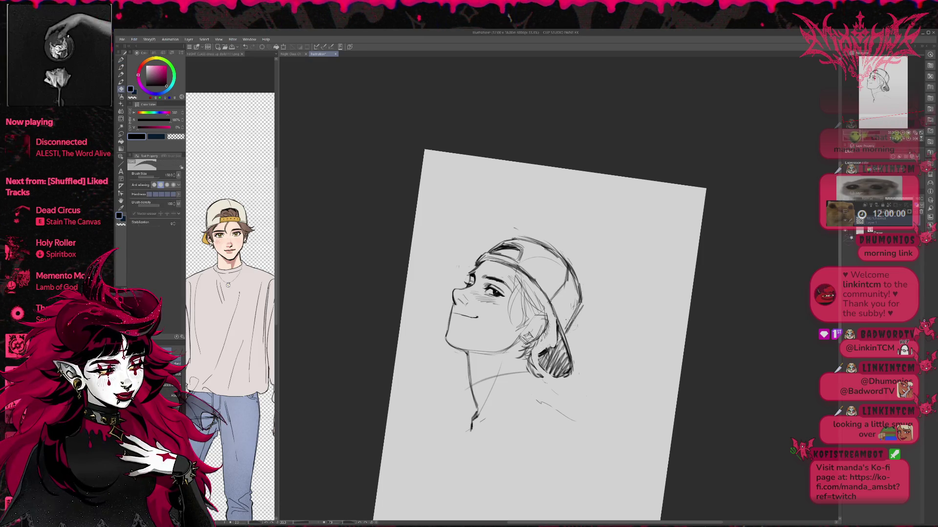
pyautogui.press('p')
# - Darken the cap's side edge and nearby hair, then mirror the canvas to check proportions
pyautogui.press('e')
pyautogui.moveTo(566, 274); pyautogui.dragTo(554, 299)
pyautogui.press('p')
pyautogui.moveTo(560, 260); pyautogui.dragTo(564, 279)
pyautogui.moveTo(567, 318); pyautogui.dragTo(568, 330)
pyautogui.moveTo(576, 273); pyautogui.dragTo(566, 329)
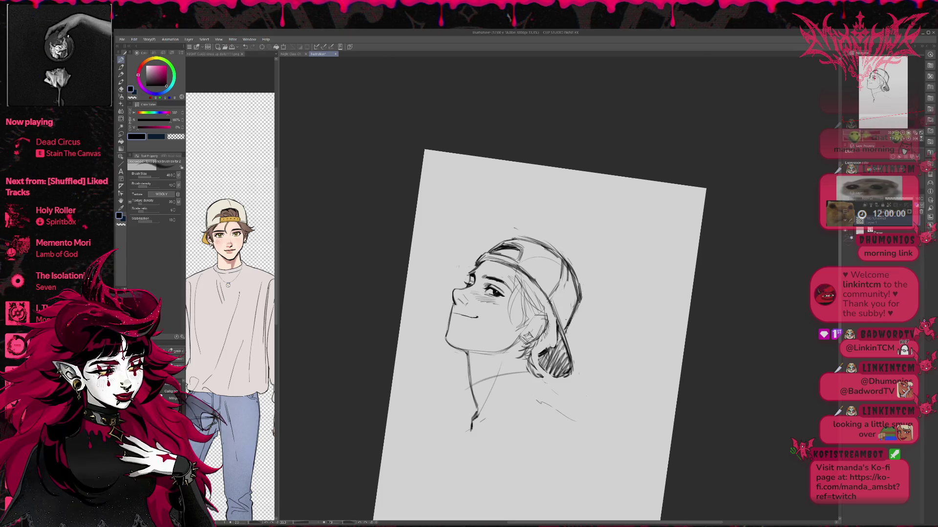
pyautogui.press('h')
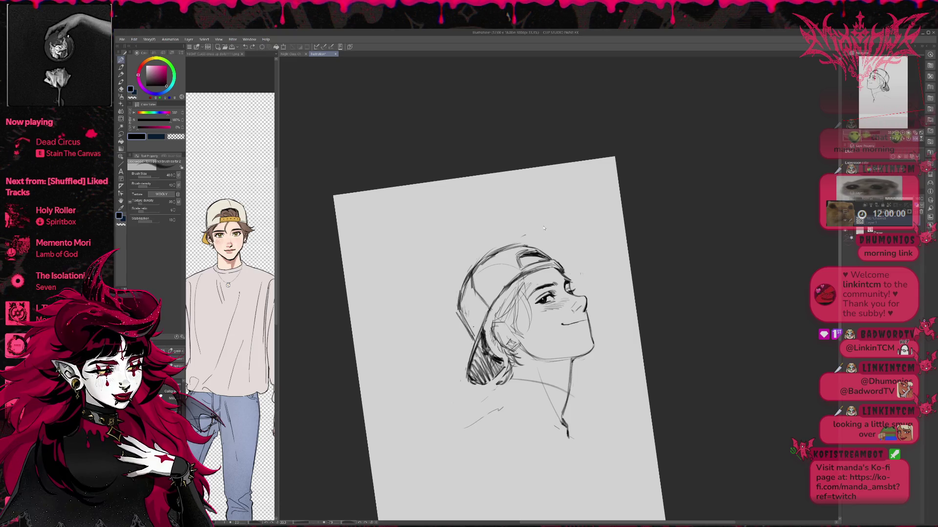
pyautogui.press('r')
pyautogui.moveTo(559, 234); pyautogui.dragTo(574, 235)
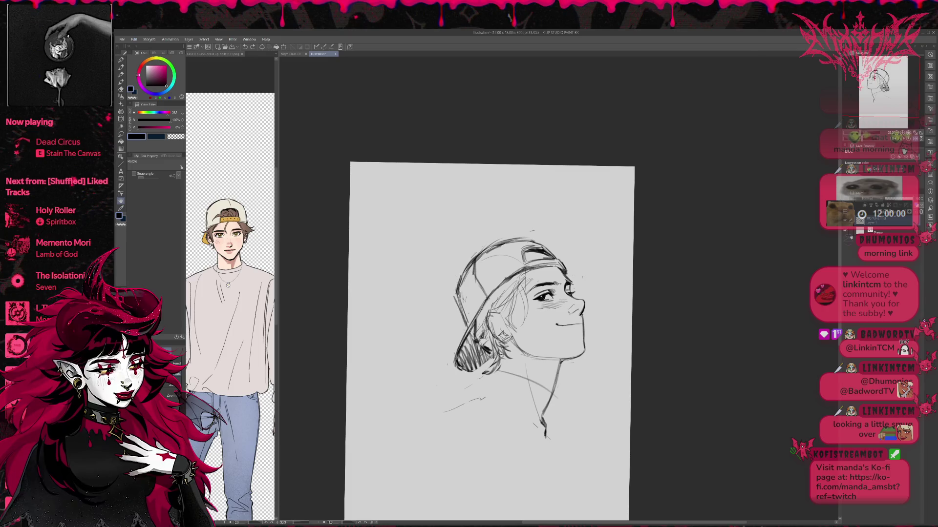
pyautogui.press('e')
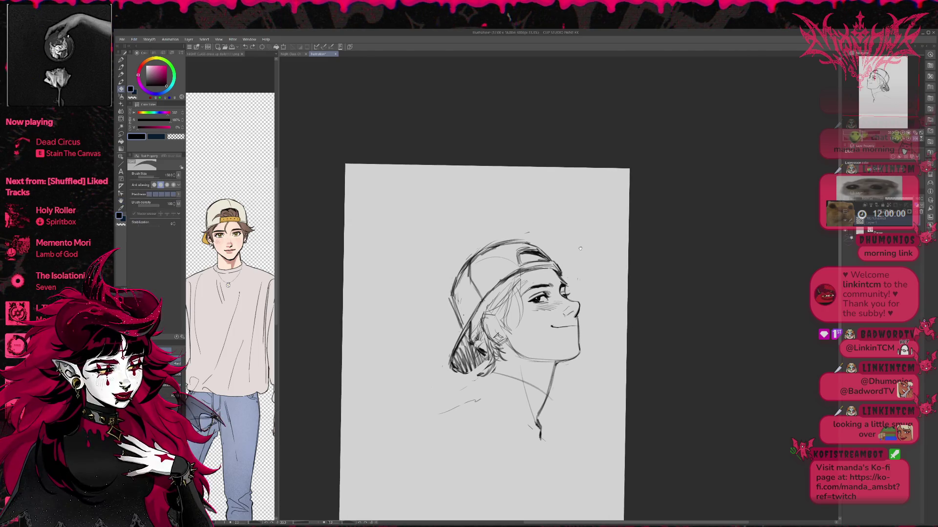
pyautogui.click(122, 135)
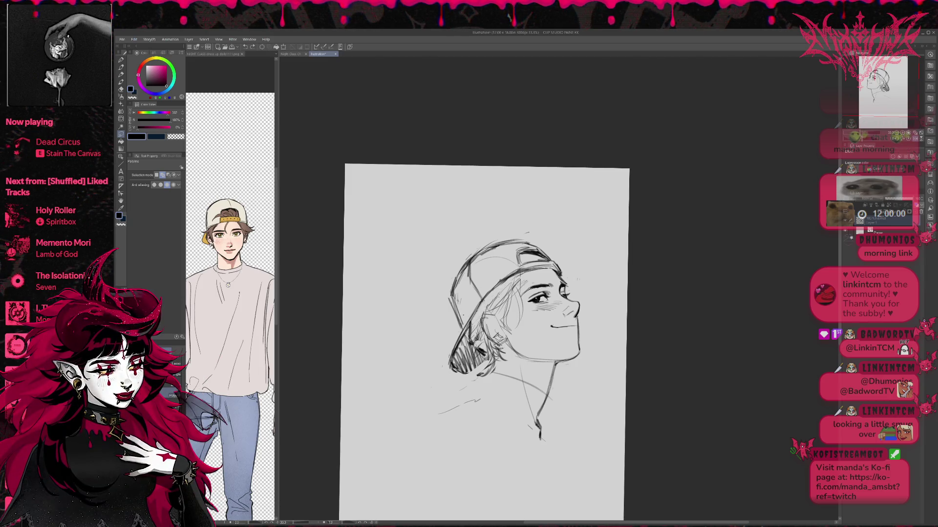
# - Draw a polygonal selection around the cap and back of the head
pyautogui.click(508, 238)
pyautogui.click(468, 242)
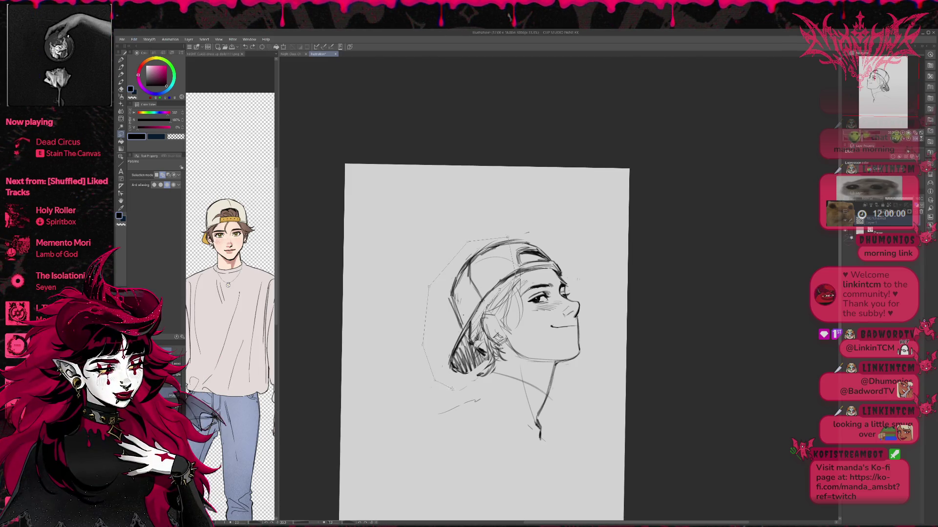
pyautogui.click(458, 386)
pyautogui.doubleClick(512, 382)
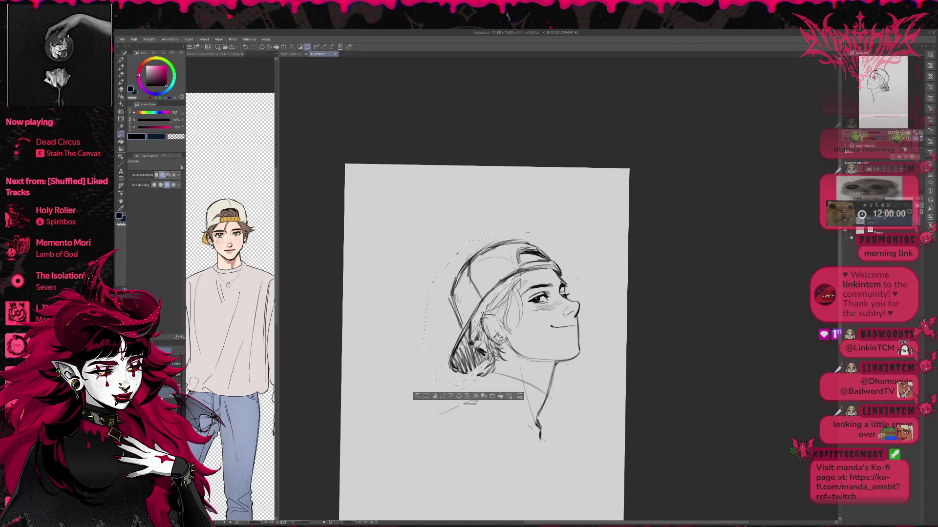
# - Scale the selection to about 104%, nudge it into place, apply, and deselect
pyautogui.hotkey('ctrl', 't')
pyautogui.moveTo(417, 230)
pyautogui.mouseDown()
pyautogui.moveTo(477, 240)
pyautogui.moveTo(470, 187)
pyautogui.mouseUp()
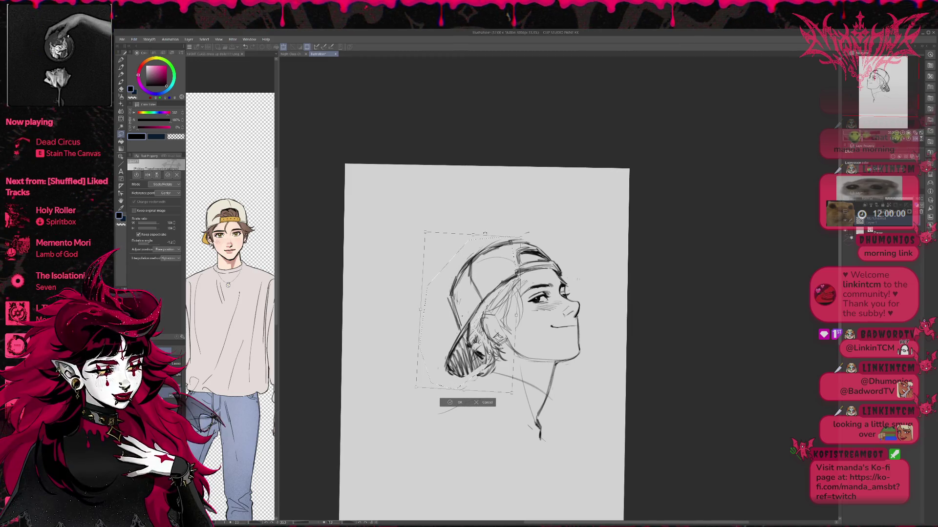
pyautogui.moveTo(516, 309); pyautogui.dragTo(488, 251)
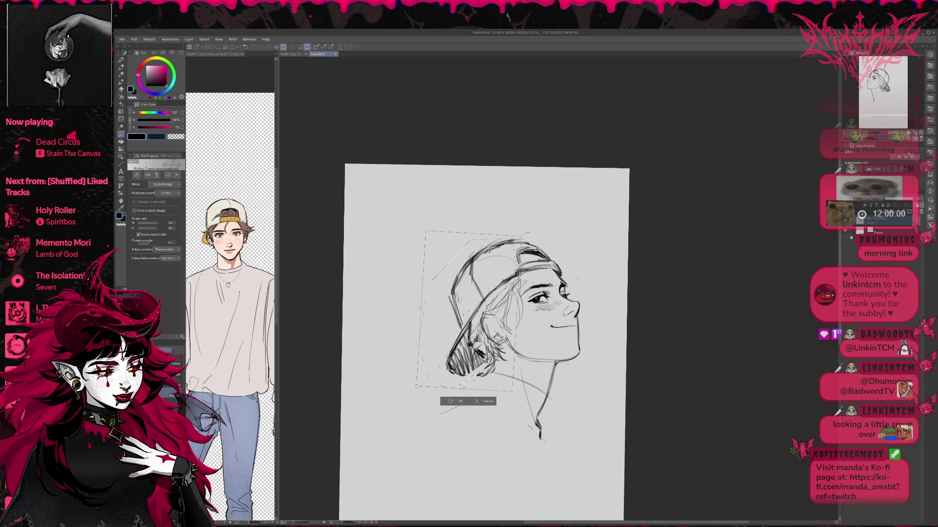
pyautogui.moveTo(488, 251)
pyautogui.mouseDown()
pyautogui.moveTo(472, 234)
pyautogui.moveTo(485, 250)
pyautogui.mouseUp()
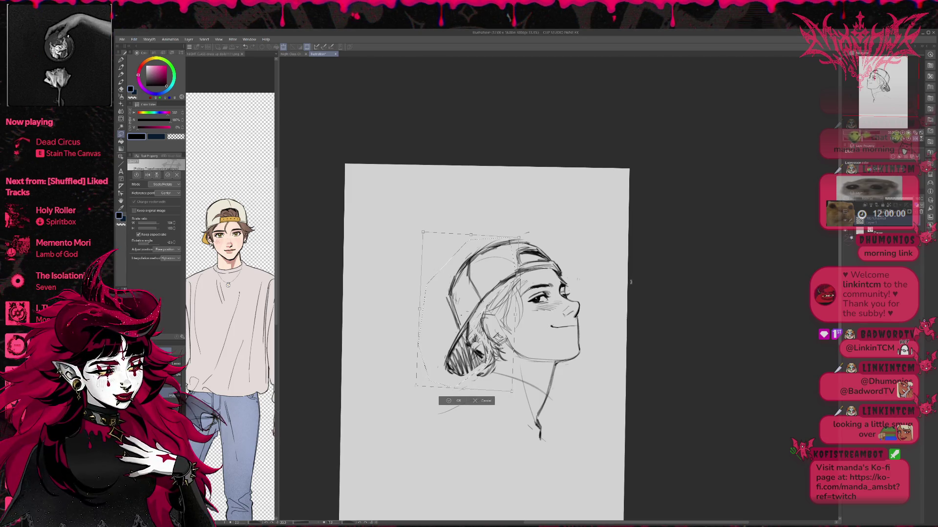
pyautogui.press('Return')
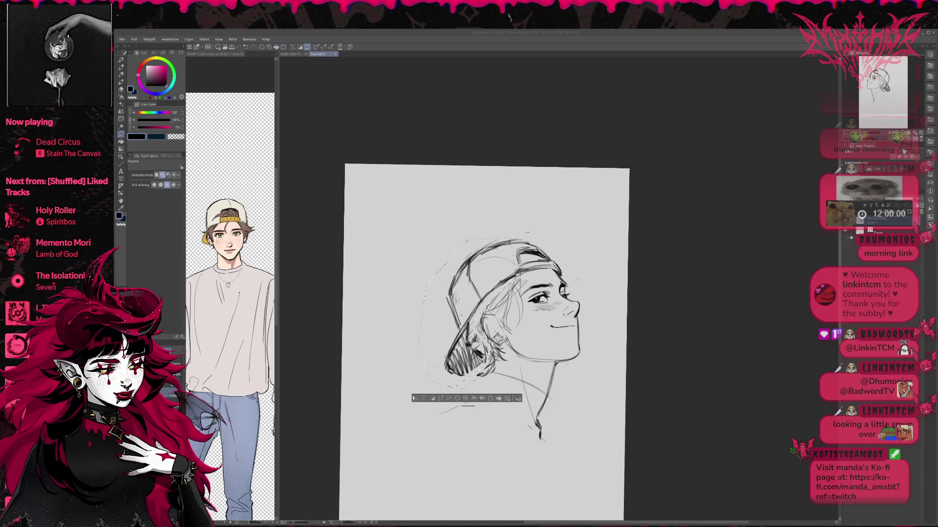
pyautogui.hotkey('ctrl', 'd')
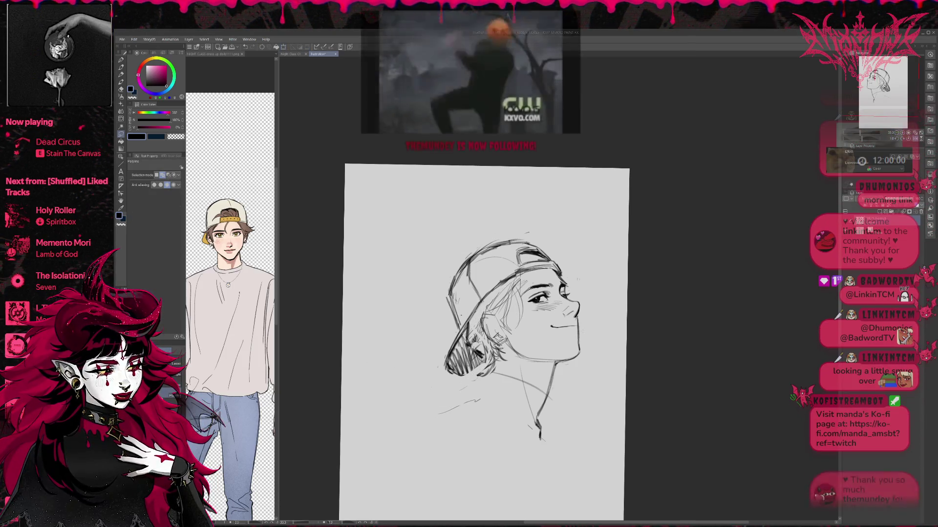
# - Darken the line along the back of the cap and lighten sketch lines in the hair near the face
pyautogui.press('e')
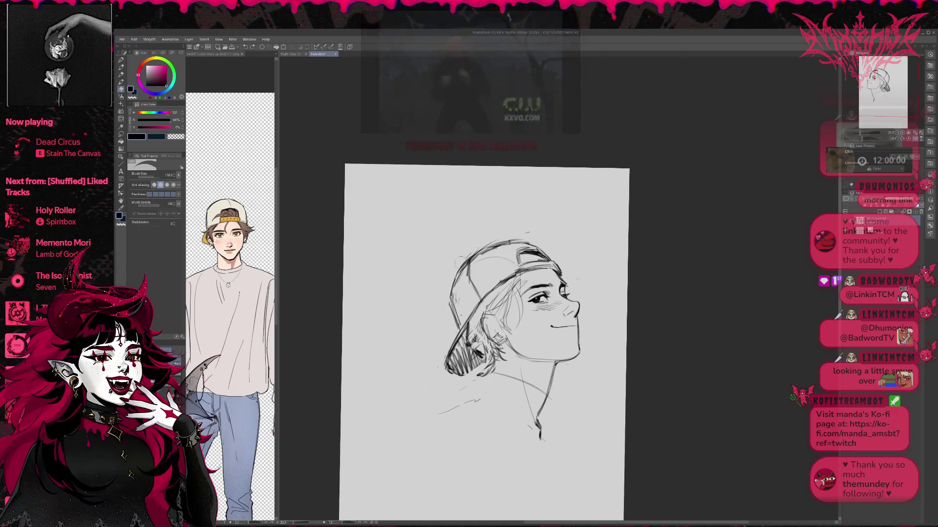
pyautogui.press('p')
pyautogui.moveTo(454, 311); pyautogui.dragTo(450, 292)
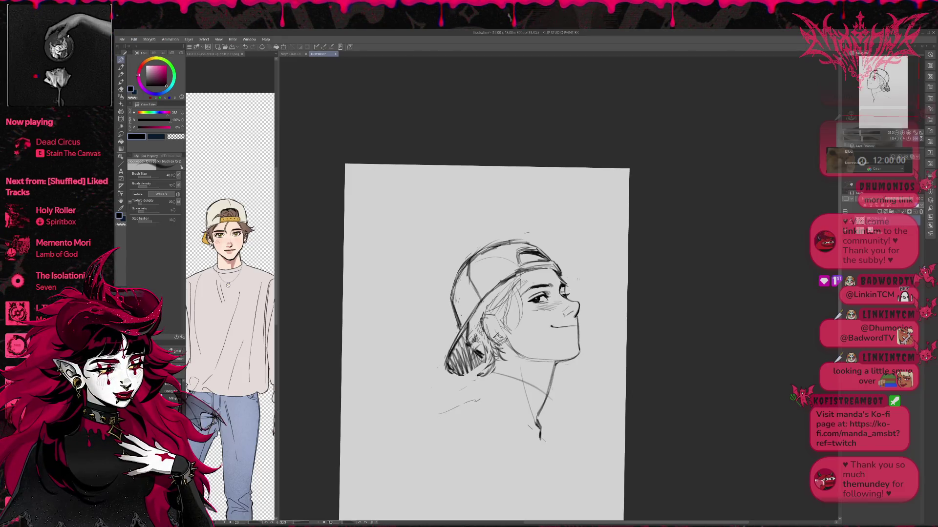
pyautogui.moveTo(508, 228); pyautogui.dragTo(498, 228)
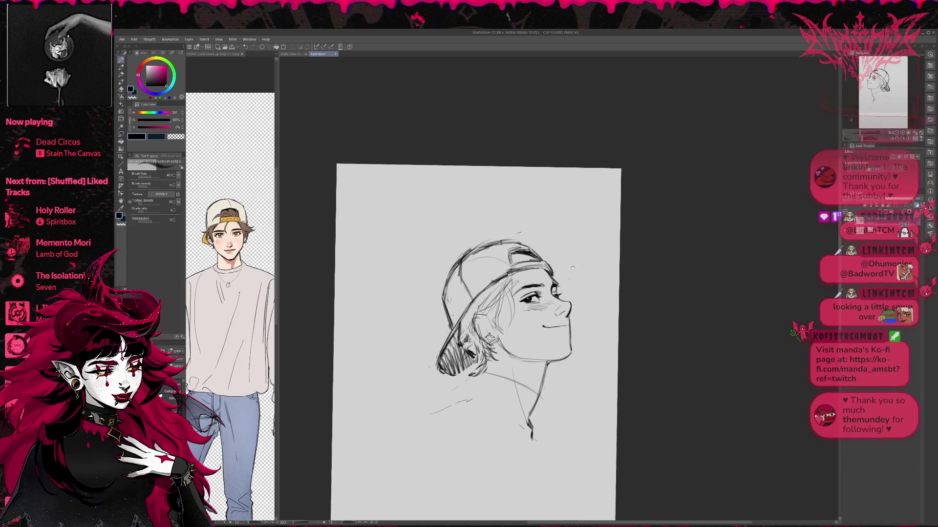
pyautogui.press('e')
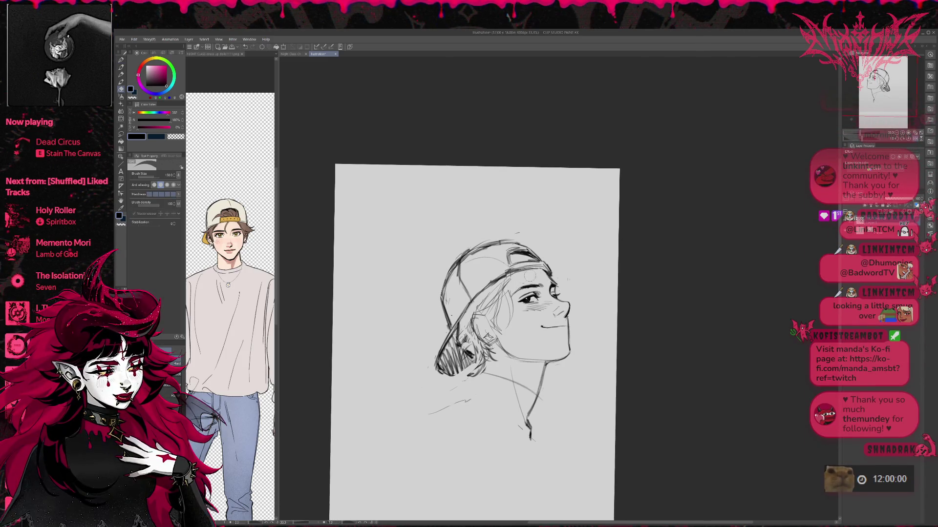
pyautogui.moveTo(475, 315); pyautogui.dragTo(472, 332)
pyautogui.press('p')
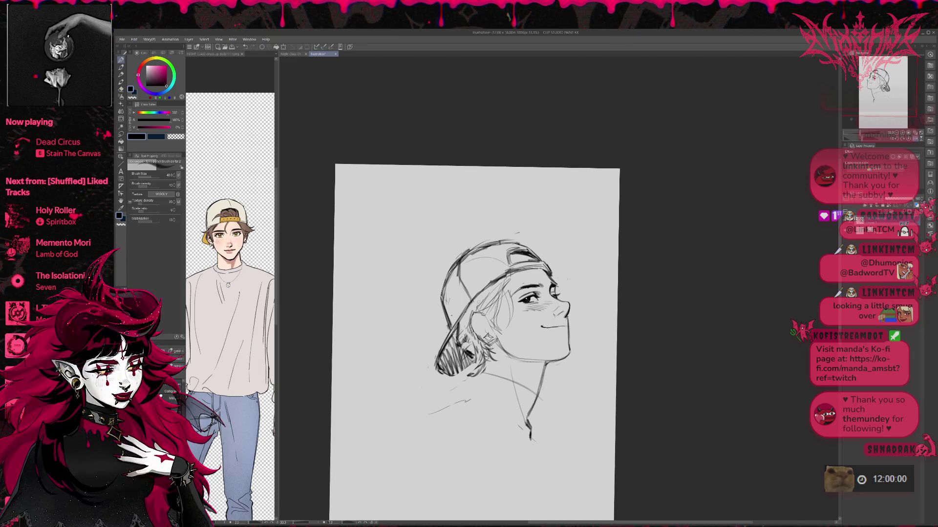
pyautogui.press('e')
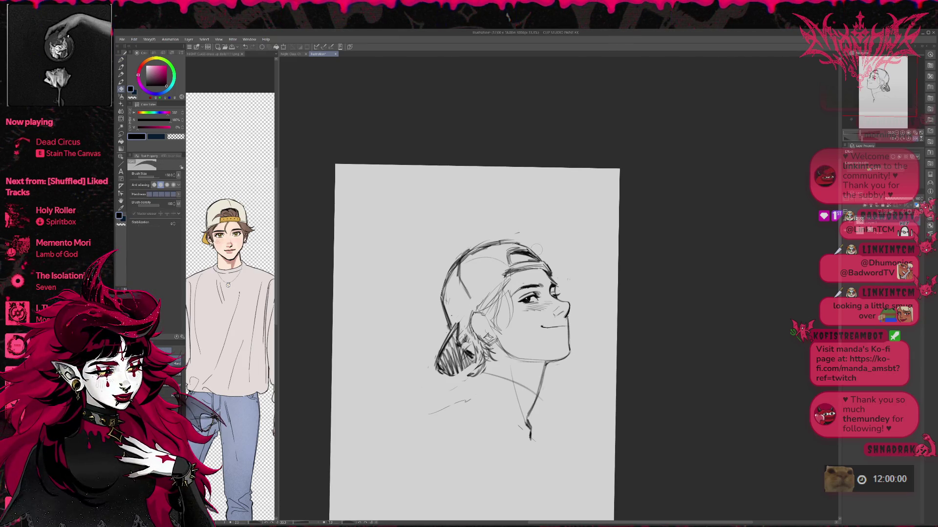
pyautogui.press('p')
pyautogui.press('e')
pyautogui.press('p')
# - Crosshatch dark shading into the hair under the cap's back edge
pyautogui.moveTo(452, 340); pyautogui.dragTo(438, 373)
pyautogui.press('e')
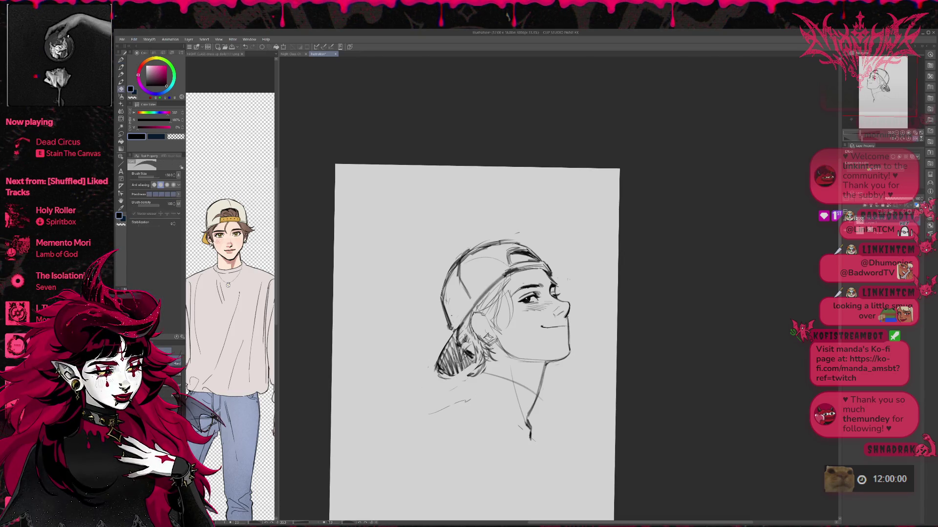
pyautogui.press('p')
pyautogui.moveTo(465, 363)
pyautogui.mouseDown()
pyautogui.moveTo(450, 379)
pyautogui.moveTo(431, 379)
pyautogui.mouseUp()
pyautogui.moveTo(457, 334)
pyautogui.mouseDown()
pyautogui.moveTo(430, 374)
pyautogui.moveTo(440, 378)
pyautogui.moveTo(437, 362)
pyautogui.moveTo(452, 380)
pyautogui.mouseUp()
pyautogui.press('e')
pyautogui.press('p')
pyautogui.moveTo(440, 347); pyautogui.dragTo(425, 375)
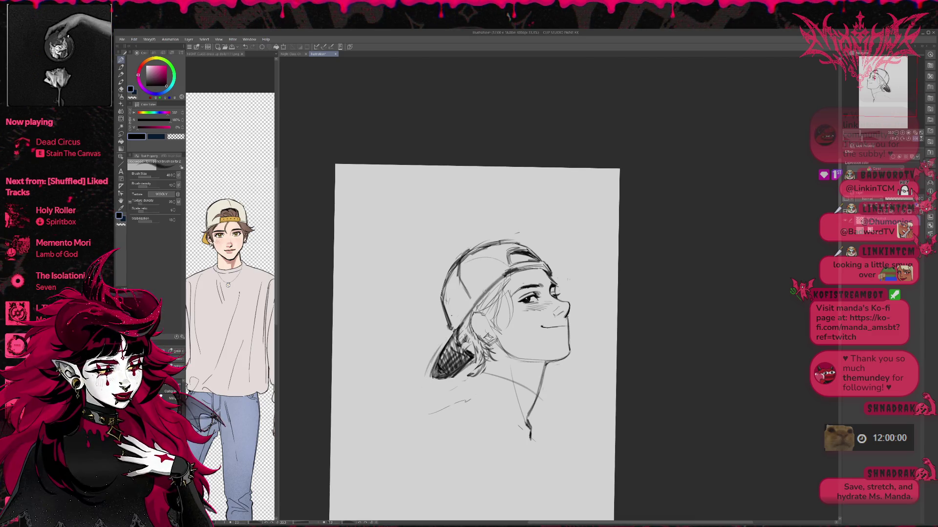
# - Clean stray marks off the cap's left edge, darken its lower-left edge, then mirror the canvas
pyautogui.press('e')
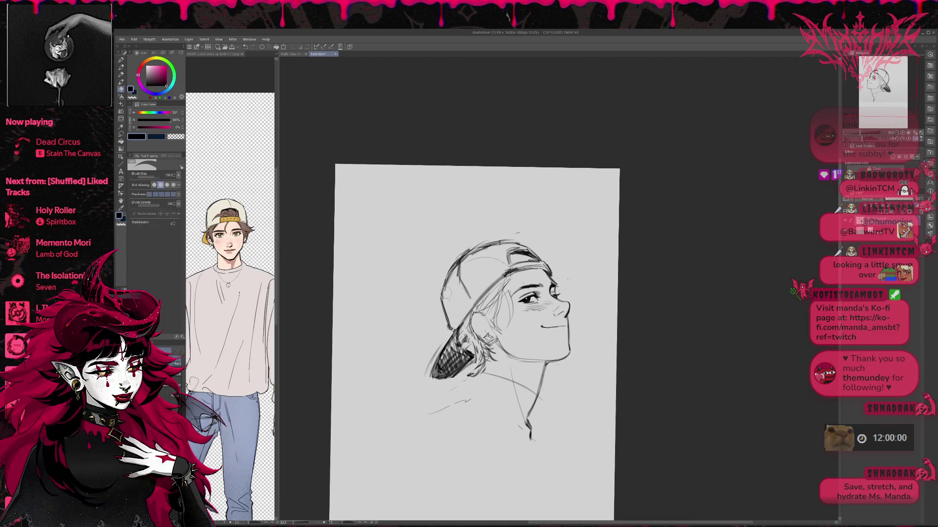
pyautogui.moveTo(442, 292)
pyautogui.mouseDown()
pyautogui.moveTo(455, 267)
pyautogui.moveTo(494, 244)
pyautogui.mouseUp()
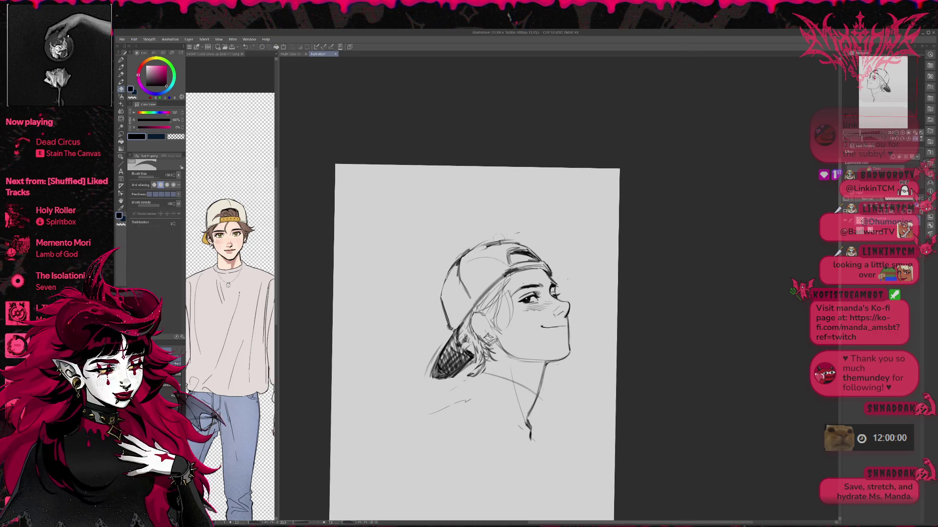
pyautogui.press('p')
pyautogui.moveTo(454, 329); pyautogui.dragTo(430, 376)
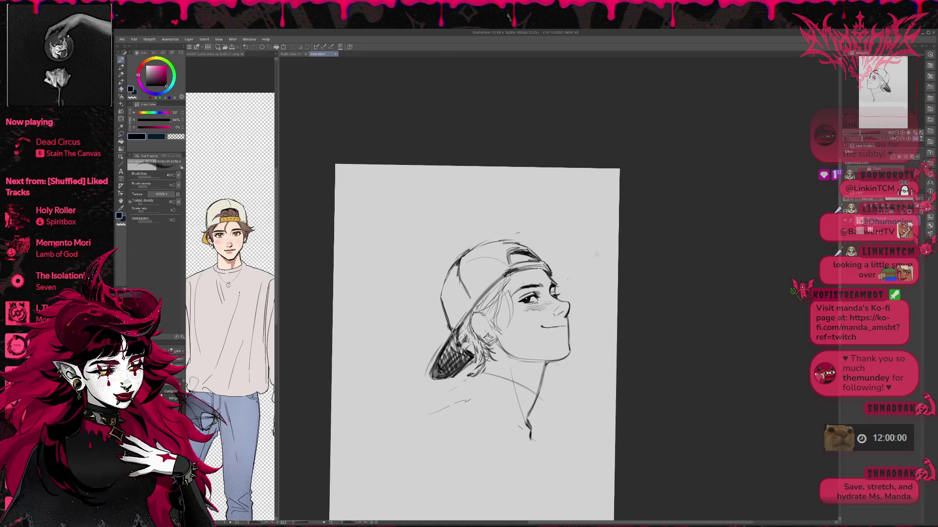
pyautogui.press('e')
pyautogui.moveTo(596, 255); pyautogui.dragTo(584, 253)
pyautogui.moveTo(445, 333); pyautogui.dragTo(462, 358)
pyautogui.moveTo(462, 339); pyautogui.dragTo(458, 335)
pyautogui.moveTo(561, 254); pyautogui.dragTo(564, 254)
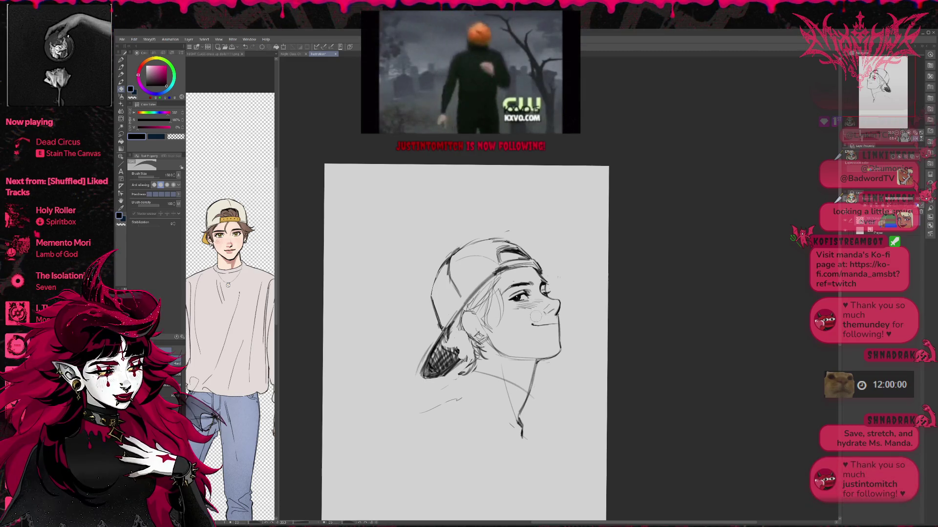
pyautogui.press('h')
pyautogui.moveTo(650, 342); pyautogui.dragTo(507, 355)
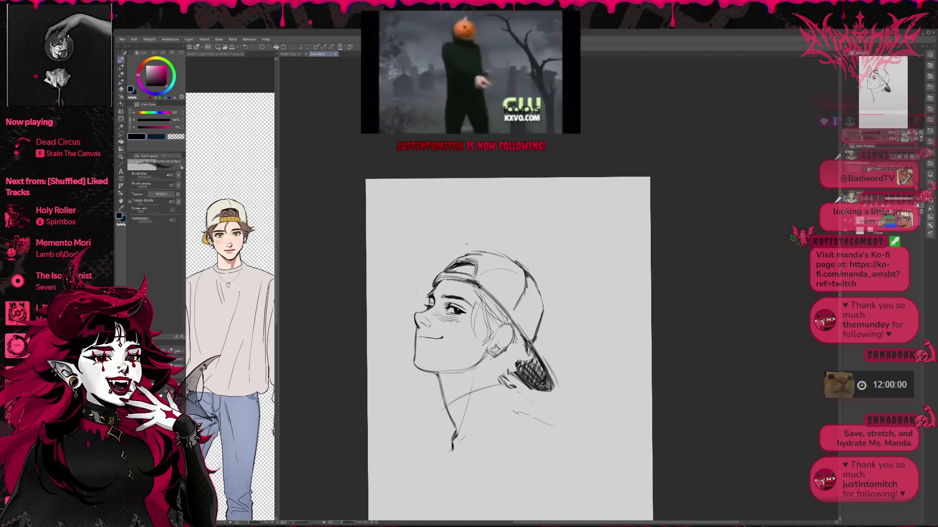
# - Erase and redraw the hair strand near the ear
pyautogui.moveTo(476, 304)
pyautogui.mouseDown()
pyautogui.moveTo(477, 337)
pyautogui.moveTo(489, 332)
pyautogui.mouseUp()
pyautogui.press('p')
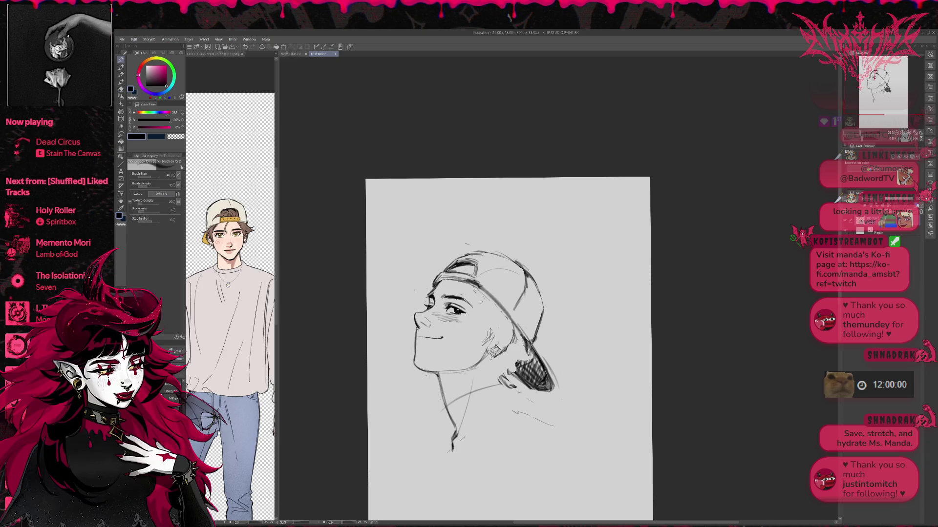
pyautogui.moveTo(476, 291); pyautogui.dragTo(491, 342)
pyautogui.press('e')
pyautogui.press('p')
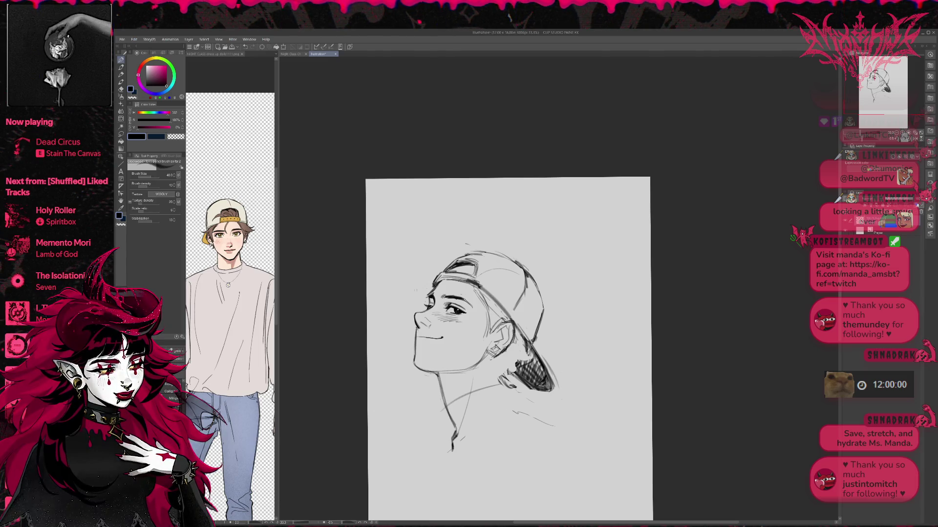
# - Add neck strokes and dark hatching under the cap behind the ear, then flip the canvas back
pyautogui.moveTo(500, 373)
pyautogui.mouseDown()
pyautogui.moveTo(497, 406)
pyautogui.moveTo(518, 351)
pyautogui.mouseUp()
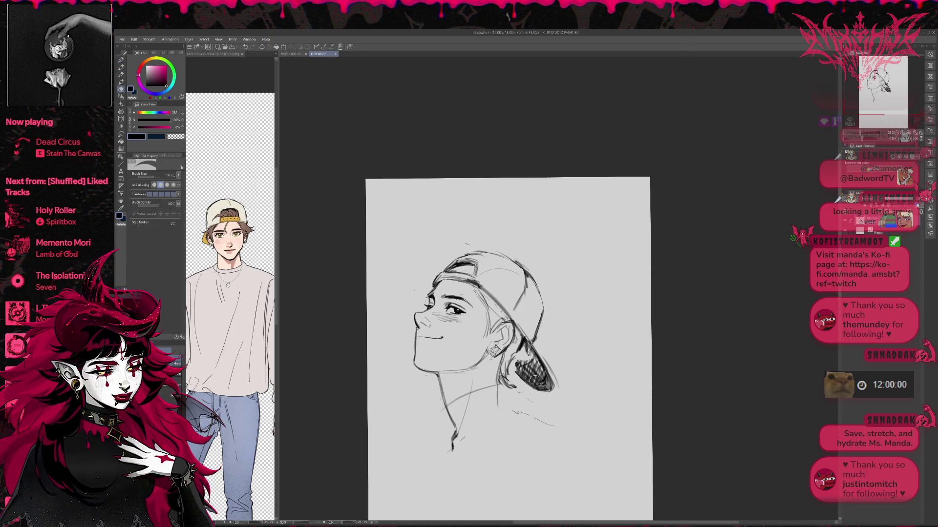
pyautogui.moveTo(530, 348); pyautogui.dragTo(520, 366)
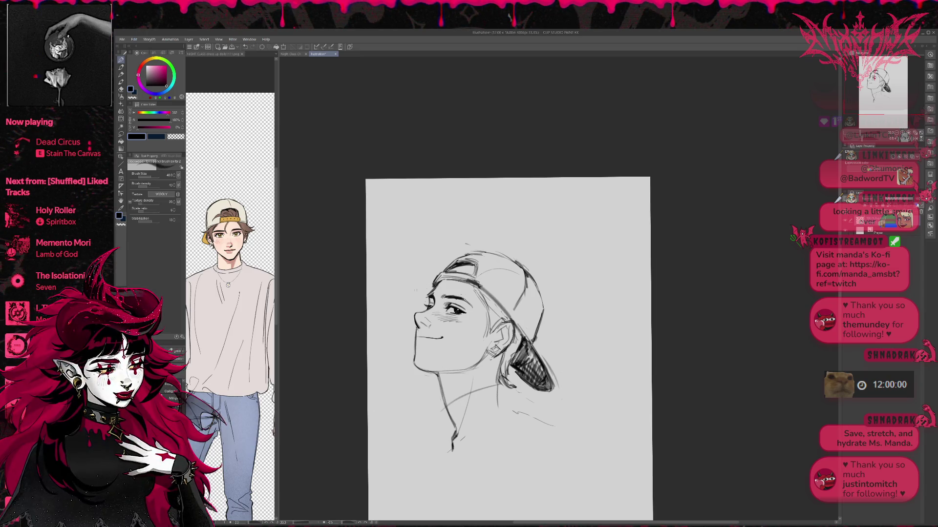
pyautogui.press('e')
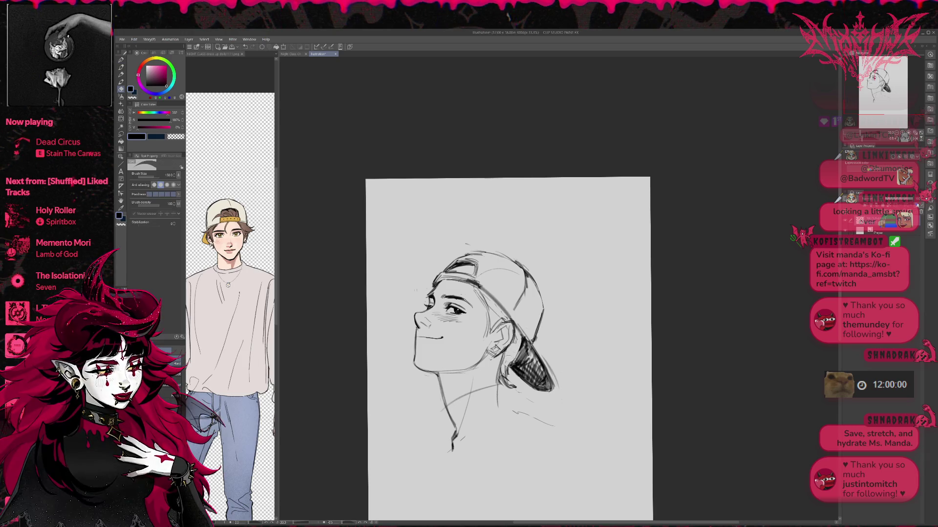
pyautogui.press('p')
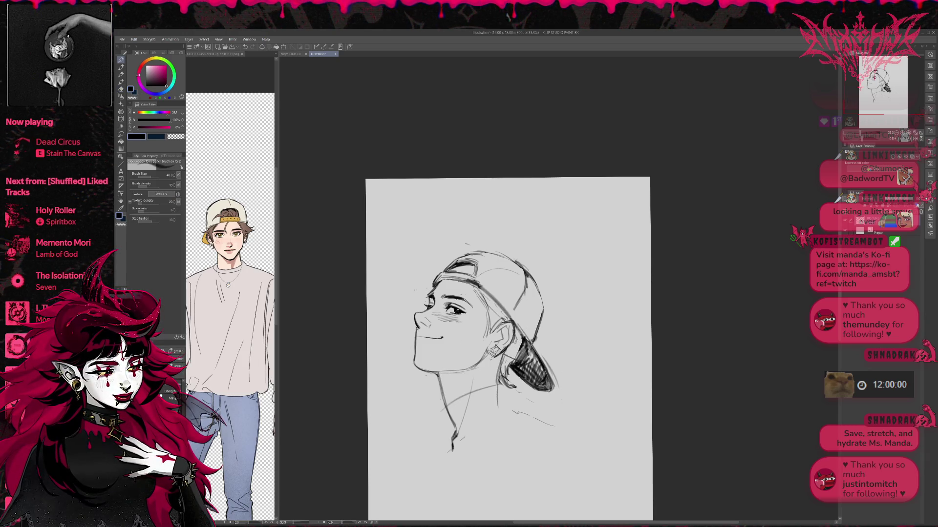
pyautogui.press('e')
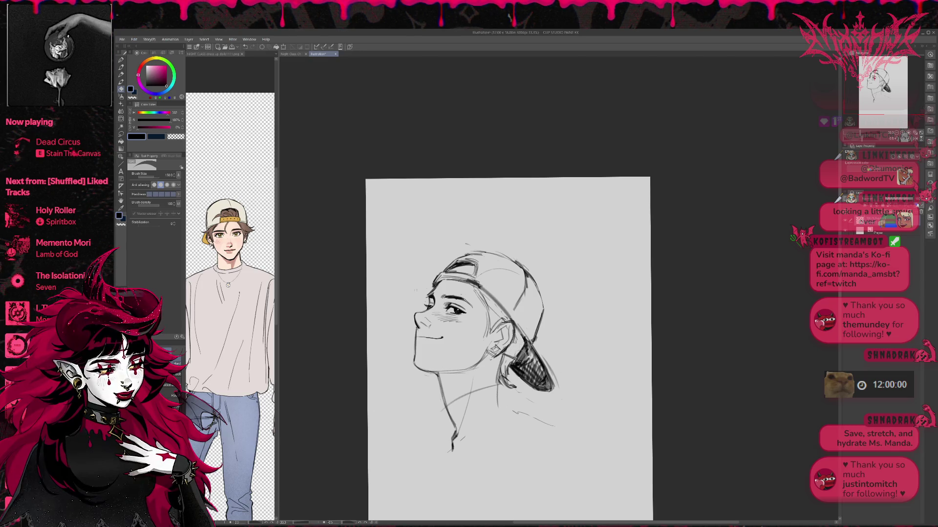
pyautogui.moveTo(510, 365); pyautogui.dragTo(514, 386)
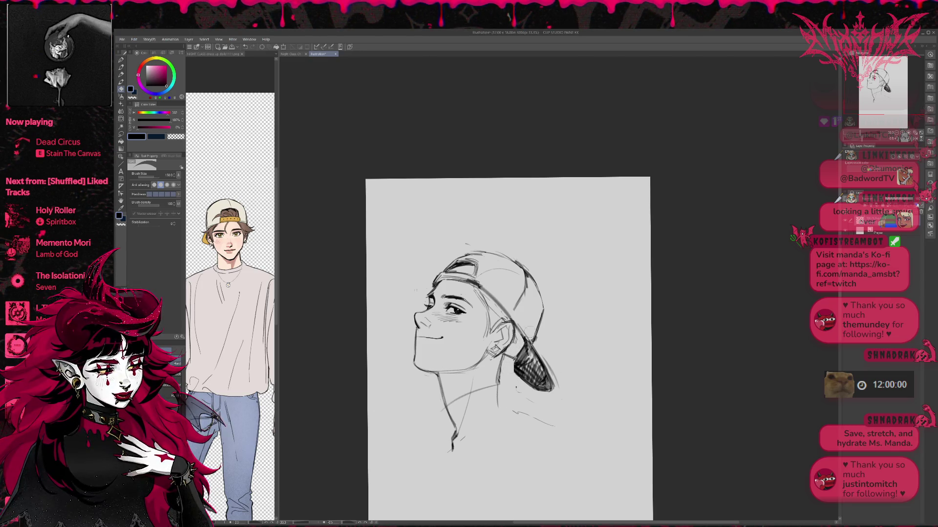
pyautogui.moveTo(519, 384); pyautogui.dragTo(525, 393)
pyautogui.press('p')
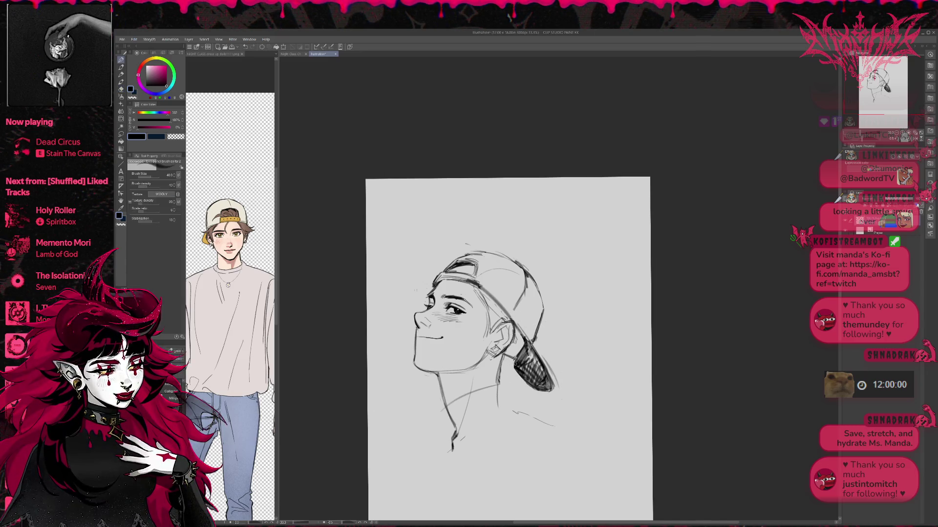
pyautogui.press('h')
pyautogui.moveTo(708, 297); pyautogui.dragTo(658, 297)
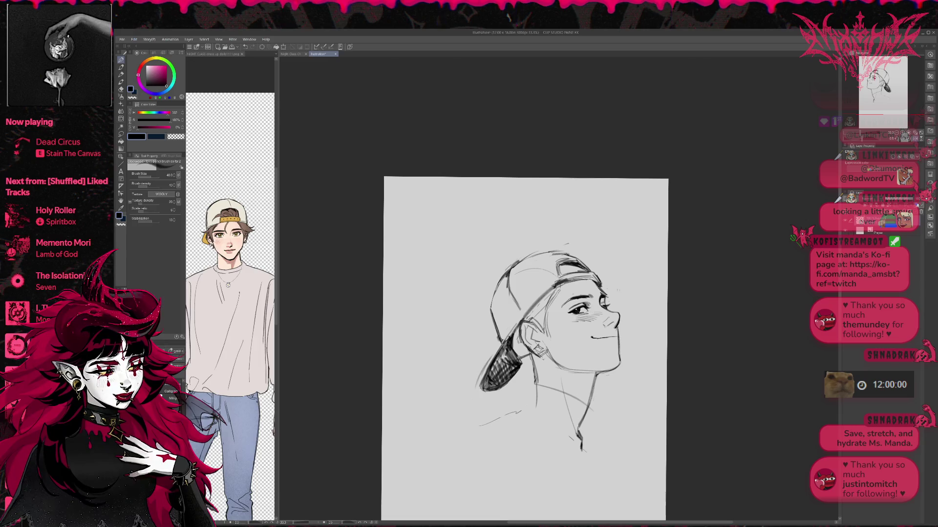
# - Add a short mark at the cap edge, a redrawn neck stroke, and the collar and shoulder lines
pyautogui.moveTo(489, 300); pyautogui.dragTo(490, 313)
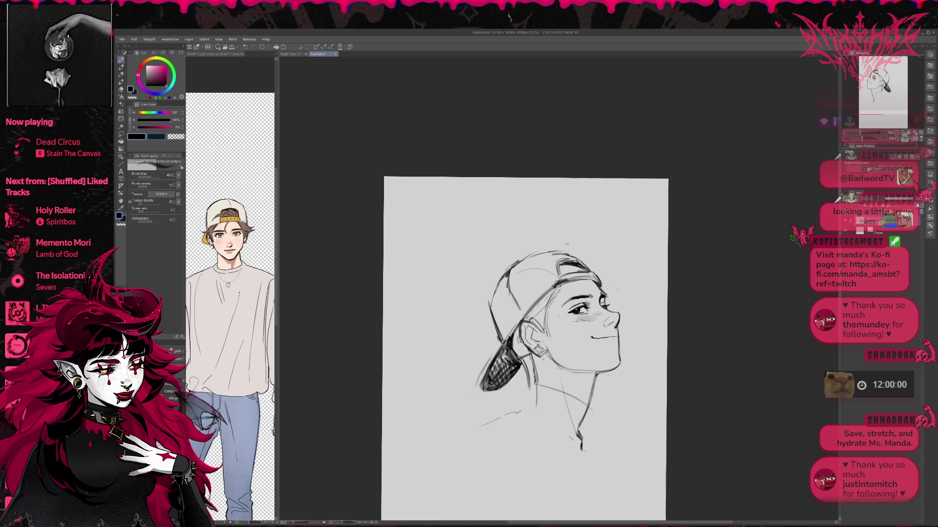
pyautogui.moveTo(532, 380); pyautogui.dragTo(518, 423)
pyautogui.hotkey('ctrl', 'z')
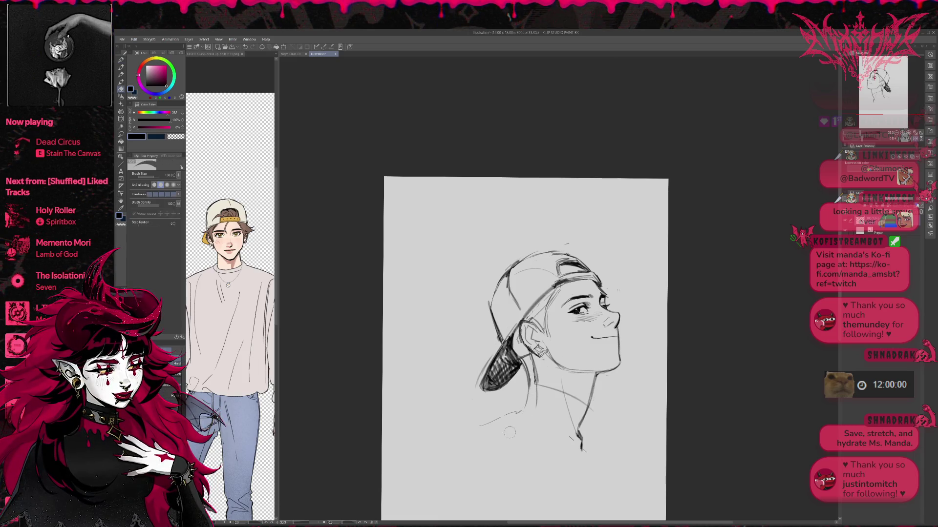
pyautogui.moveTo(527, 373); pyautogui.dragTo(511, 428)
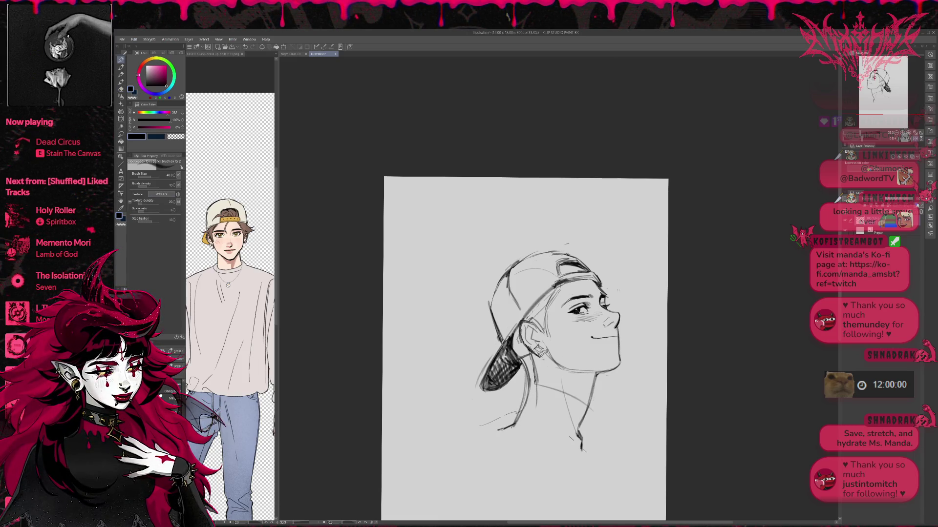
pyautogui.press('e')
pyautogui.press('p')
pyautogui.moveTo(503, 413); pyautogui.dragTo(586, 456)
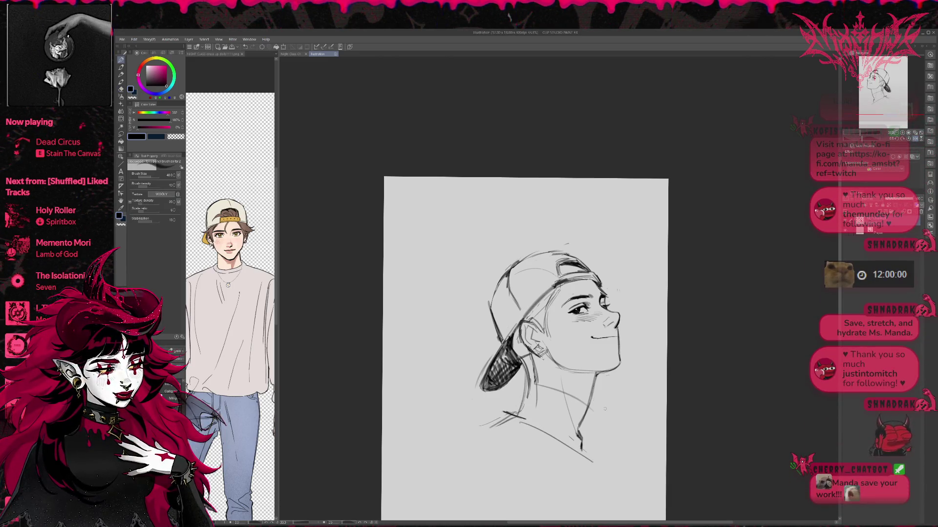
# - Erase the lower neck strokes and redraw a new neck stroke
pyautogui.press('e')
pyautogui.press('p')
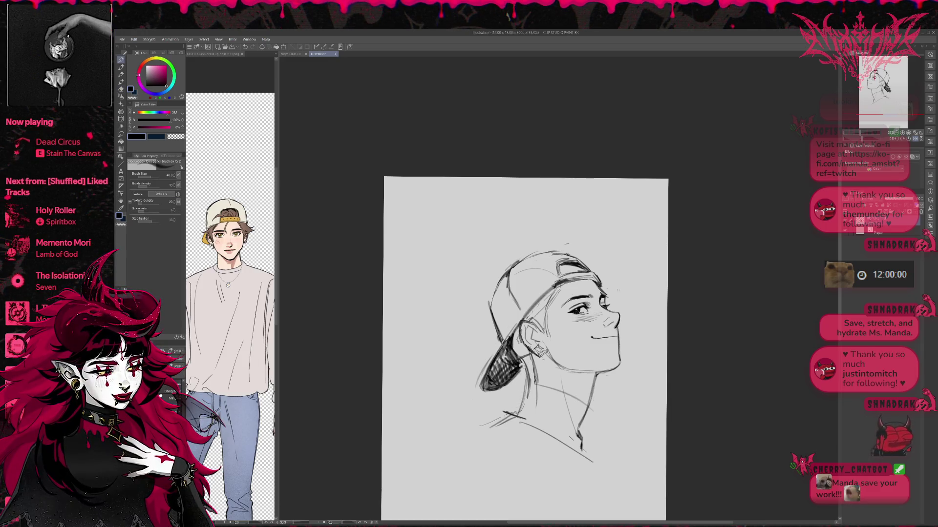
pyautogui.moveTo(605, 334); pyautogui.dragTo(603, 321)
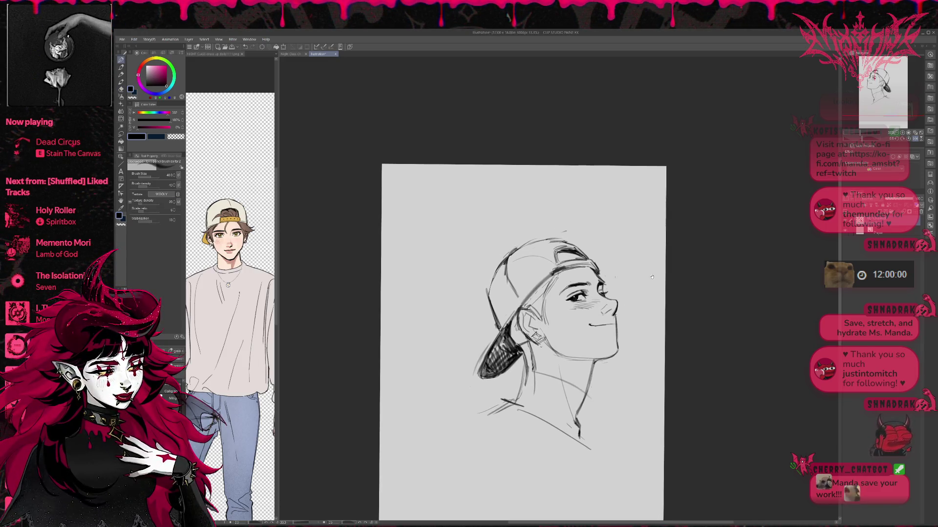
pyautogui.press('e')
pyautogui.moveTo(579, 400); pyautogui.dragTo(579, 439)
pyautogui.press('p')
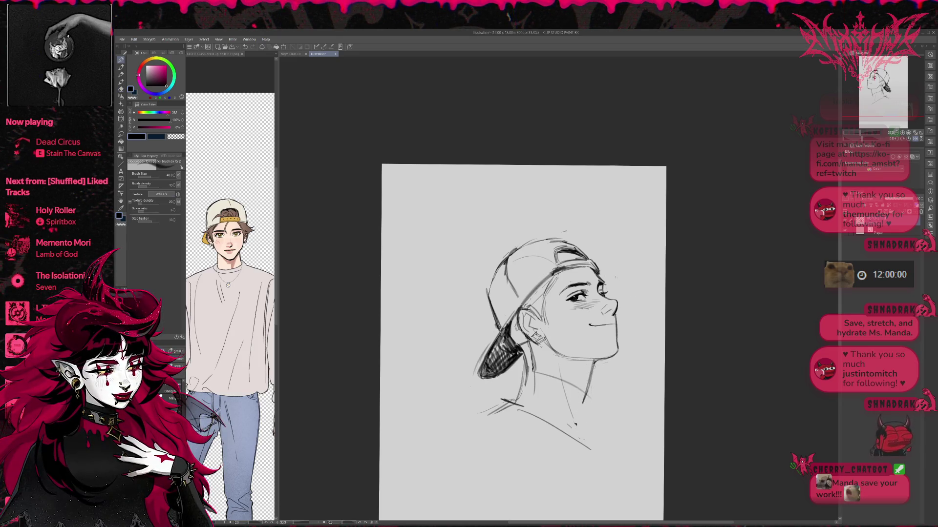
pyautogui.moveTo(591, 384)
pyautogui.mouseDown()
pyautogui.moveTo(581, 405)
pyautogui.moveTo(585, 398)
pyautogui.mouseUp()
pyautogui.press('e')
pyautogui.moveTo(591, 383); pyautogui.dragTo(580, 420)
# - Erase the stray faint lines near the neck and along the jaw, lengthening the neck line
pyautogui.press('e')
pyautogui.moveTo(528, 359)
pyautogui.mouseDown()
pyautogui.moveTo(522, 402)
pyautogui.moveTo(495, 408)
pyautogui.mouseUp()
pyautogui.press('p')
pyautogui.press('e')
pyautogui.moveTo(584, 391)
pyautogui.mouseDown()
pyautogui.moveTo(576, 427)
pyautogui.moveTo(576, 420)
pyautogui.mouseUp()
pyautogui.press('p')
pyautogui.press('e')
pyautogui.press('p')
pyautogui.press('e')
pyautogui.moveTo(580, 380); pyautogui.dragTo(544, 376)
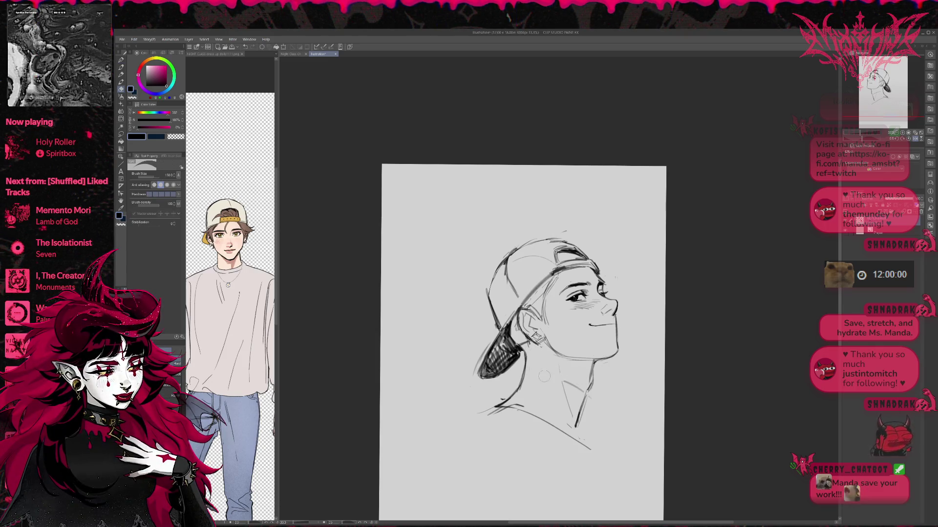
# - In the mirrored view, erase the faint neck line and redraw it down from the jaw
pyautogui.press('h')
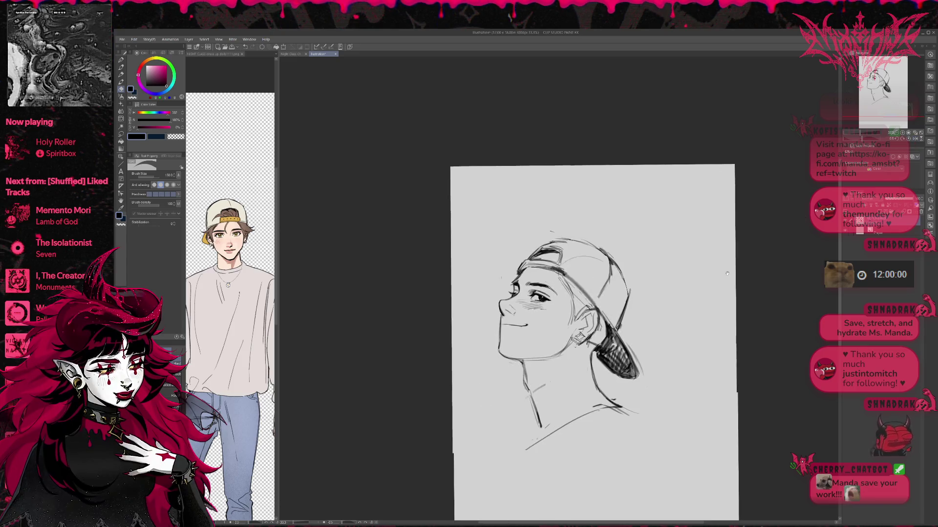
pyautogui.moveTo(508, 393); pyautogui.dragTo(519, 432)
pyautogui.press('p')
pyautogui.moveTo(511, 396); pyautogui.dragTo(519, 431)
pyautogui.moveTo(507, 393)
pyautogui.mouseDown()
pyautogui.moveTo(503, 372)
pyautogui.moveTo(519, 432)
pyautogui.mouseUp()
pyautogui.press('e')
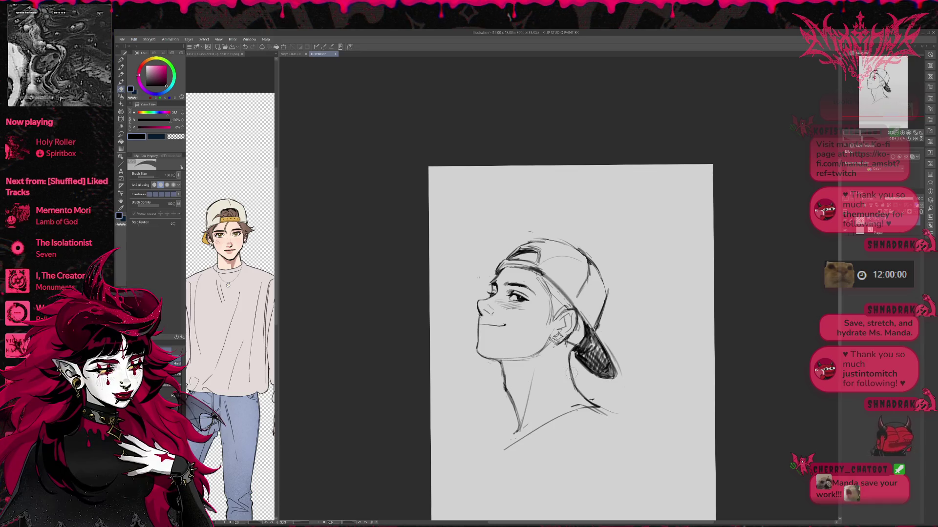
pyautogui.press('p')
pyautogui.press('e')
pyautogui.press('p')
# - Sketch the neck and collar lines, then lighten them with the eraser
pyautogui.moveTo(575, 377)
pyautogui.mouseDown()
pyautogui.moveTo(516, 440)
pyautogui.moveTo(589, 386)
pyautogui.moveTo(606, 411)
pyautogui.mouseUp()
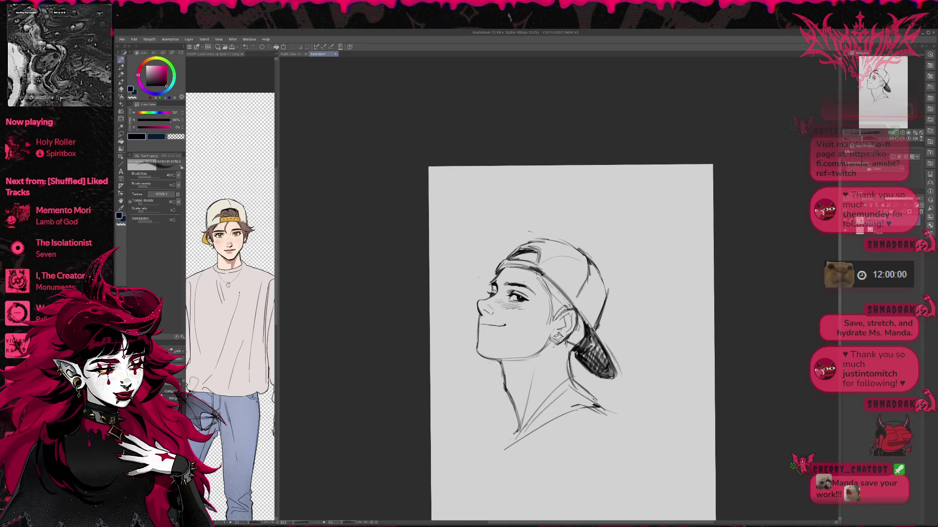
pyautogui.press('e')
pyautogui.moveTo(566, 360); pyautogui.dragTo(600, 402)
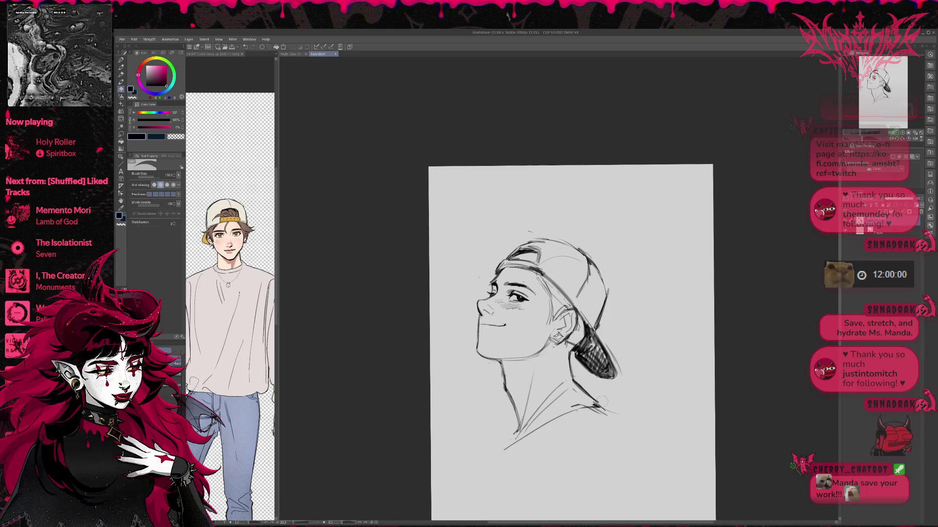
# - Rotate the canvas slightly clockwise and redraw the upper neck line below the jaw
pyautogui.press('r')
pyautogui.moveTo(621, 398)
pyautogui.mouseDown()
pyautogui.moveTo(620, 308)
pyautogui.moveTo(619, 325)
pyautogui.mouseUp()
pyautogui.press('e')
pyautogui.moveTo(493, 360); pyautogui.dragTo(498, 387)
pyautogui.press('p')
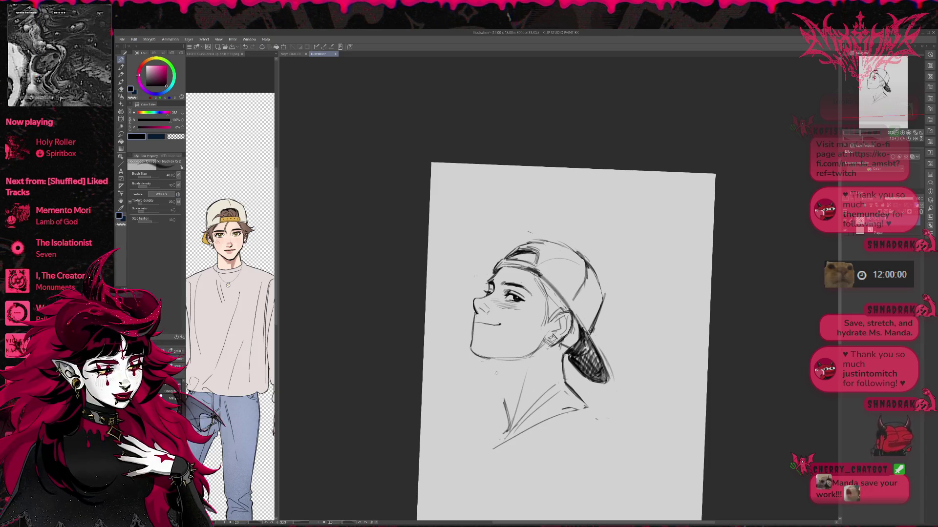
pyautogui.moveTo(495, 372); pyautogui.dragTo(509, 426)
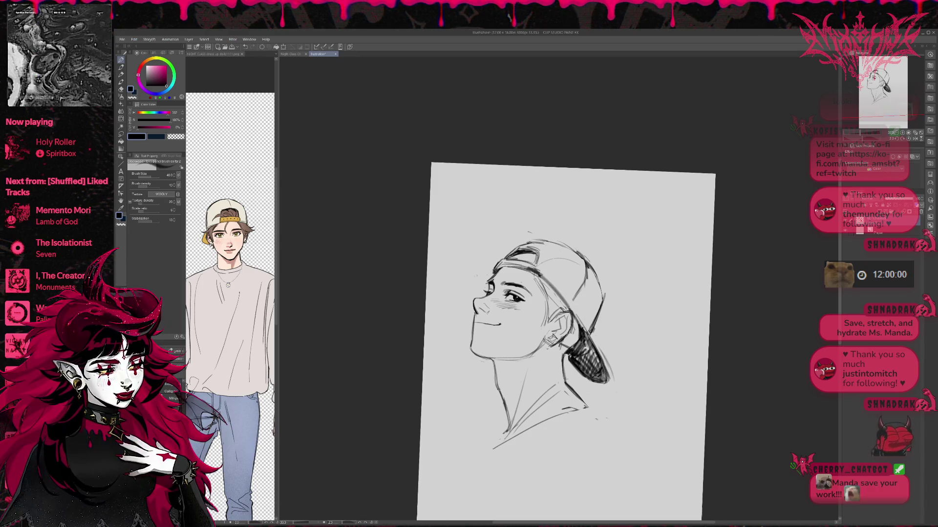
pyautogui.press('e')
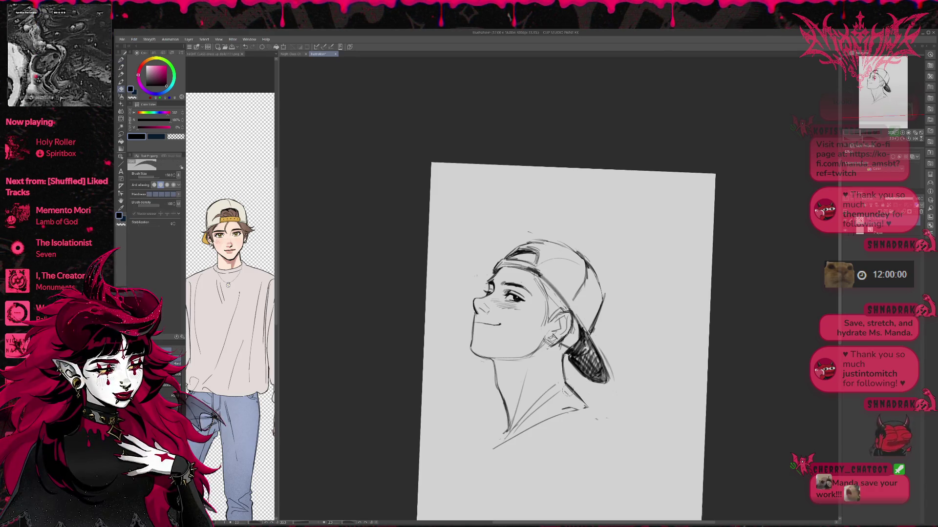
pyautogui.press('p')
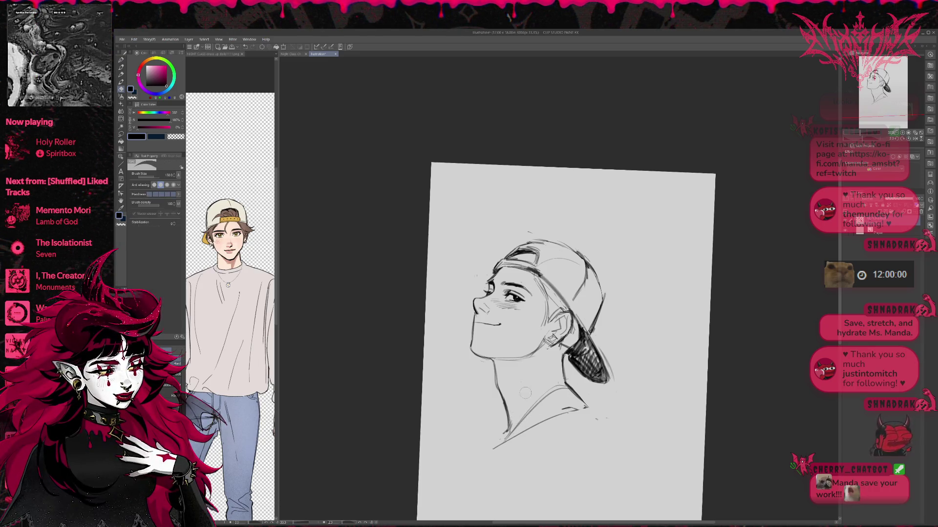
# - Erase sketch lines near the lower neck and draw a new line across the neck
pyautogui.press('e')
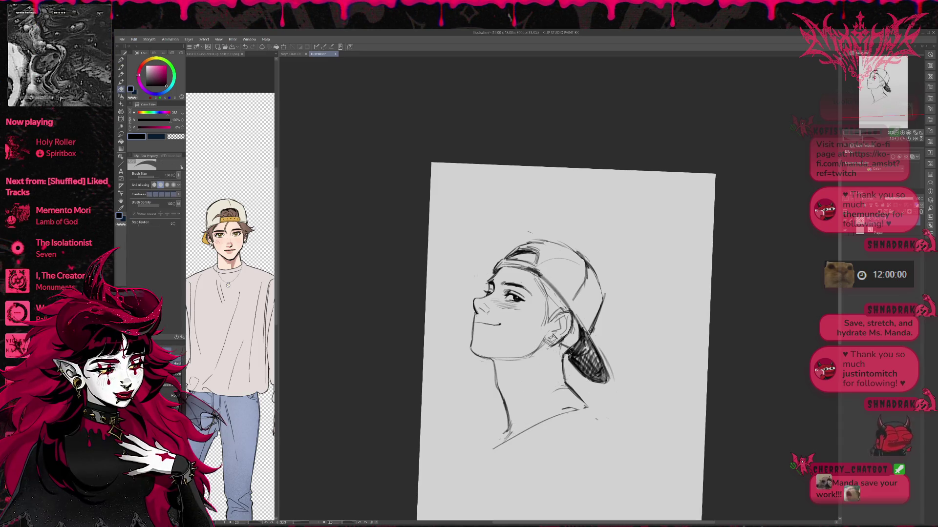
pyautogui.moveTo(513, 423); pyautogui.dragTo(496, 438)
pyautogui.press('p')
pyautogui.moveTo(527, 374)
pyautogui.mouseDown()
pyautogui.moveTo(508, 429)
pyautogui.moveTo(537, 359)
pyautogui.moveTo(563, 374)
pyautogui.moveTo(561, 366)
pyautogui.moveTo(588, 408)
pyautogui.mouseUp()
pyautogui.press('e')
pyautogui.press('p')
pyautogui.press('e')
pyautogui.press('p')
pyautogui.press('e')
pyautogui.press('p')
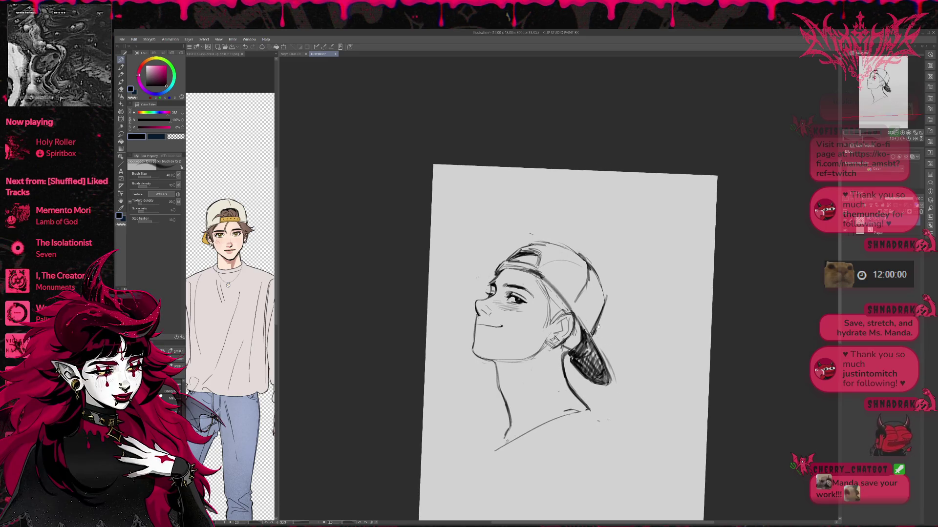
# - Add short strokes below the ear, then flip the view so the face looks right
pyautogui.moveTo(598, 305); pyautogui.dragTo(609, 316)
pyautogui.moveTo(561, 353); pyautogui.dragTo(572, 384)
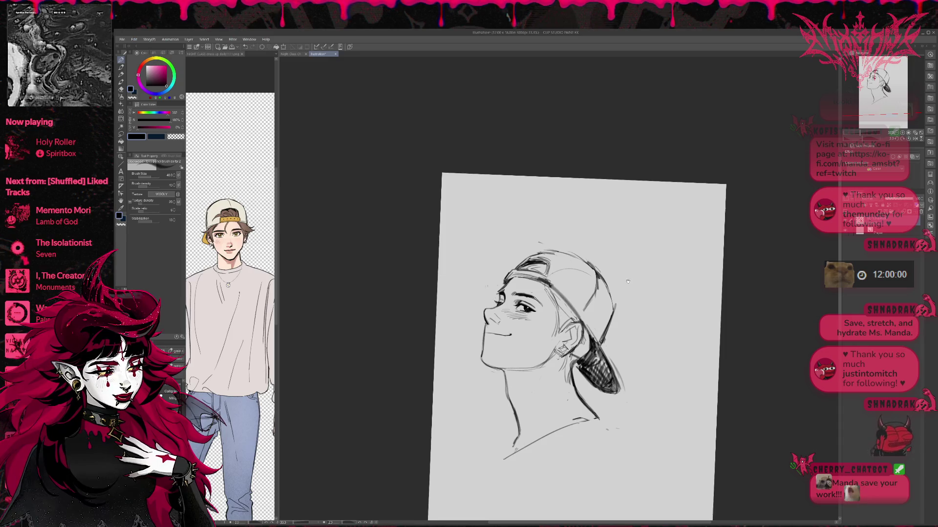
pyautogui.moveTo(638, 276); pyautogui.dragTo(643, 277)
pyautogui.click(914, 139)
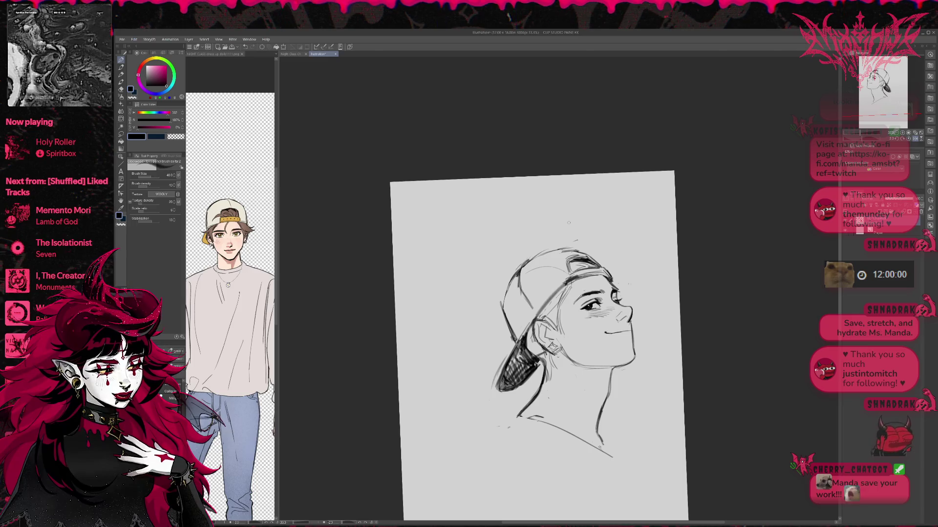
# - Sketch messy hair strands curling above the cap, near the ear and by the strap; undo the stray nose mark
pyautogui.moveTo(582, 251)
pyautogui.mouseDown()
pyautogui.moveTo(600, 264)
pyautogui.moveTo(630, 254)
pyautogui.mouseUp()
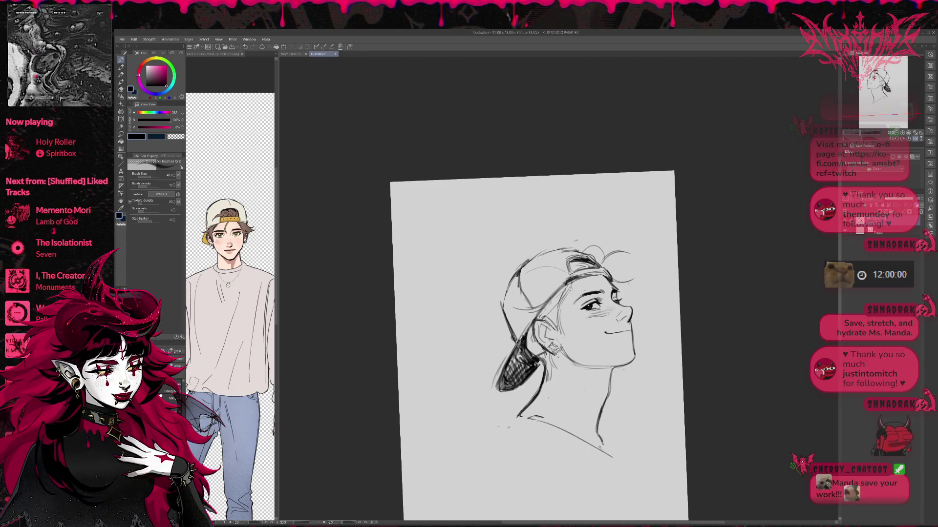
pyautogui.moveTo(566, 293)
pyautogui.mouseDown()
pyautogui.moveTo(540, 331)
pyautogui.moveTo(547, 325)
pyautogui.moveTo(534, 326)
pyautogui.moveTo(555, 330)
pyautogui.moveTo(565, 325)
pyautogui.moveTo(558, 321)
pyautogui.mouseUp()
pyautogui.moveTo(528, 351)
pyautogui.mouseDown()
pyautogui.moveTo(524, 362)
pyautogui.moveTo(545, 363)
pyautogui.mouseUp()
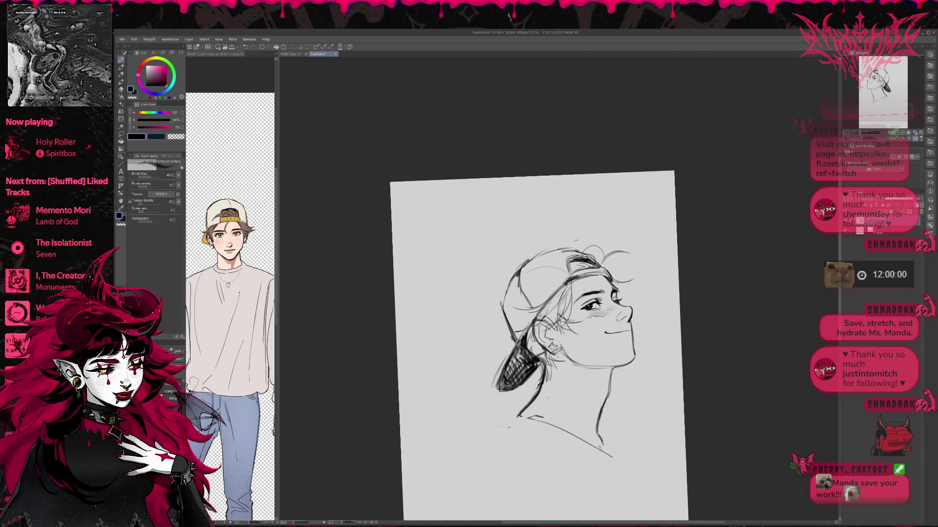
pyautogui.moveTo(625, 294); pyautogui.dragTo(622, 306)
pyautogui.hotkey('ctrl', 'z')
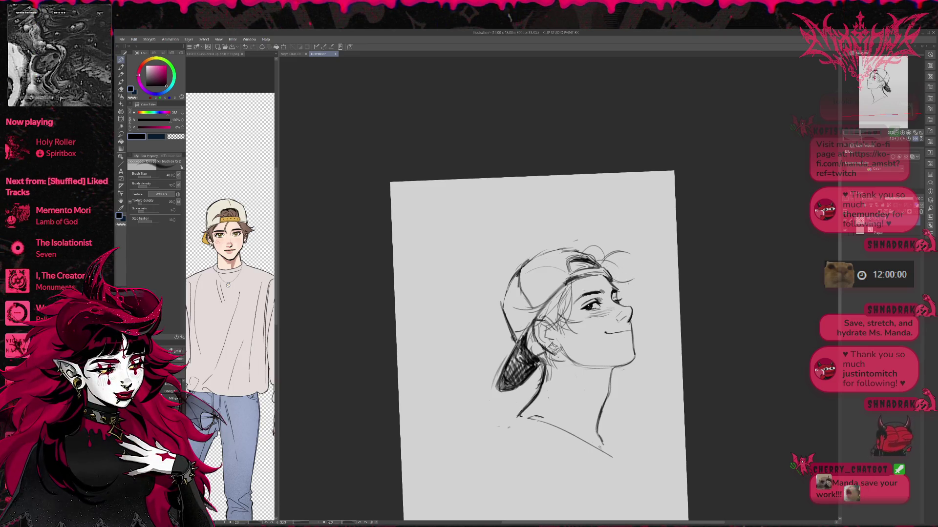
# - Rotate the canvas slightly, erase part of the neck and chin line, and mirror the view
pyautogui.moveTo(634, 268); pyautogui.dragTo(637, 264)
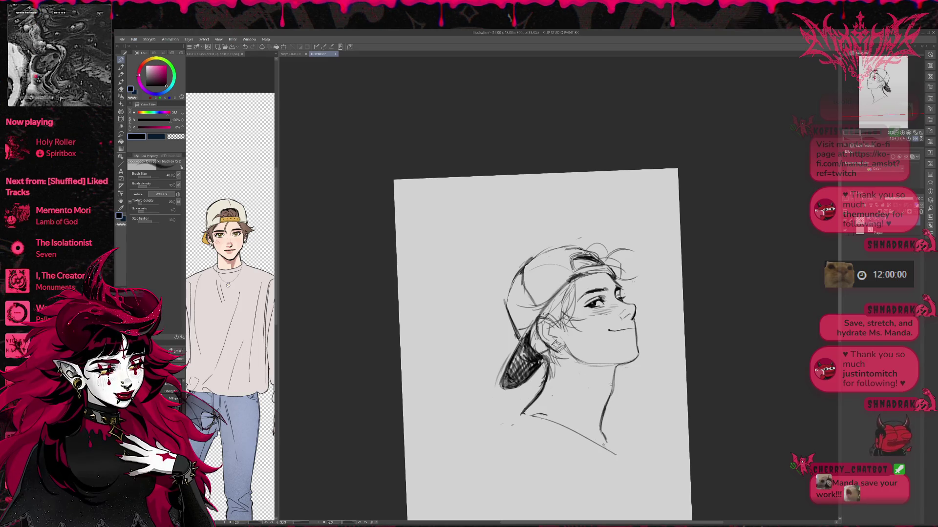
pyautogui.press('e')
pyautogui.moveTo(607, 416)
pyautogui.mouseDown()
pyautogui.moveTo(614, 372)
pyautogui.moveTo(598, 430)
pyautogui.mouseUp()
pyautogui.press('p')
pyautogui.press('e')
pyautogui.press('p')
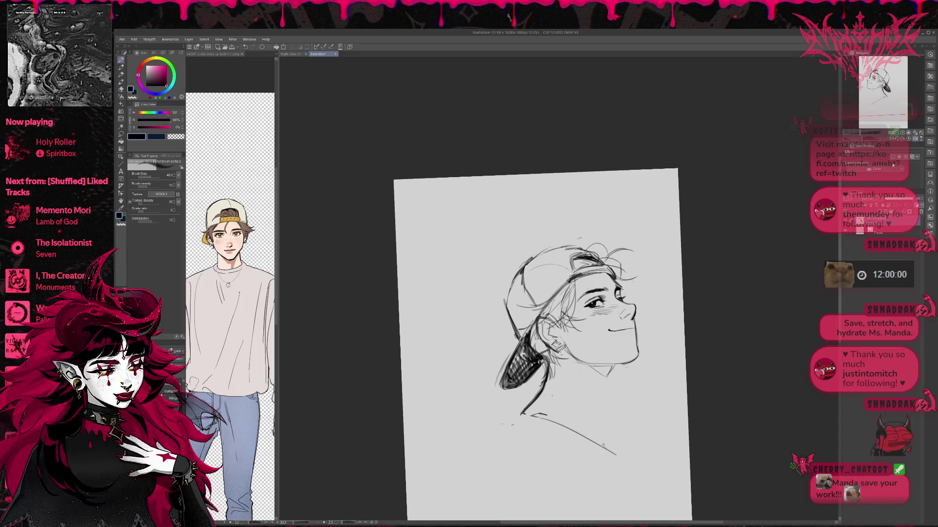
pyautogui.press('h')
pyautogui.press('e')
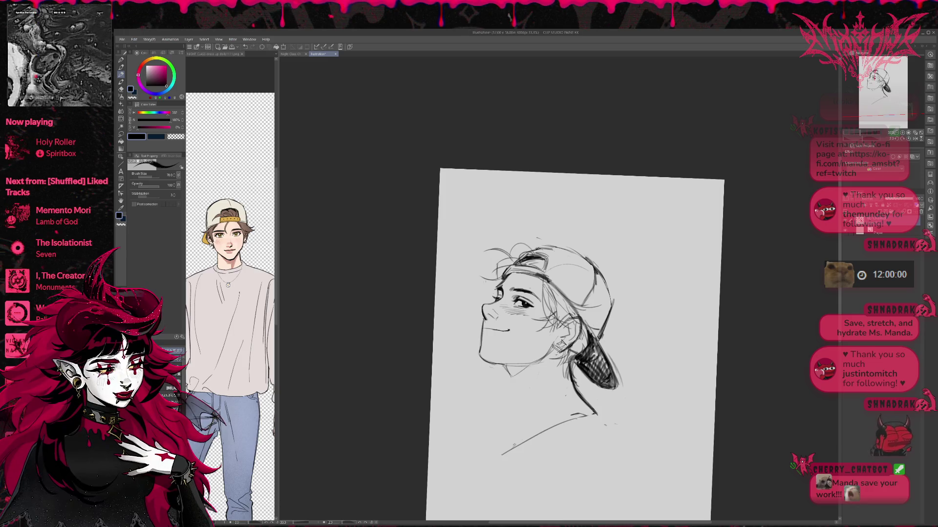
# - Try several lower neck strokes, undoing each one
pyautogui.press('p')
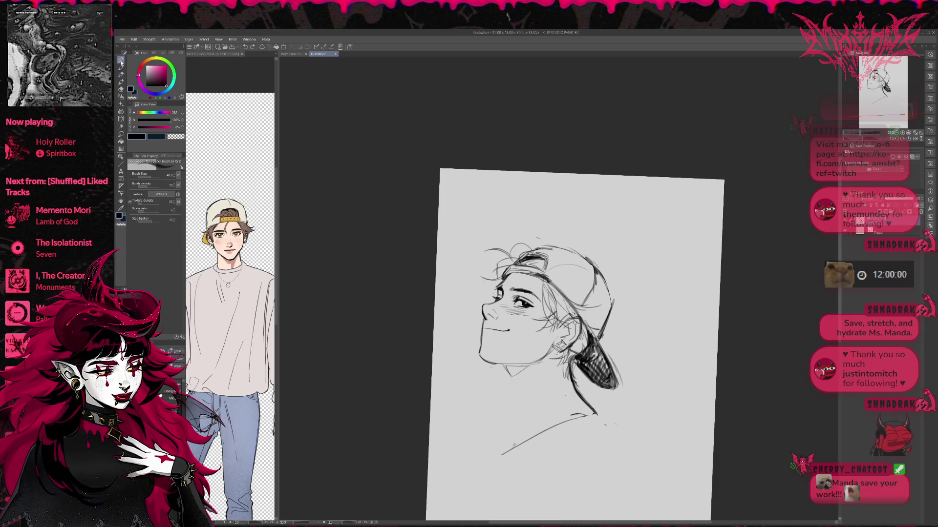
pyautogui.moveTo(505, 372); pyautogui.dragTo(522, 440)
pyautogui.hotkey('ctrl', 'z')
pyautogui.moveTo(508, 389); pyautogui.dragTo(522, 430)
pyautogui.hotkey('ctrl', 'z')
pyautogui.moveTo(591, 352); pyautogui.dragTo(584, 350)
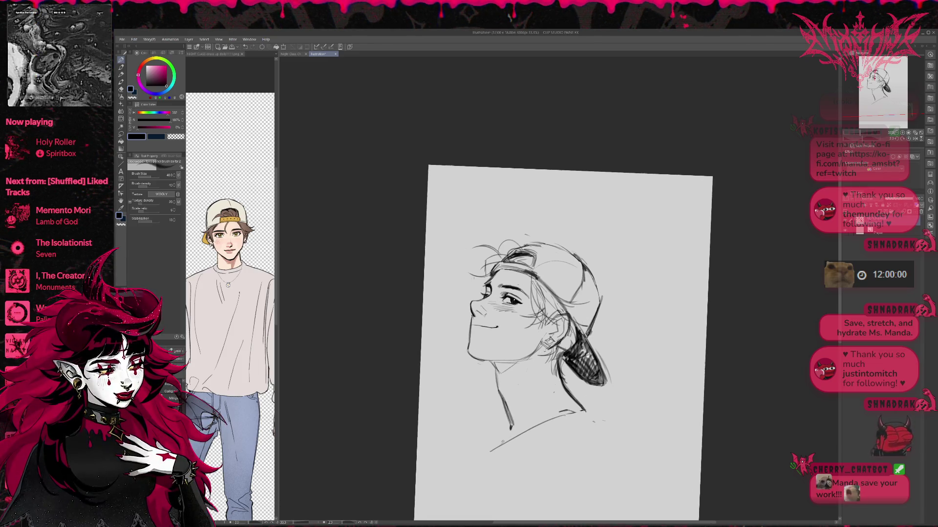
pyautogui.hotkey('ctrl', 'z')
# - Redraw the left neck line darker and longer, extending it further down
pyautogui.hotkey('ctrl', 'z')
pyautogui.moveTo(495, 363); pyautogui.dragTo(519, 428)
pyautogui.moveTo(500, 383); pyautogui.dragTo(518, 424)
pyautogui.hotkey('ctrl', 'z')
pyautogui.hotkey('ctrl', 'z')
pyautogui.hotkey('ctrl', 'z')
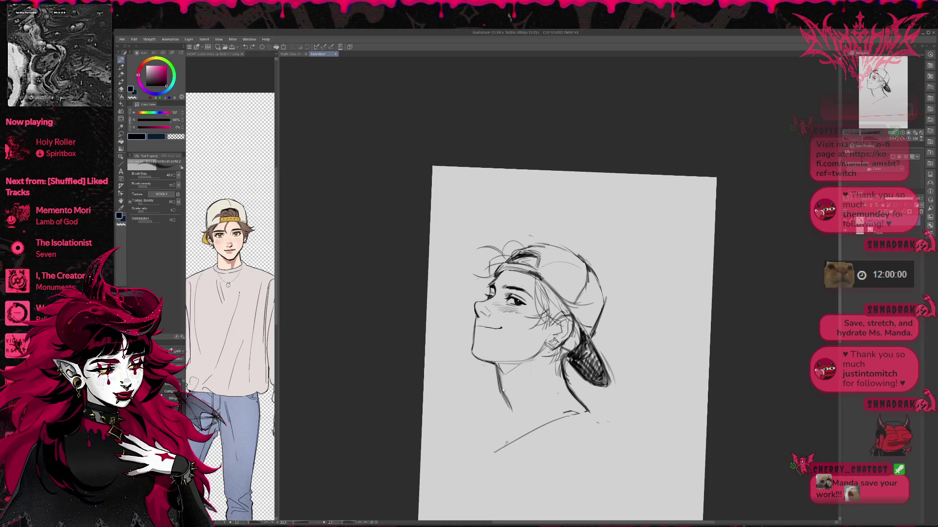
pyautogui.moveTo(499, 370); pyautogui.dragTo(509, 413)
pyautogui.moveTo(500, 387); pyautogui.dragTo(517, 428)
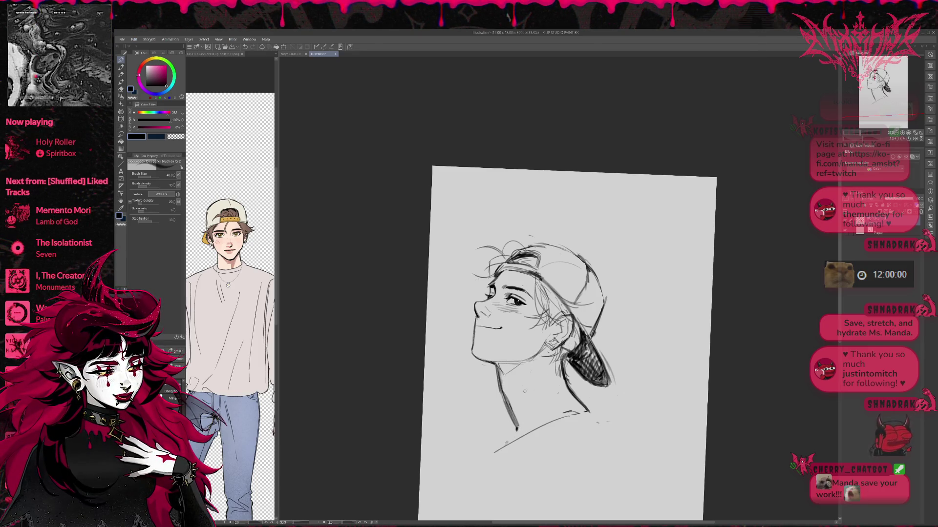
# - Darken the lower part of the neck line and adjust where it ends toward the collar
pyautogui.press('e')
pyautogui.press('p')
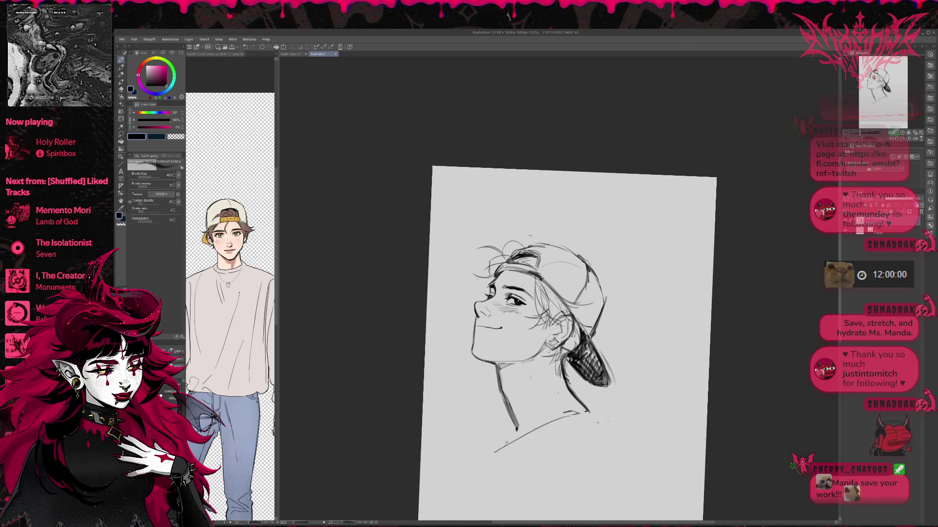
pyautogui.moveTo(515, 404); pyautogui.dragTo(517, 430)
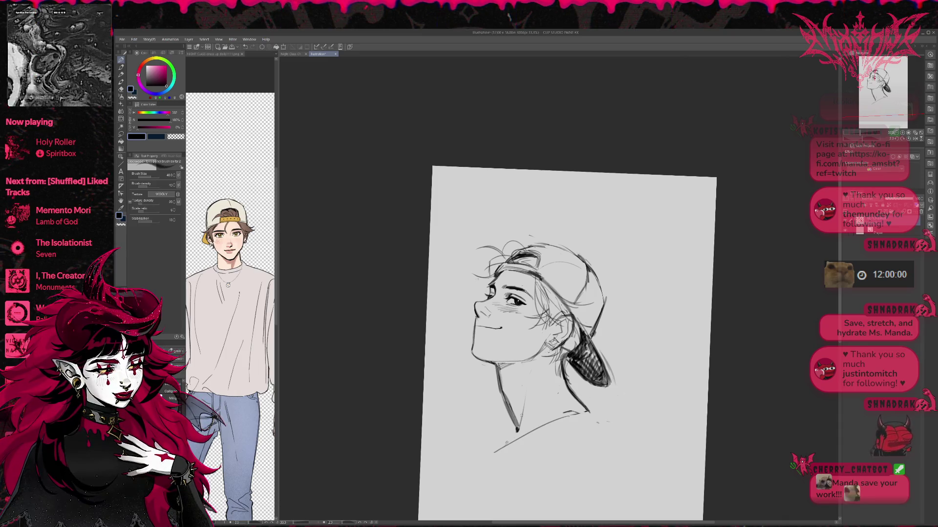
pyautogui.hotkey('ctrl', 'z')
pyautogui.hotkey('ctrl', 'z')
pyautogui.moveTo(514, 415); pyautogui.dragTo(506, 433)
pyautogui.hotkey('ctrl', 'z')
# - Mirror the view and draw a diagonal line across the neck
pyautogui.press('h')
pyautogui.moveTo(537, 383)
pyautogui.mouseDown()
pyautogui.moveTo(595, 420)
pyautogui.moveTo(607, 371)
pyautogui.mouseUp()
pyautogui.press('e')
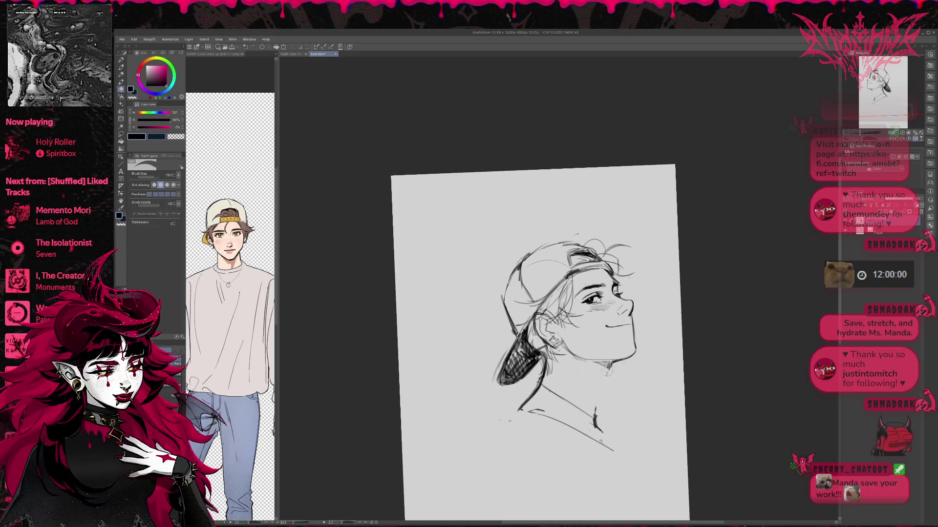
# - Draw a vertical neck line under the jaw, then erase most of it and lighten part of the jaw line
pyautogui.press('p')
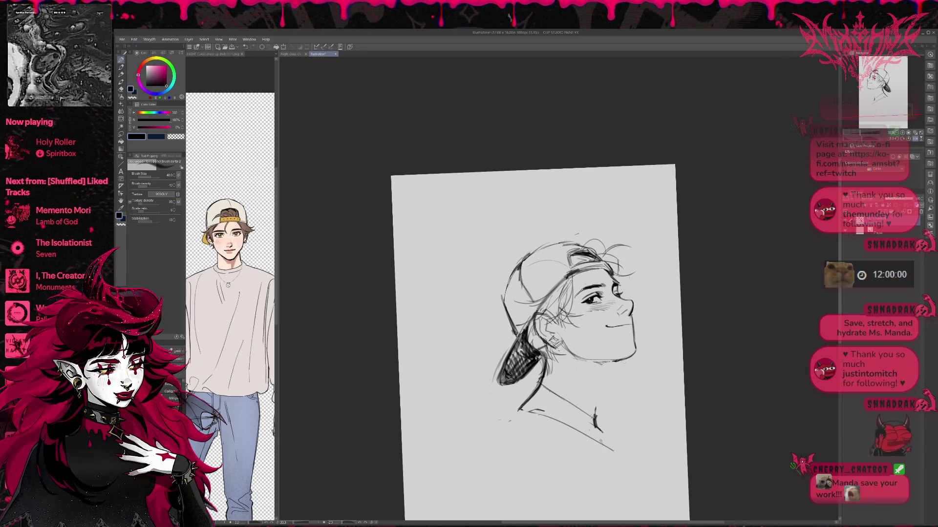
pyautogui.moveTo(604, 366); pyautogui.dragTo(595, 405)
pyautogui.moveTo(605, 369)
pyautogui.mouseDown()
pyautogui.moveTo(595, 411)
pyautogui.moveTo(610, 428)
pyautogui.moveTo(594, 409)
pyautogui.moveTo(562, 403)
pyautogui.mouseUp()
pyautogui.press('e')
pyautogui.moveTo(614, 364)
pyautogui.mouseDown()
pyautogui.moveTo(603, 361)
pyautogui.moveTo(596, 416)
pyautogui.mouseUp()
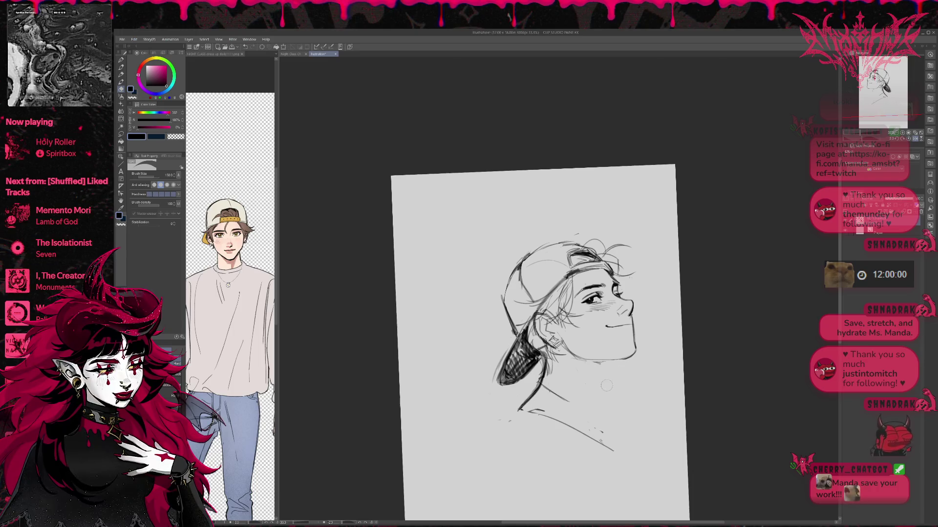
pyautogui.moveTo(569, 358); pyautogui.dragTo(626, 362)
pyautogui.press('p')
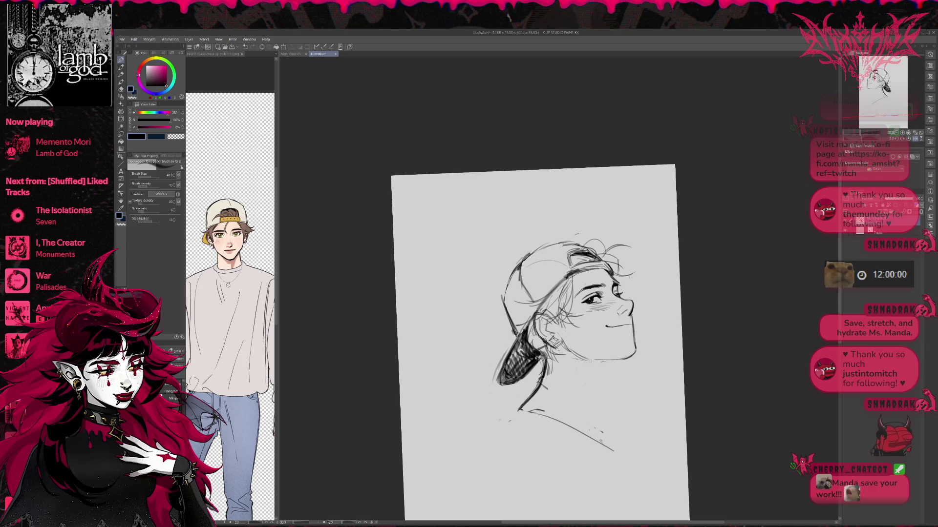
# - With the face mirrored to look left, extend the jaw under the chin and draw the neck line downward
pyautogui.moveTo(644, 324); pyautogui.dragTo(647, 318)
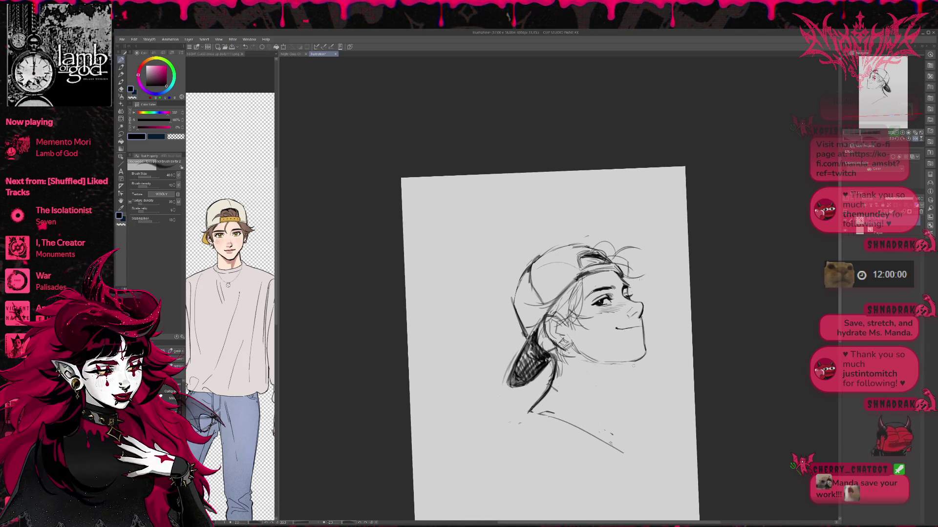
pyautogui.press('h')
pyautogui.moveTo(716, 292); pyautogui.dragTo(724, 294)
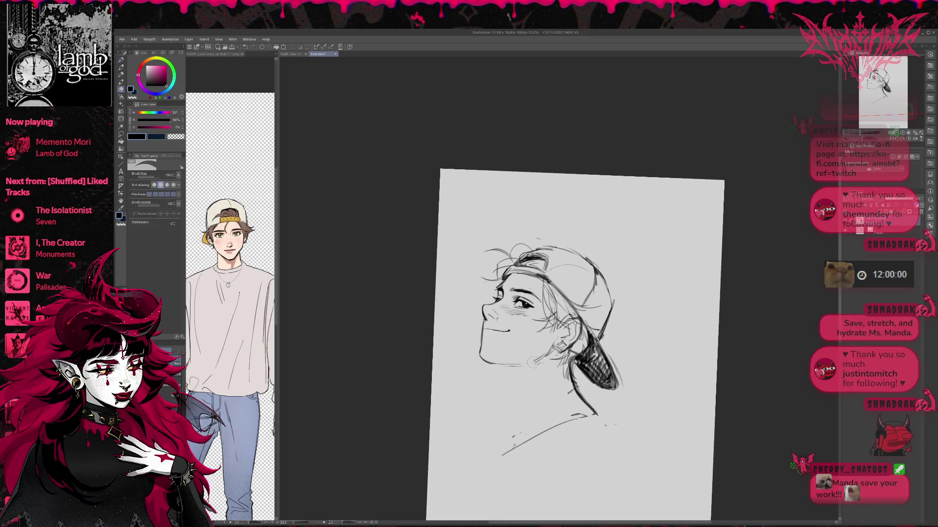
pyautogui.press('e')
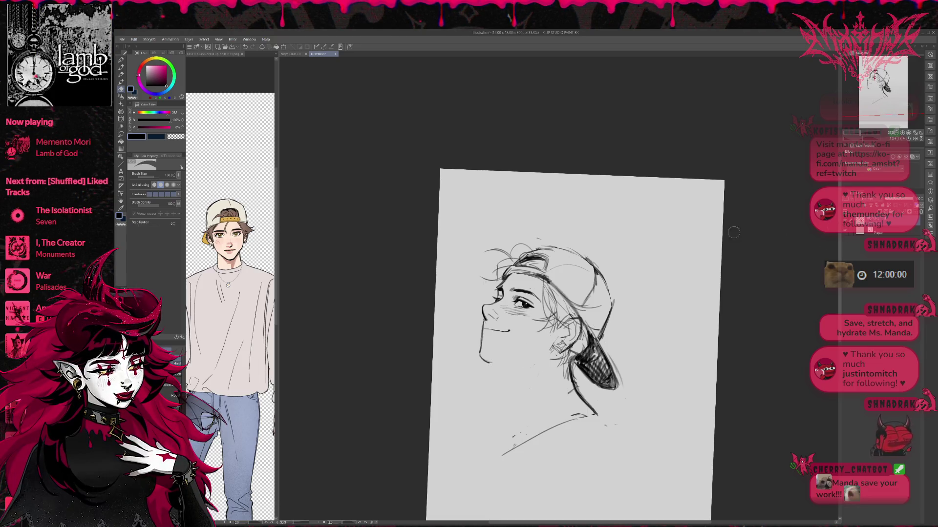
pyautogui.press('p')
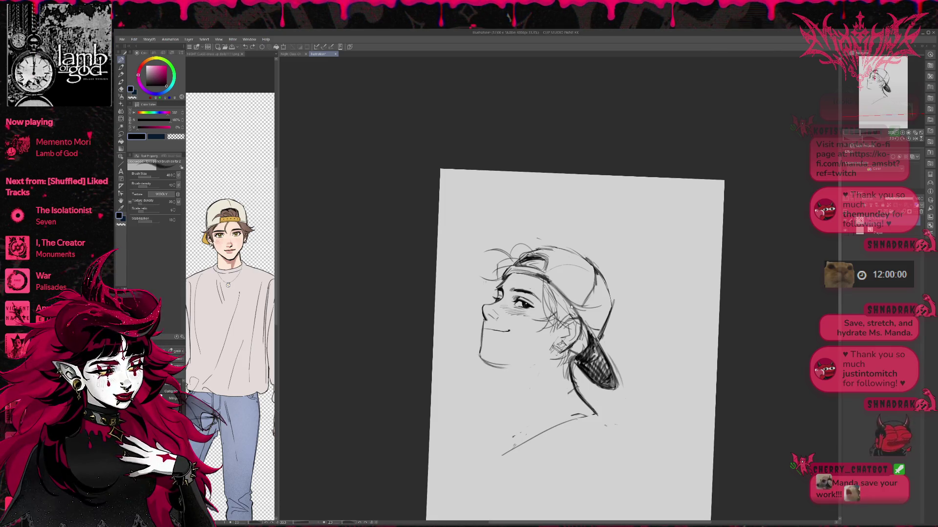
pyautogui.moveTo(483, 360); pyautogui.dragTo(519, 368)
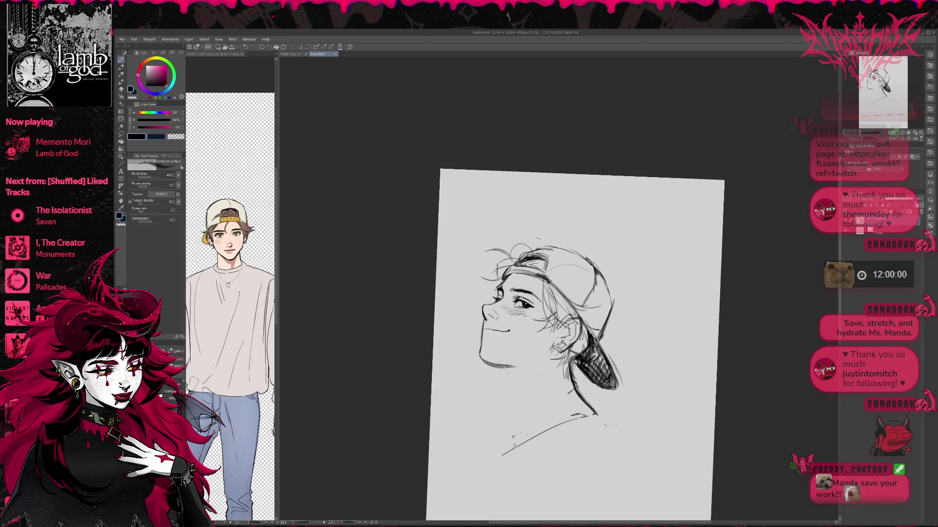
pyautogui.moveTo(507, 372); pyautogui.dragTo(526, 429)
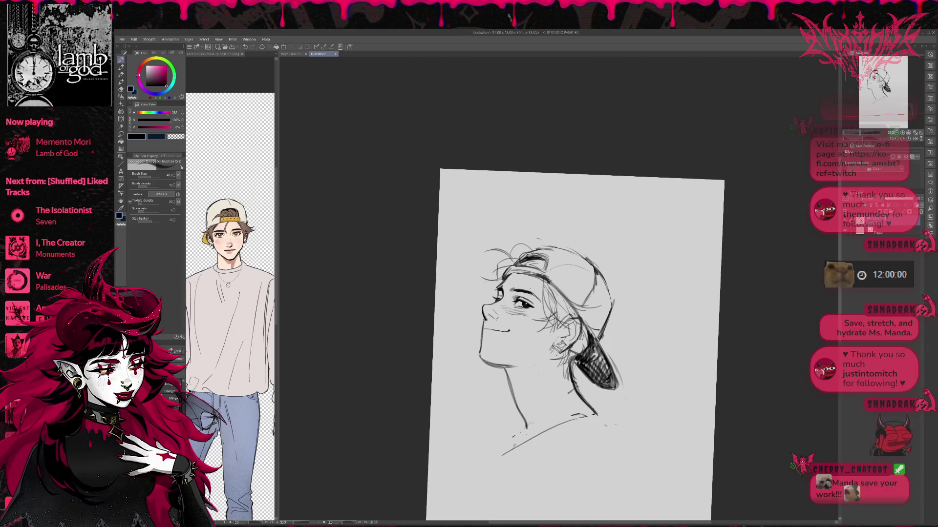
pyautogui.press('e')
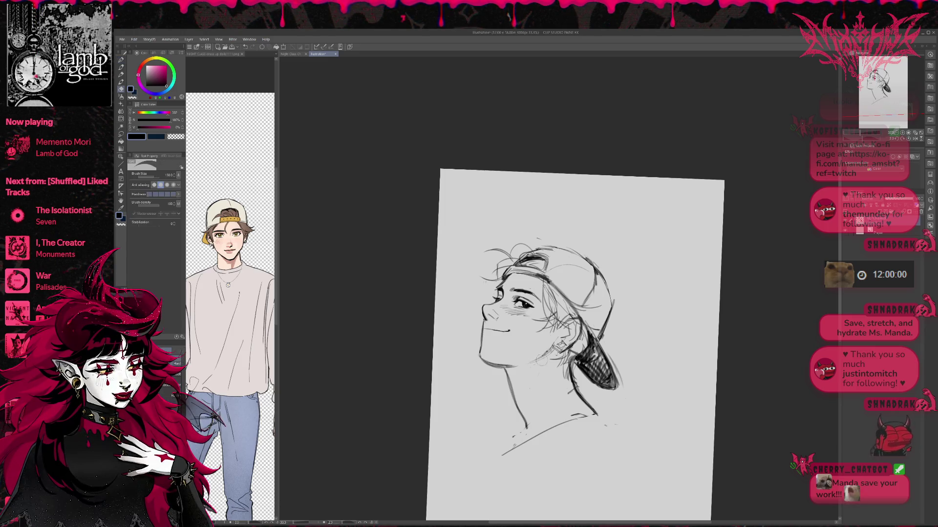
pyautogui.press('p')
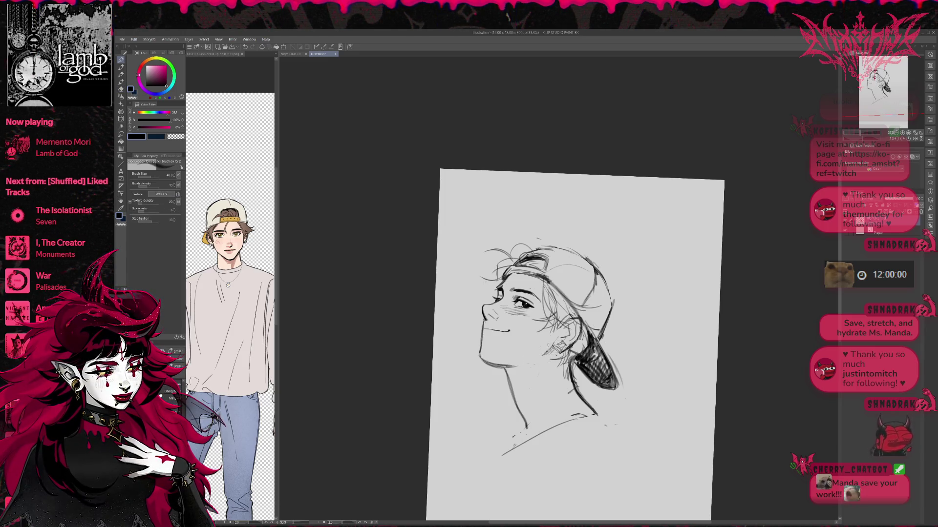
pyautogui.press('e')
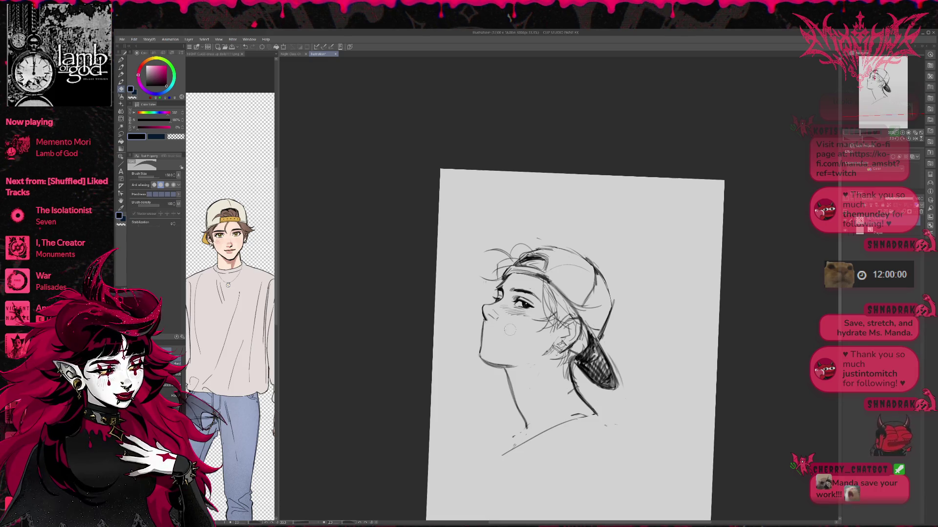
# - Draw a short mouth stroke below the nose and extend it into an upward-curving smile
pyautogui.press('h')
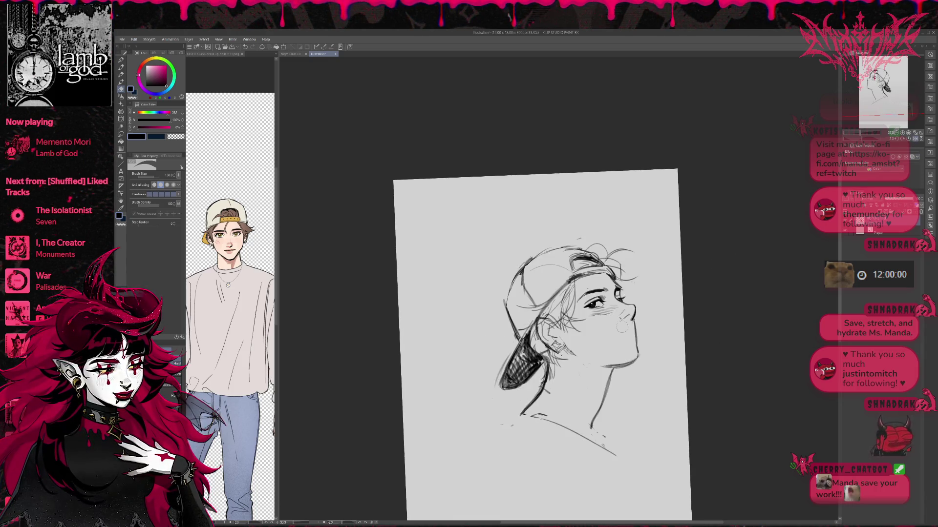
pyautogui.press('p')
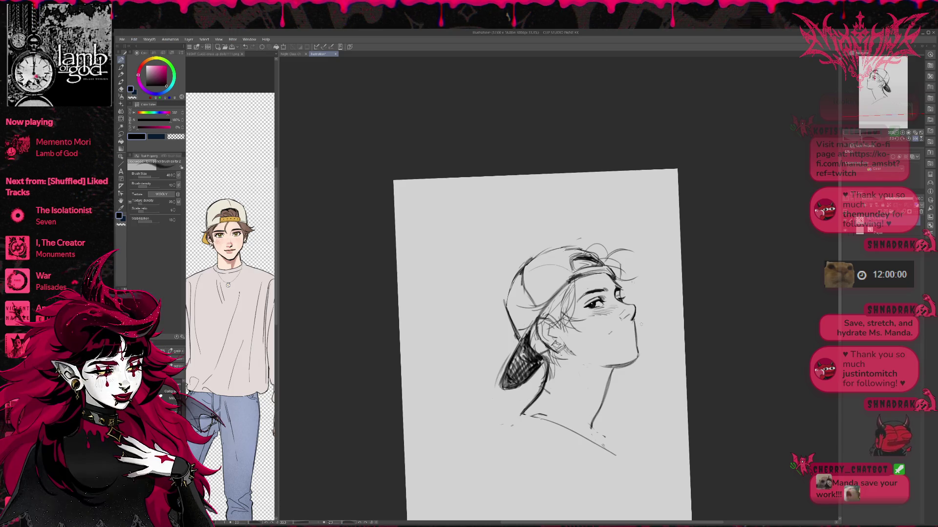
pyautogui.moveTo(609, 335); pyautogui.dragTo(620, 332)
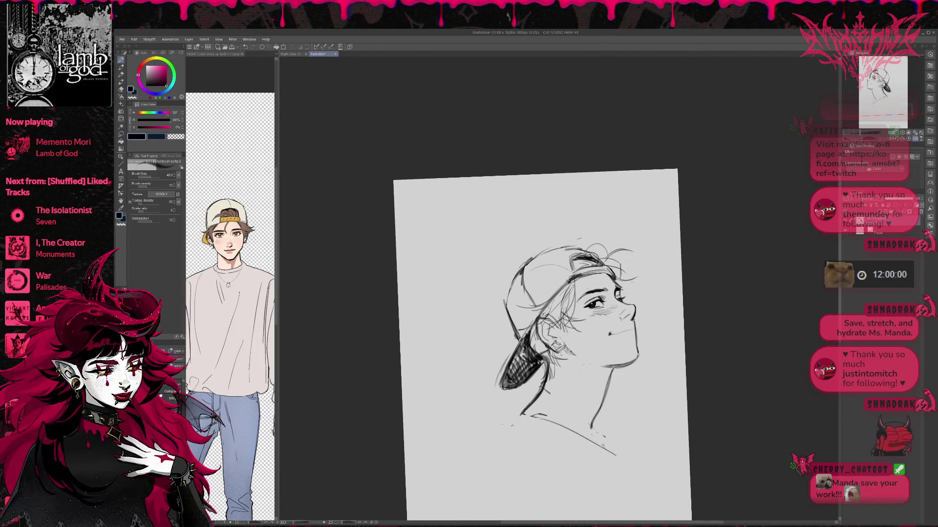
pyautogui.moveTo(620, 334); pyautogui.dragTo(633, 331)
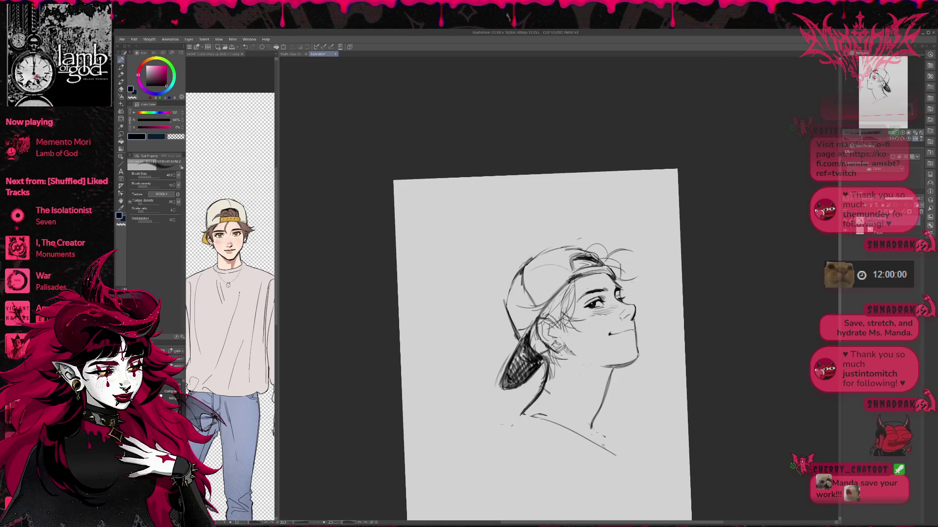
pyautogui.press('e')
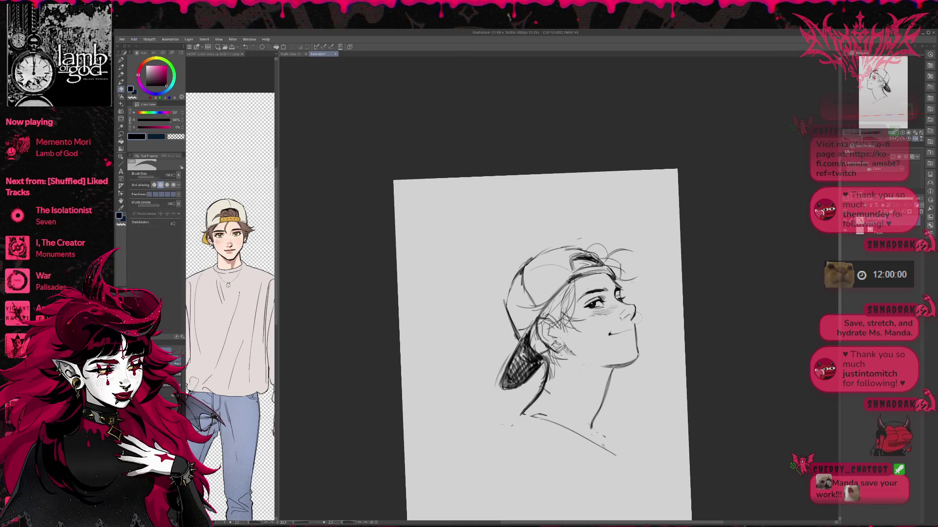
pyautogui.press('p')
# - Darken the right chin contour, erase the back-of-neck stroke below the cap, and redraw the smile
pyautogui.moveTo(634, 324); pyautogui.dragTo(635, 345)
pyautogui.press('e')
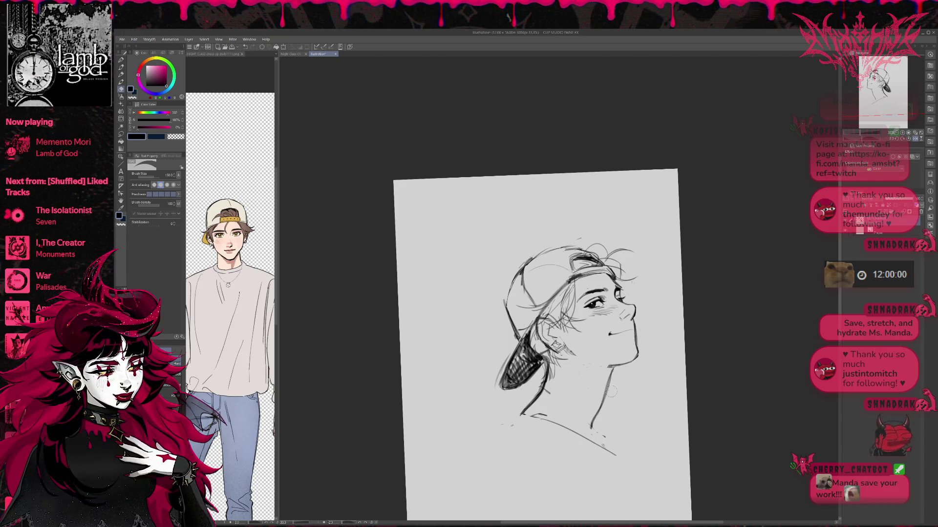
pyautogui.moveTo(542, 386); pyautogui.dragTo(523, 415)
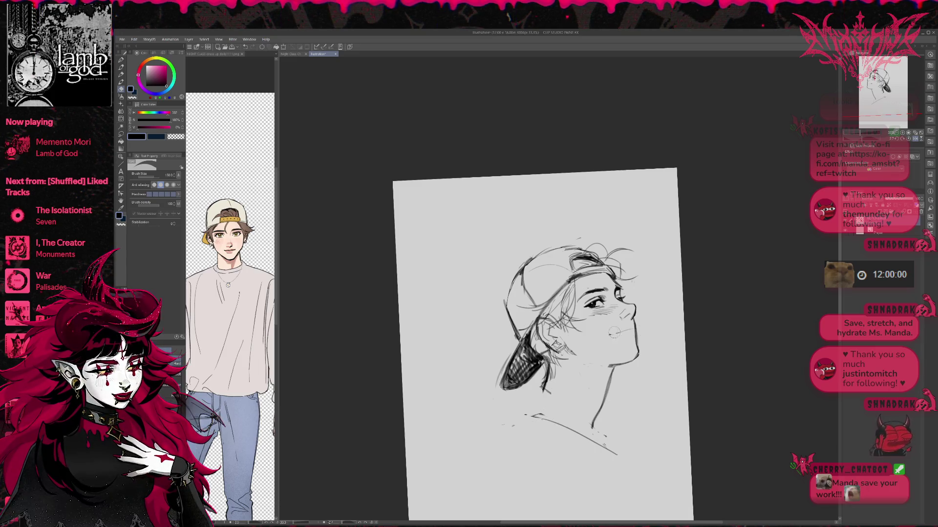
pyautogui.press('p')
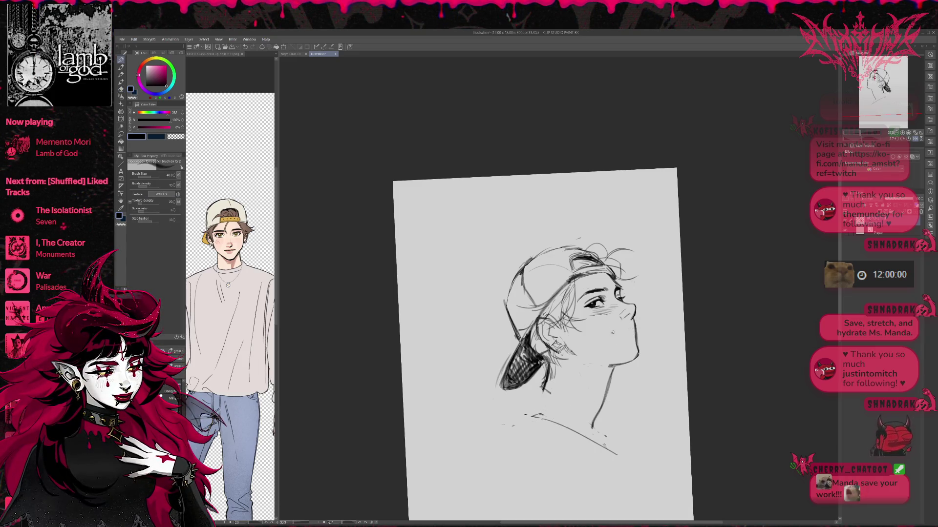
pyautogui.moveTo(612, 333); pyautogui.dragTo(622, 332)
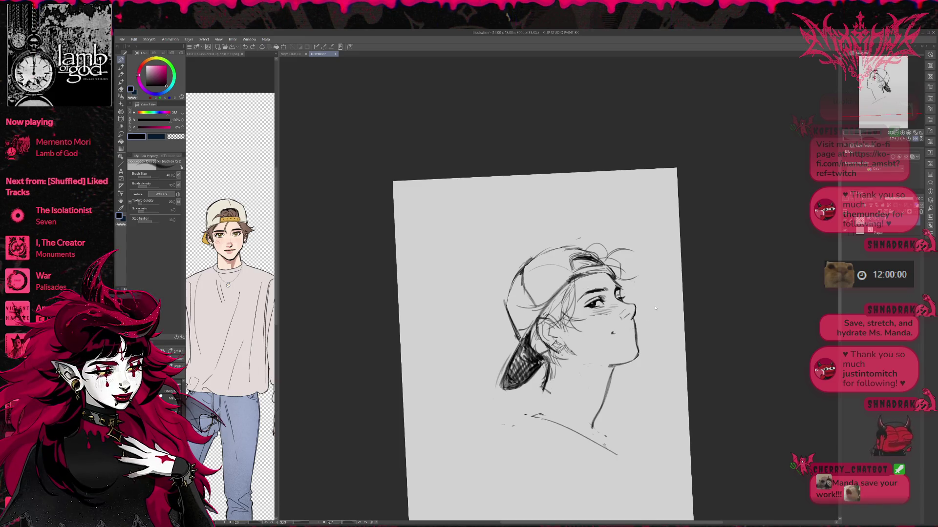
# - Rotate the canvas clockwise and strengthen the chin and jawline with darker strokes
pyautogui.press('h')
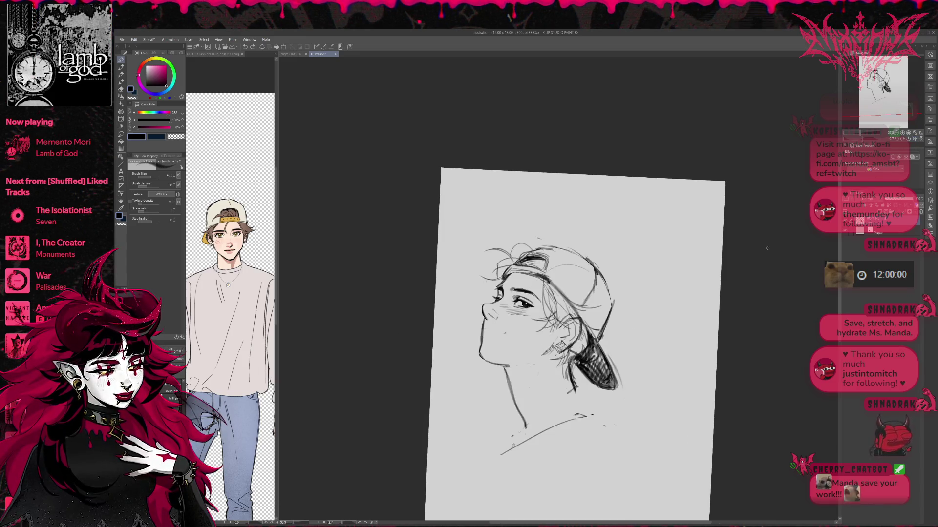
pyautogui.press('e')
pyautogui.press('p')
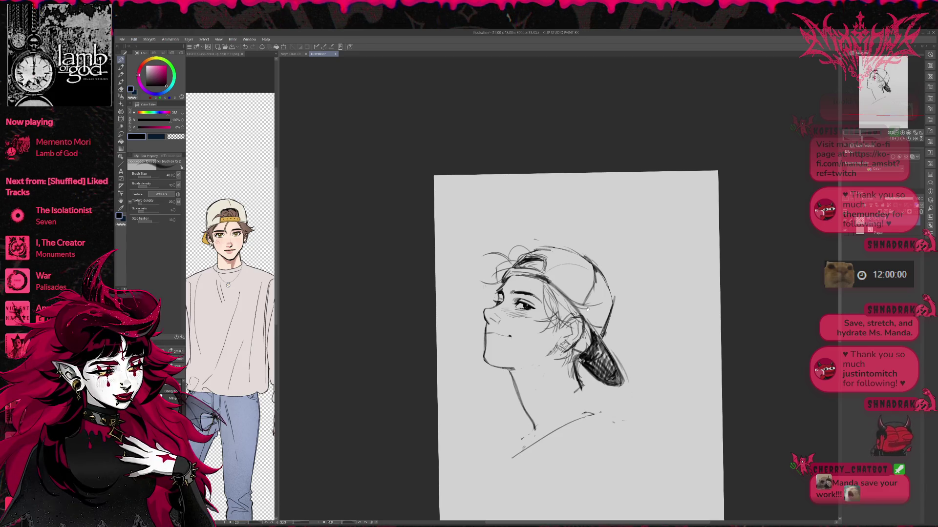
pyautogui.press('e')
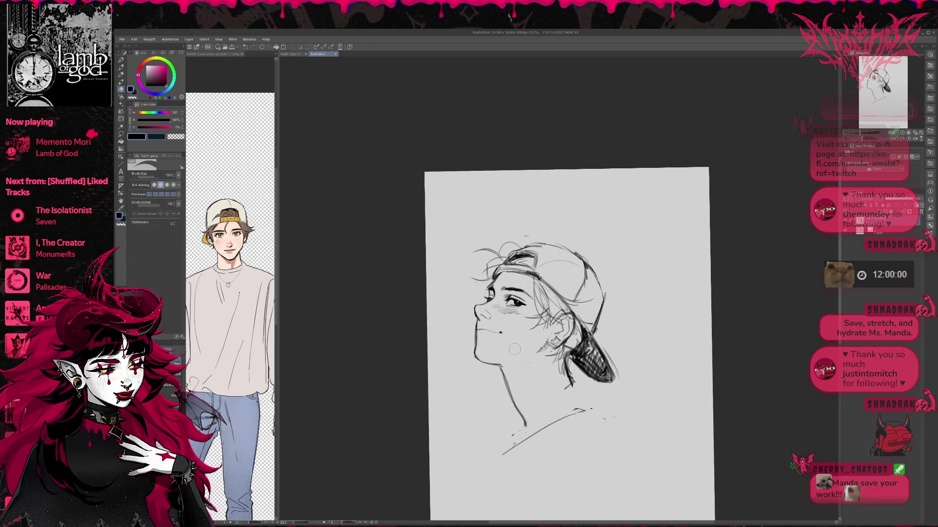
pyautogui.moveTo(530, 351); pyautogui.dragTo(469, 342)
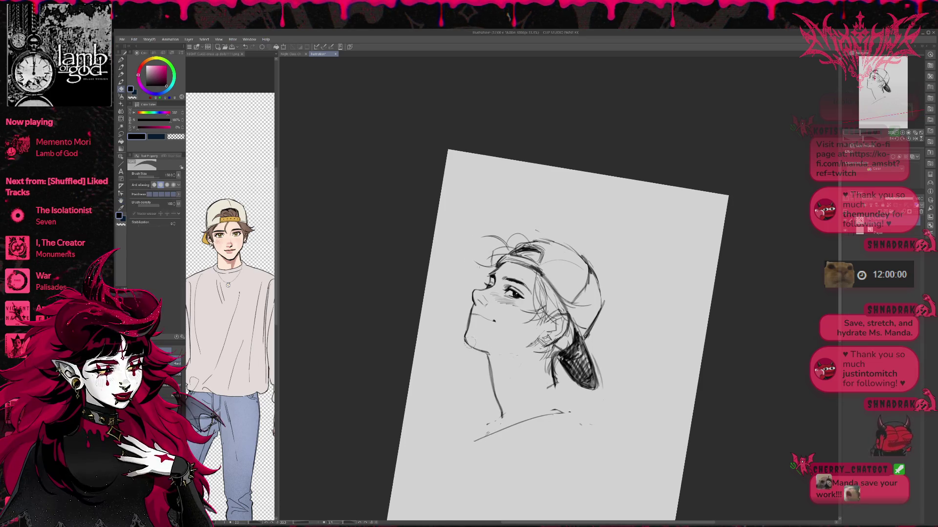
pyautogui.press('p')
pyautogui.moveTo(467, 330); pyautogui.dragTo(482, 353)
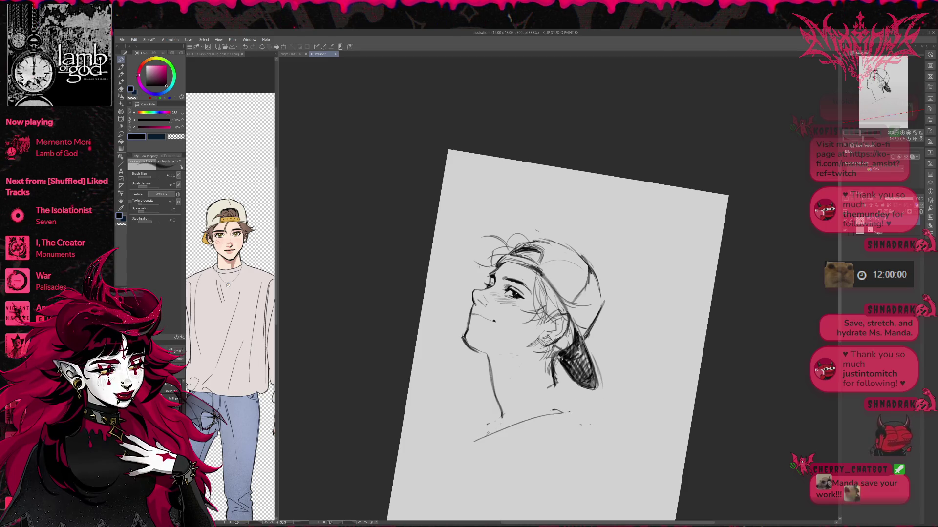
pyautogui.moveTo(474, 351); pyautogui.dragTo(514, 360)
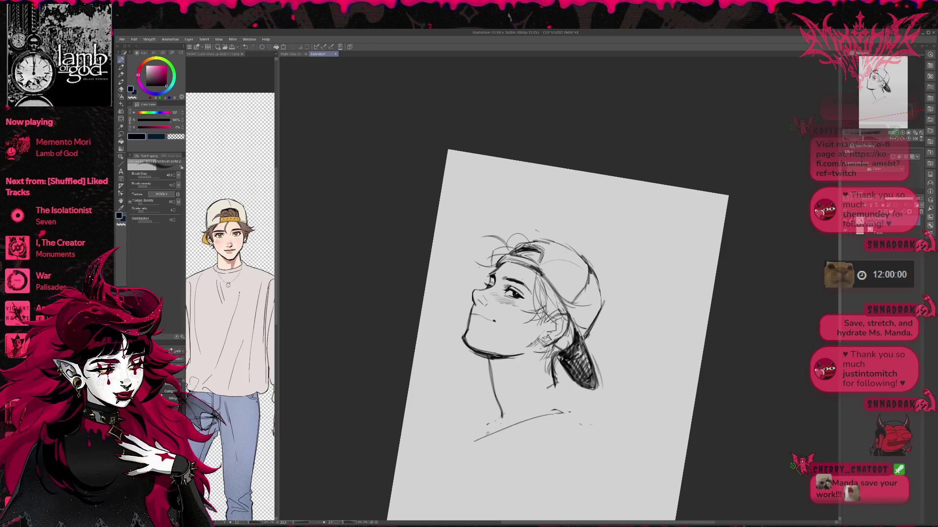
# - Toggle between pencil and eraser, then mirror the view so the face looks right
pyautogui.press('e')
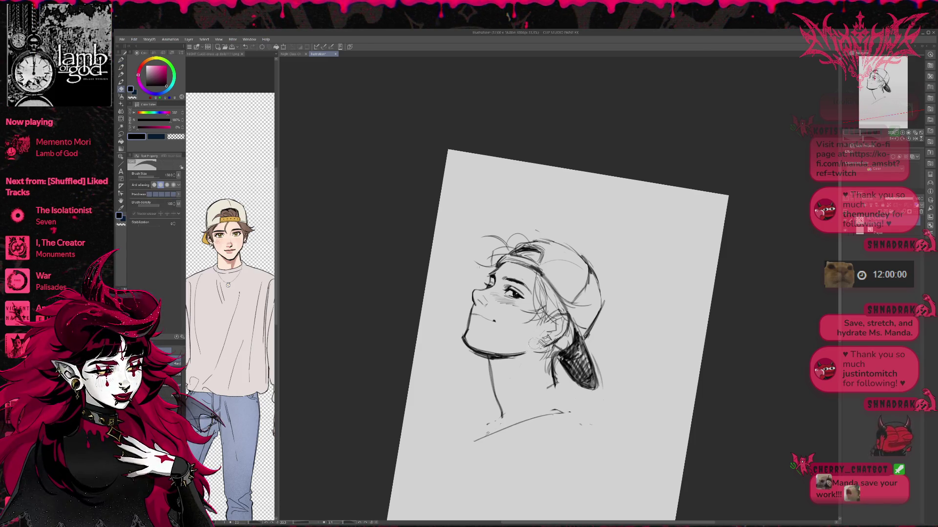
pyautogui.press('p')
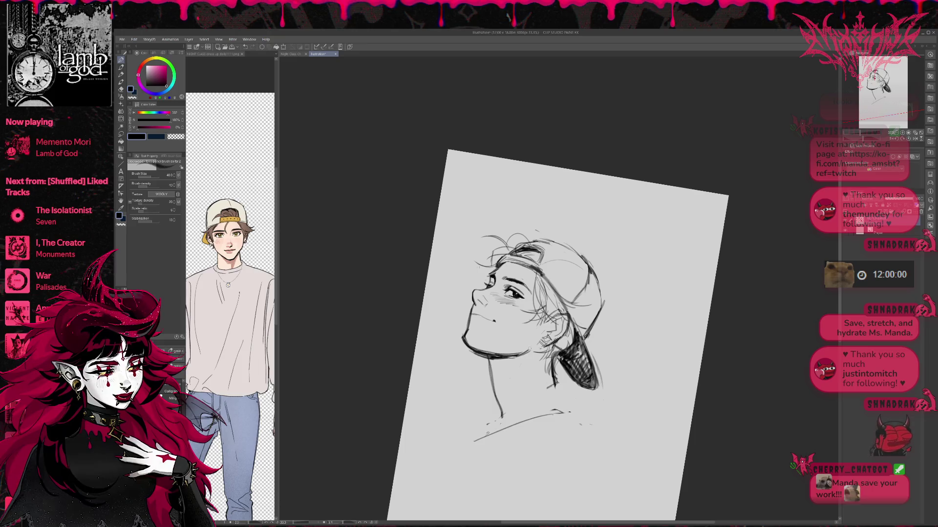
pyautogui.press('e')
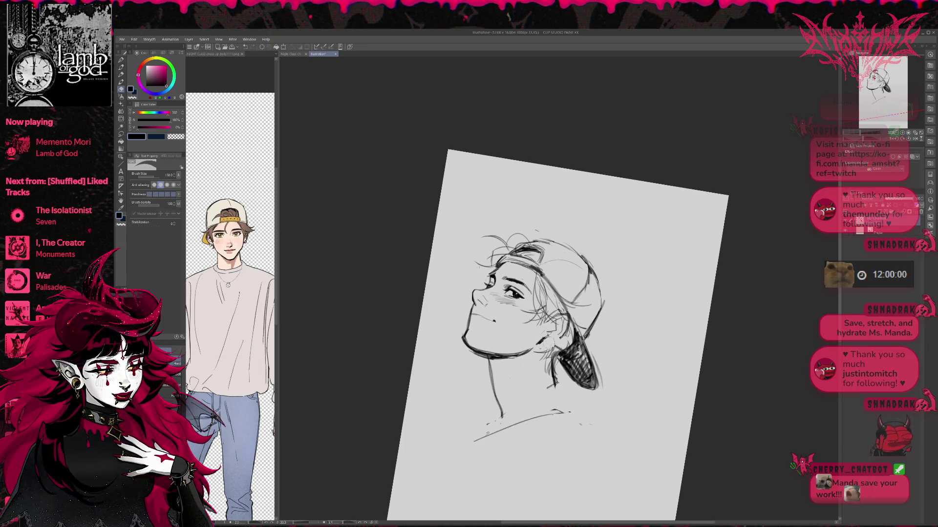
pyautogui.press('p')
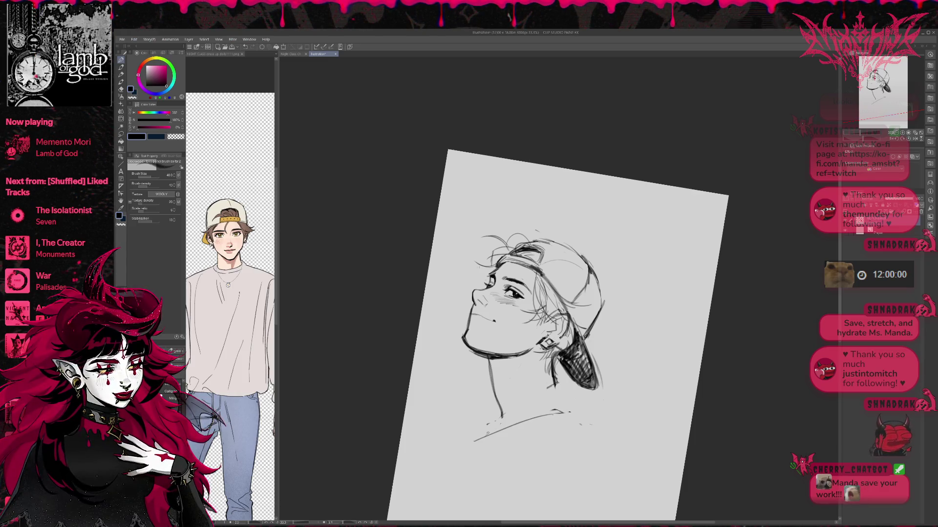
pyautogui.press('h')
pyautogui.press('e')
pyautogui.press('^')
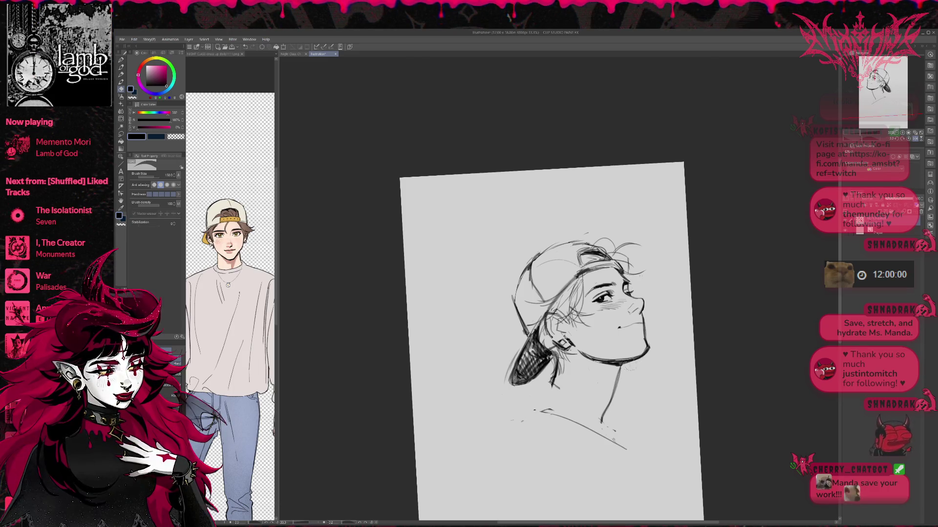
# - Level the canvas, erase the neck line below the jaw, and draw a collar and shoulder line
pyautogui.press('-')
pyautogui.press('p')
pyautogui.press('e')
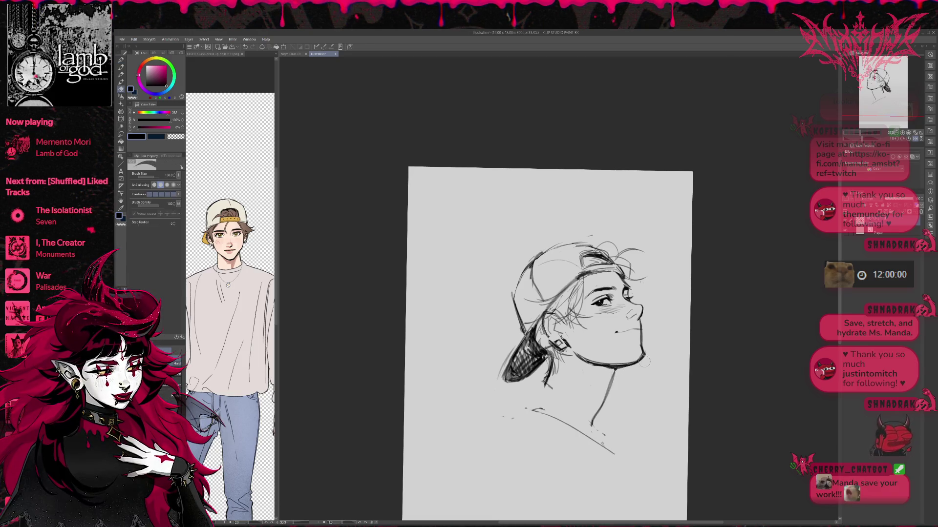
pyautogui.moveTo(591, 425)
pyautogui.mouseDown()
pyautogui.moveTo(612, 374)
pyautogui.moveTo(587, 366)
pyautogui.mouseUp()
pyautogui.press('p')
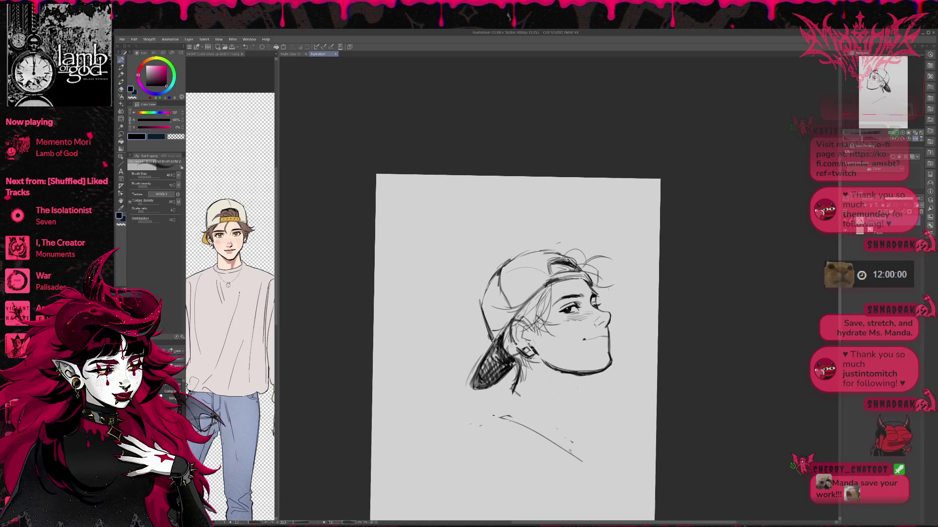
pyautogui.moveTo(503, 401); pyautogui.dragTo(575, 437)
# - Darken the mouth-corner mark and the neck line under the jaw with the pencil
pyautogui.click(583, 339)
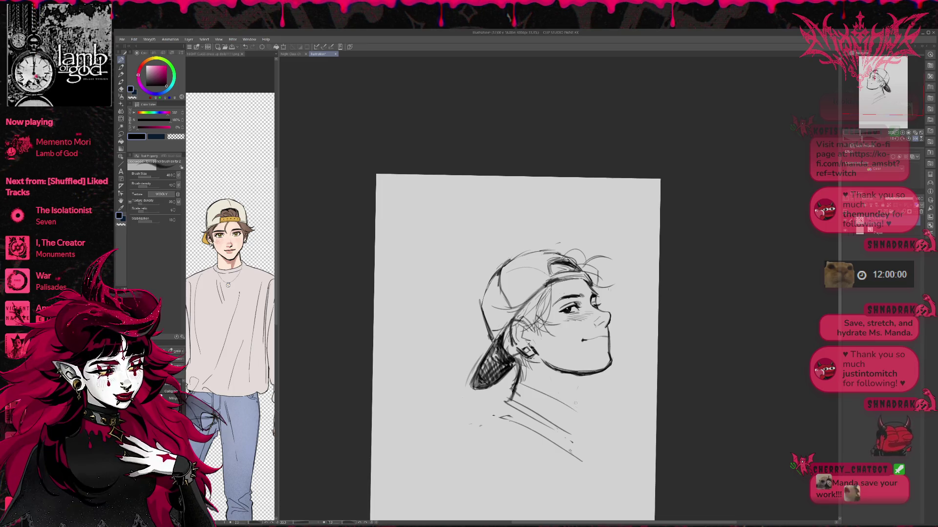
pyautogui.moveTo(582, 379); pyautogui.dragTo(573, 434)
pyautogui.moveTo(585, 374); pyautogui.dragTo(580, 386)
pyautogui.moveTo(518, 342)
pyautogui.mouseDown()
pyautogui.moveTo(534, 340)
pyautogui.moveTo(533, 381)
pyautogui.mouseUp()
# - Lighten the hatching beside the ear, then bring up the hair reference image
pyautogui.press('e')
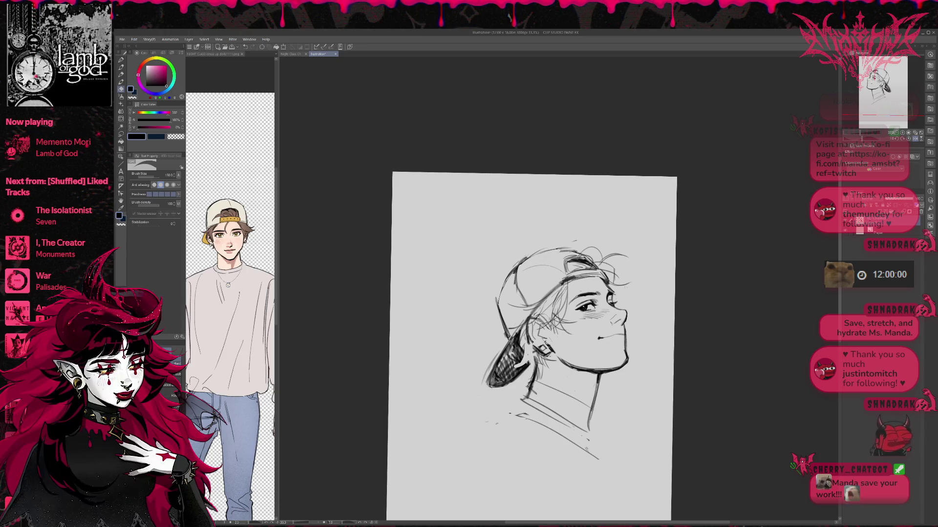
pyautogui.moveTo(525, 343); pyautogui.dragTo(513, 356)
pyautogui.press('p')
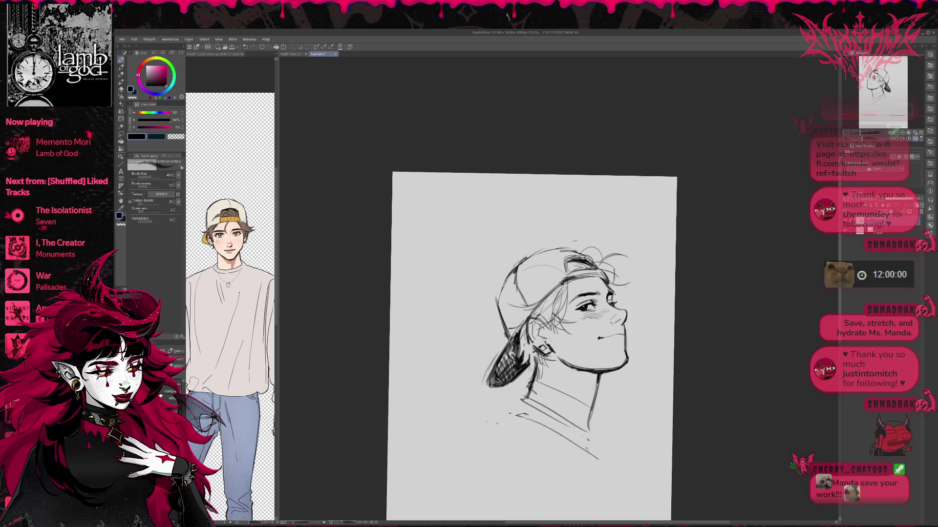
pyautogui.press('e')
pyautogui.moveTo(523, 336)
pyautogui.mouseDown()
pyautogui.moveTo(514, 350)
pyautogui.moveTo(523, 346)
pyautogui.mouseUp()
pyautogui.press('p')
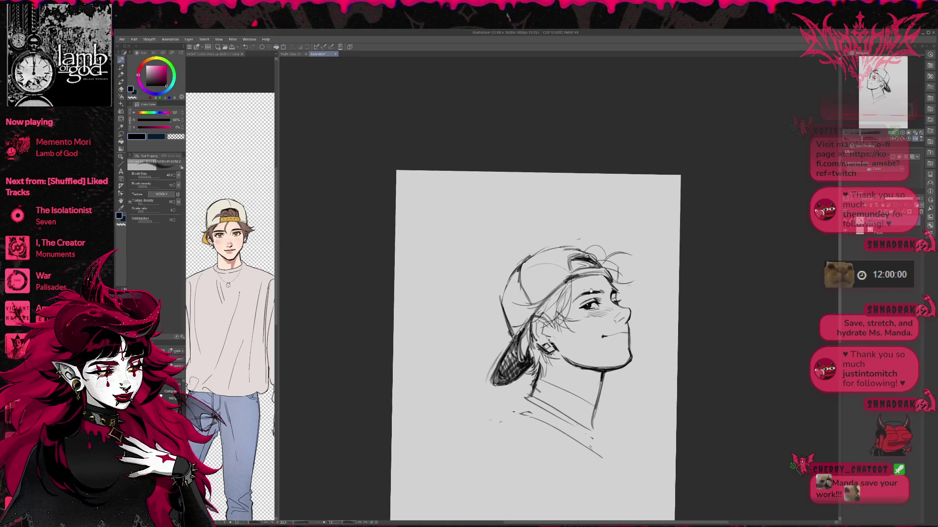
pyautogui.moveTo(538, 342); pyautogui.dragTo(542, 340)
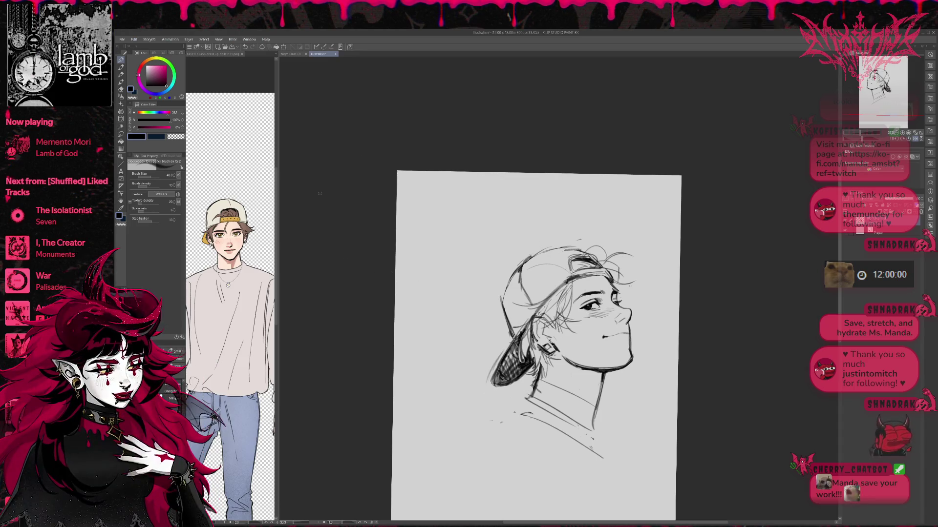
pyautogui.click(214, 54)
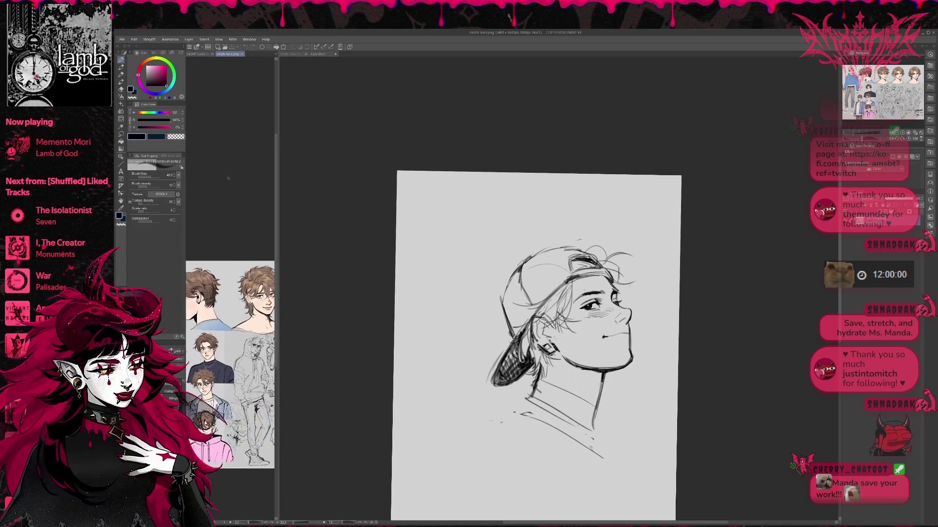
# - Return to the illustration, mirror the canvas so the face looks left, and erase stray ear strokes
pyautogui.click(368, 148)
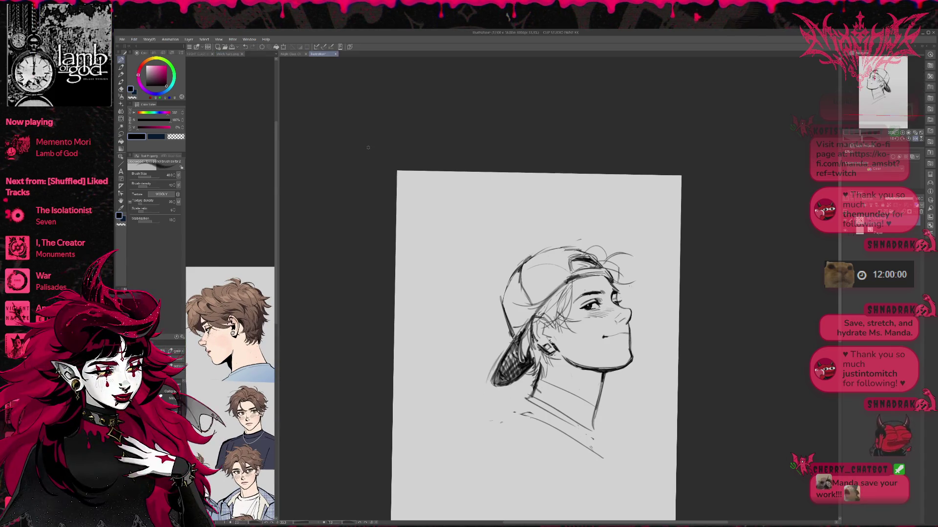
pyautogui.click(912, 139)
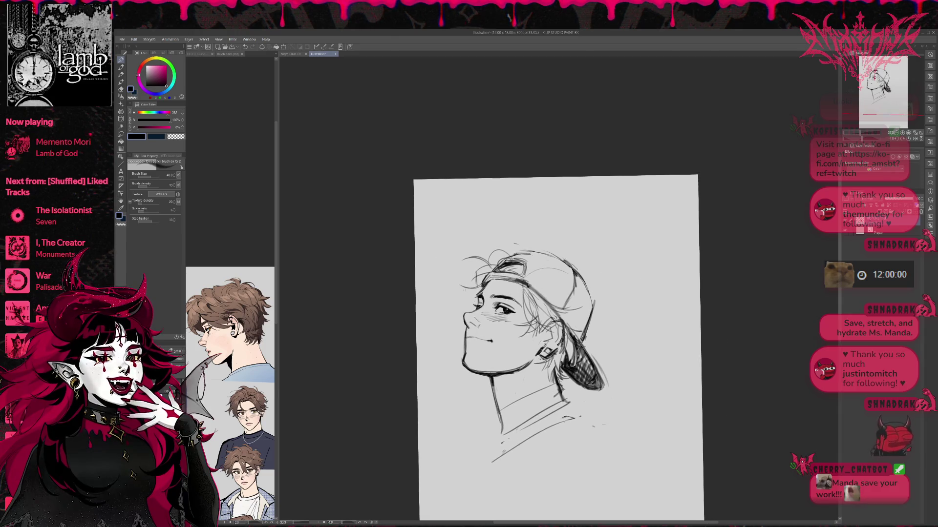
pyautogui.press('e')
pyautogui.moveTo(537, 366); pyautogui.dragTo(555, 383)
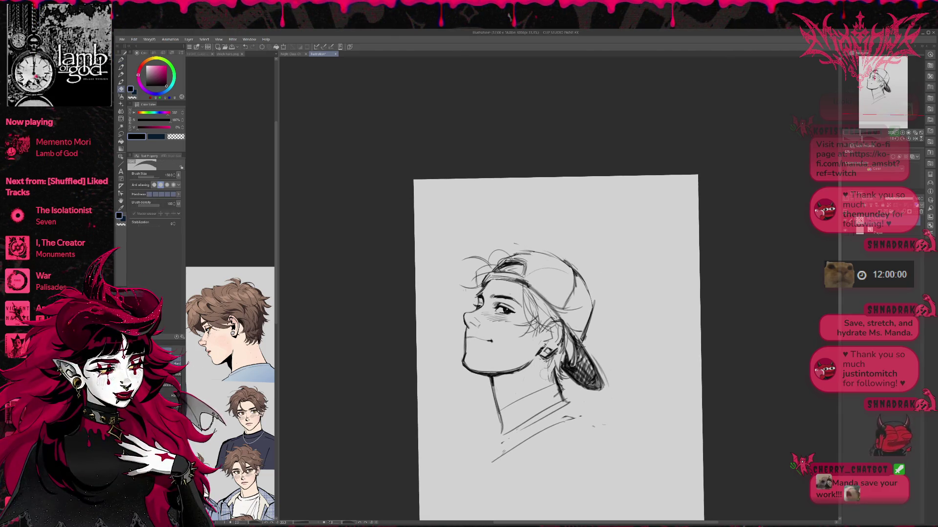
pyautogui.press('p')
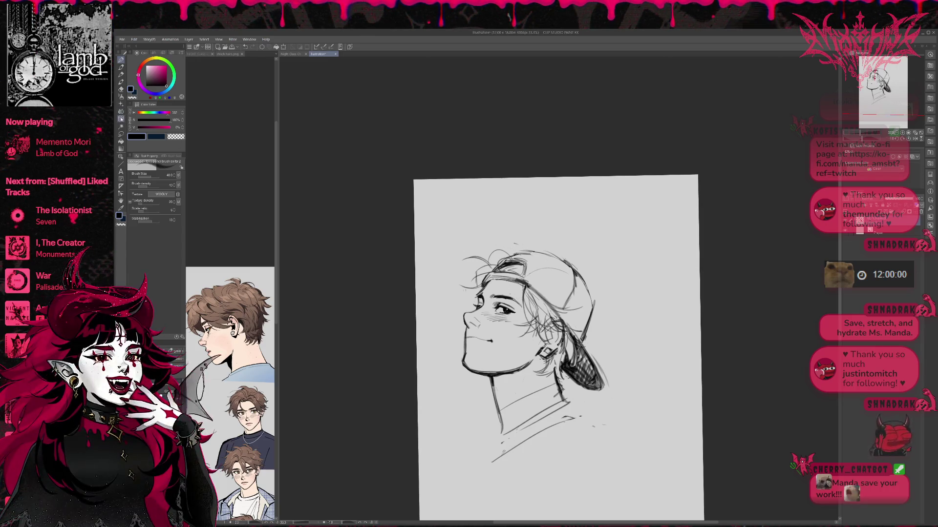
pyautogui.click(121, 126)
pyautogui.click(121, 134)
# - Outline the hair and upper head with a polyline selection, enlarge it to about 103%, and reposition it
pyautogui.click(502, 233)
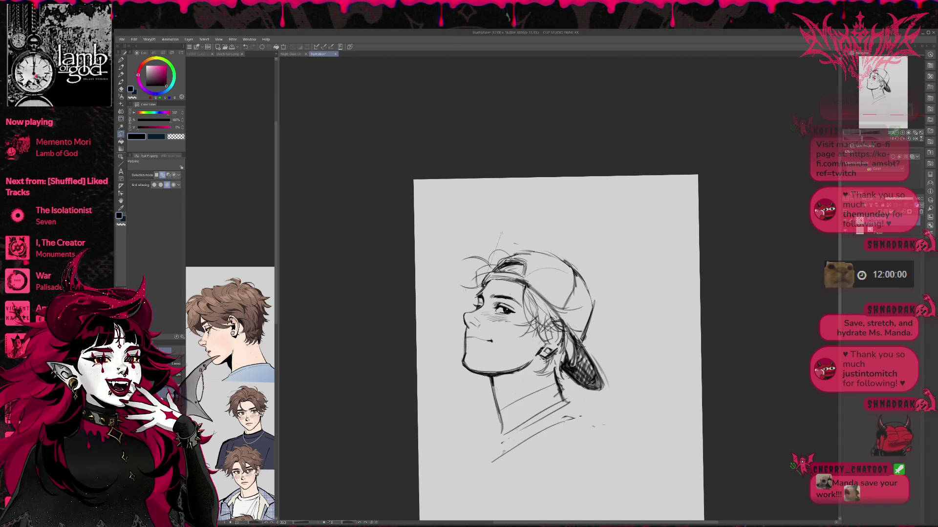
pyautogui.click(454, 251)
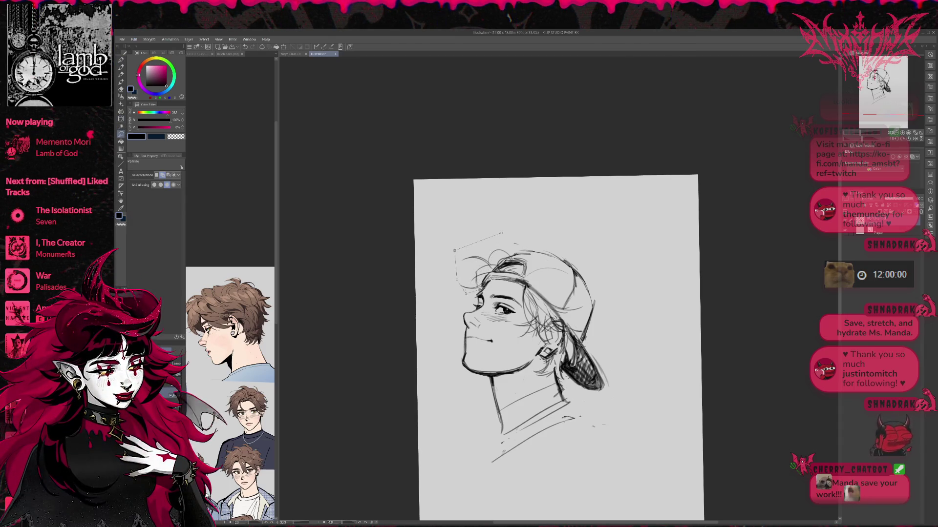
pyautogui.click(457, 279)
pyautogui.click(602, 334)
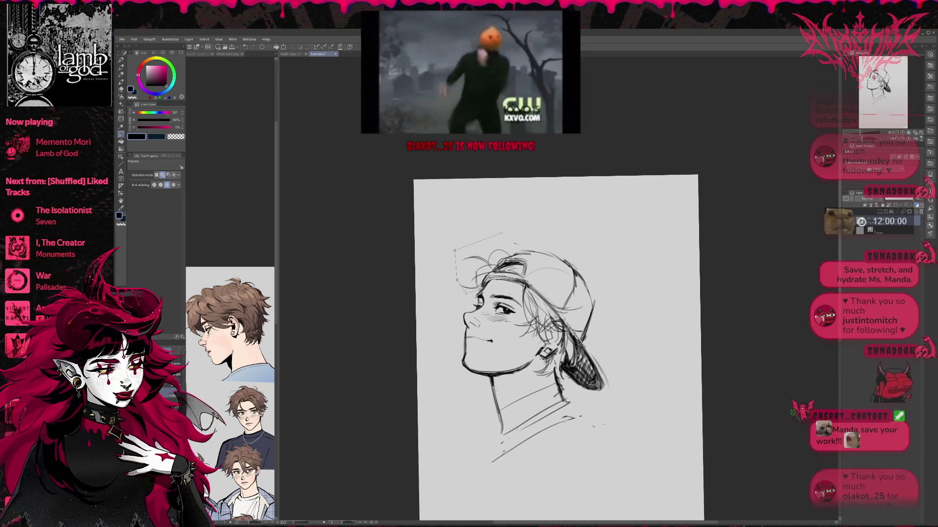
pyautogui.click(623, 296)
pyautogui.doubleClick(611, 247)
pyautogui.hotkey('ctrl', 't')
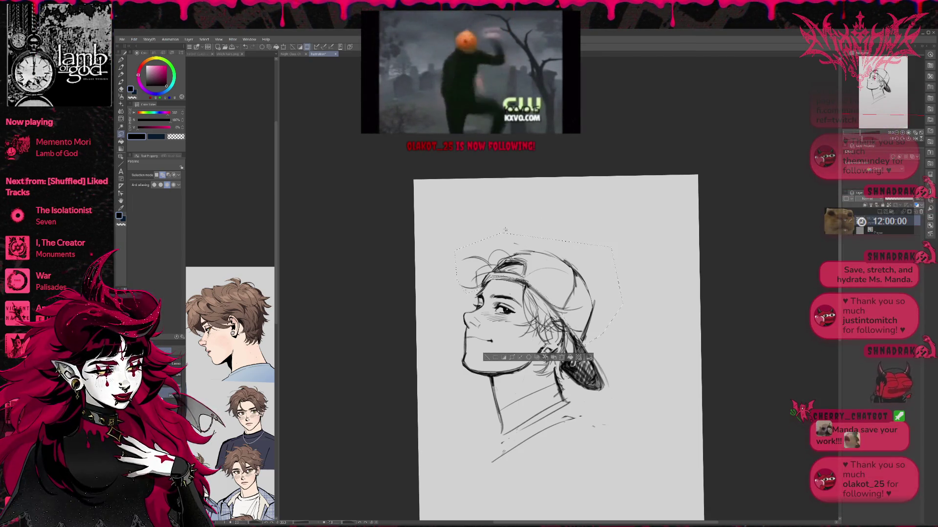
pyautogui.moveTo(468, 223); pyautogui.dragTo(449, 221)
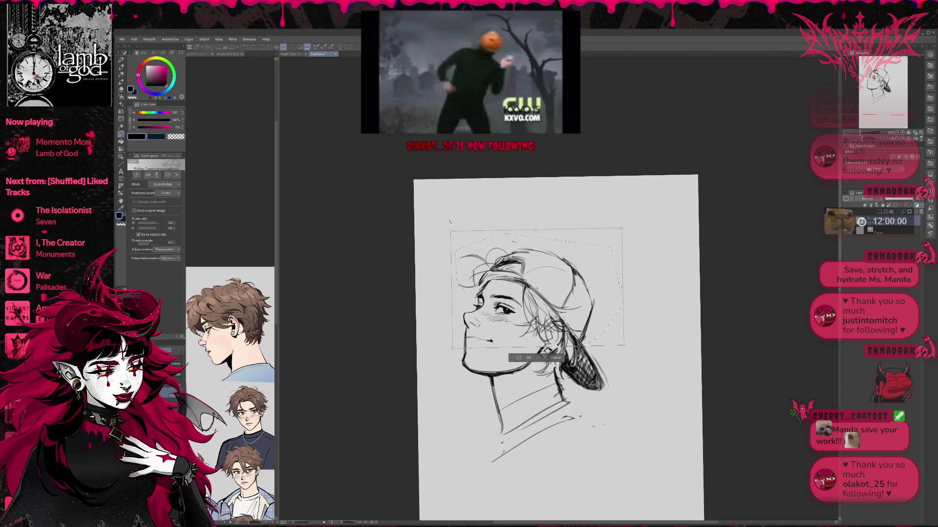
pyautogui.moveTo(545, 253); pyautogui.dragTo(547, 254)
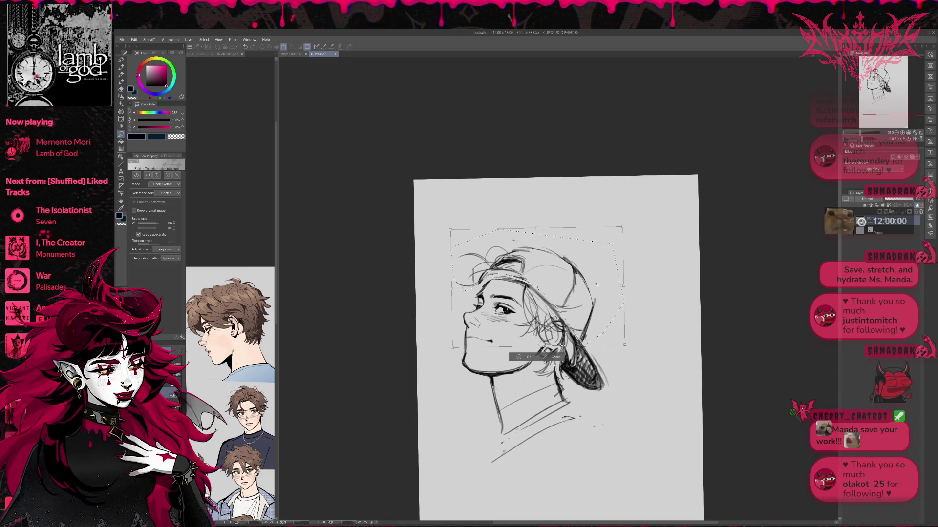
pyautogui.moveTo(598, 283); pyautogui.dragTo(598, 281)
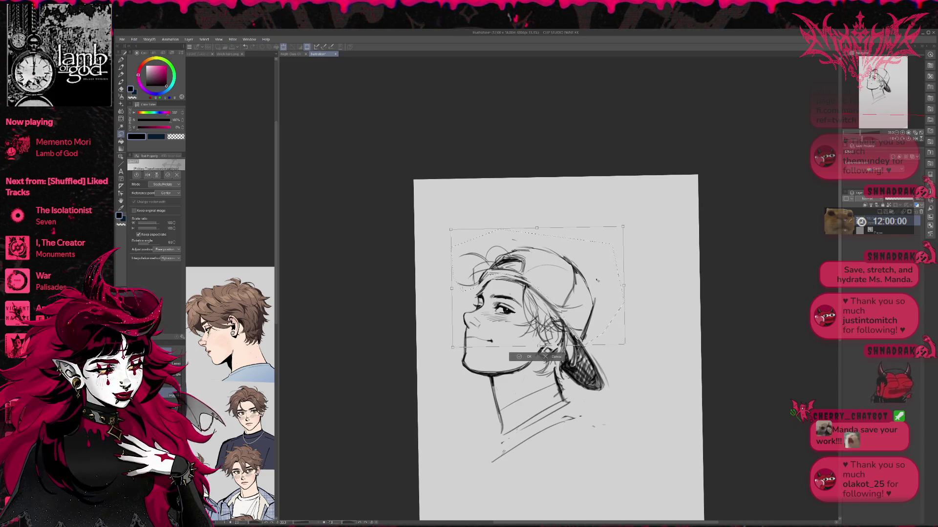
pyautogui.press('Return')
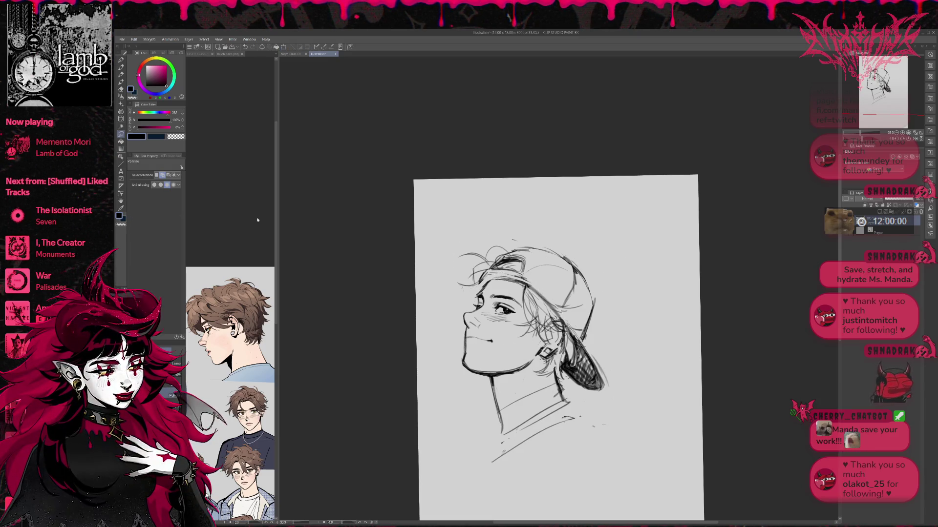
# - Lasso the back of the cap and stretch it slightly with a transform
pyautogui.press('m')
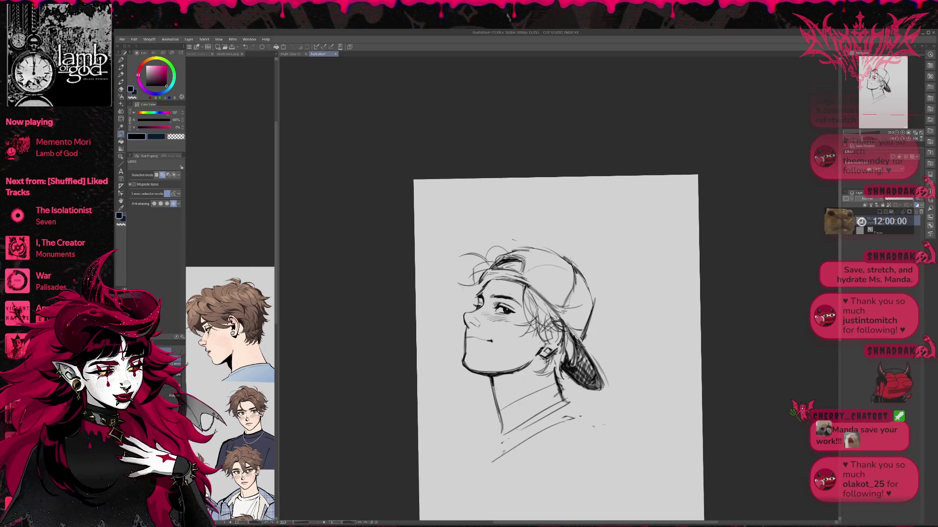
pyautogui.moveTo(604, 332); pyautogui.dragTo(603, 337)
pyautogui.hotkey('ctrl', 't')
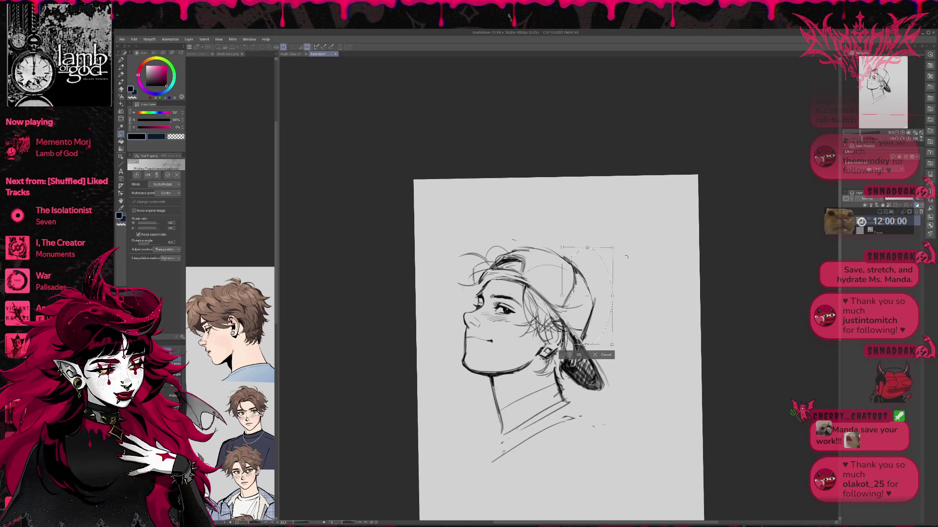
pyautogui.moveTo(604, 277); pyautogui.dragTo(614, 279)
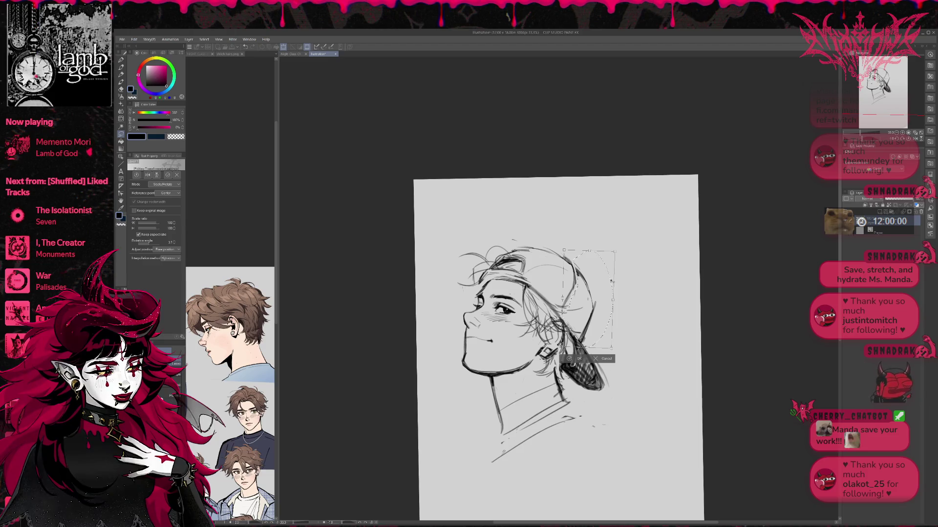
pyautogui.press('Return')
# - Lasso and transform the top of the cap, then deselect
pyautogui.moveTo(567, 241)
pyautogui.mouseDown()
pyautogui.moveTo(503, 244)
pyautogui.moveTo(543, 234)
pyautogui.mouseUp()
pyautogui.hotkey('ctrl', 't')
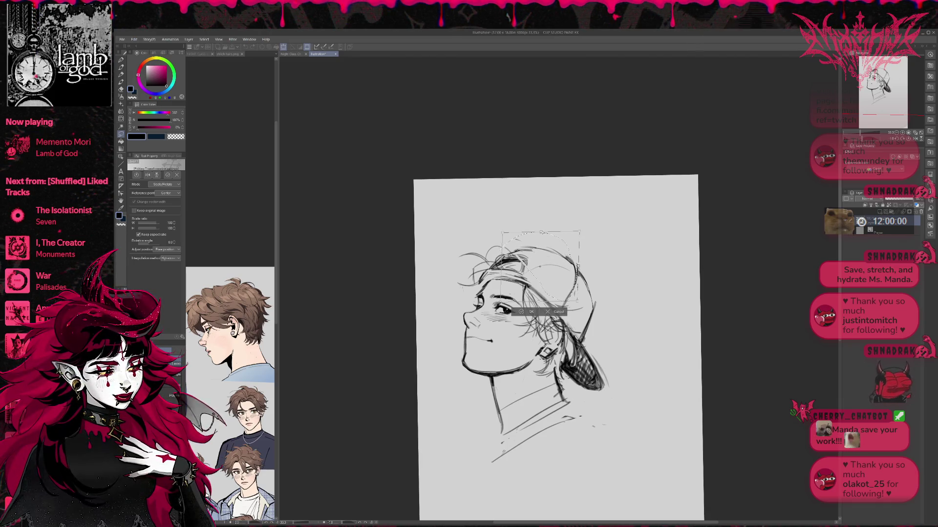
pyautogui.click(531, 312)
pyautogui.hotkey('ctrl', 'd')
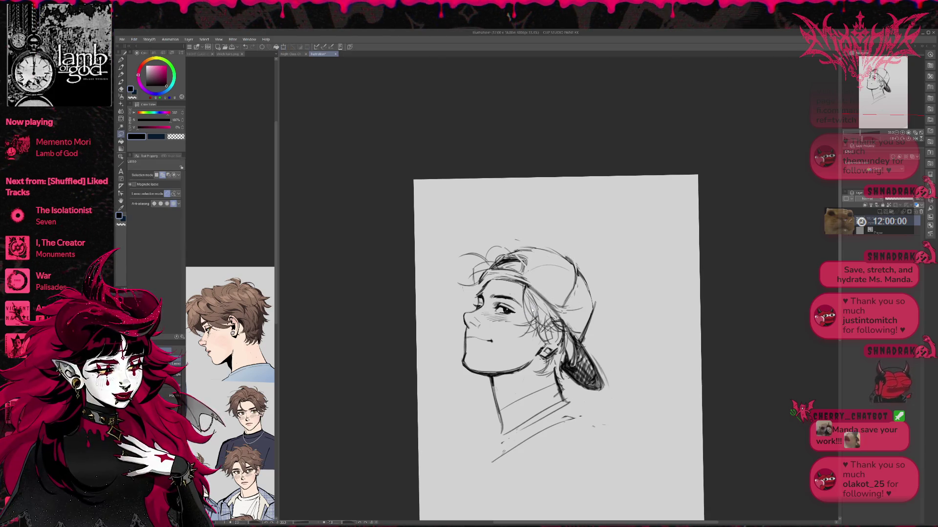
# - Mirror the canvas back so the face looks right and recentre the drawing
pyautogui.press('h')
pyautogui.moveTo(708, 258); pyautogui.dragTo(650, 258)
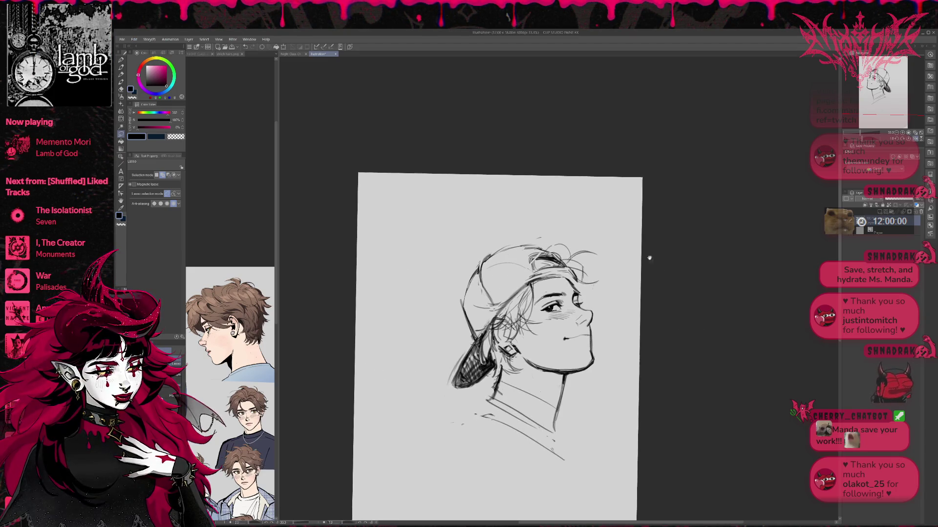
pyautogui.press('e')
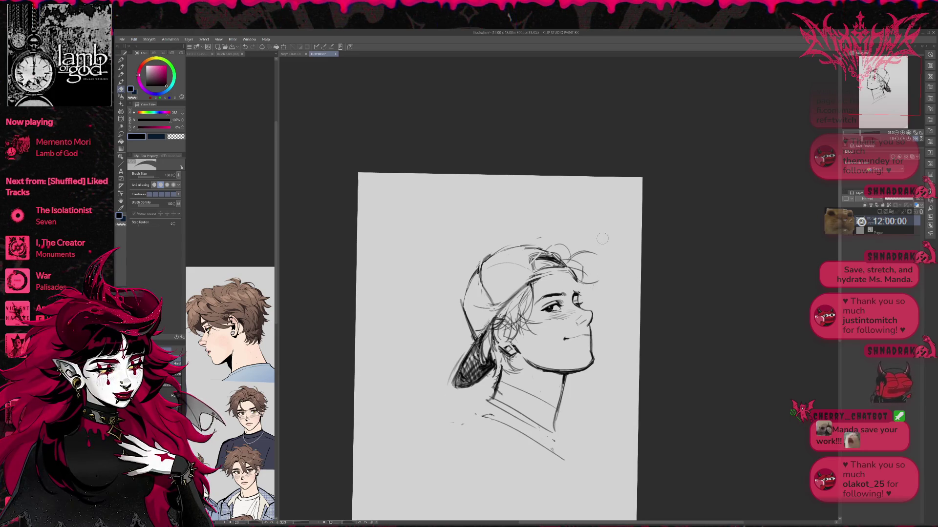
pyautogui.press('p')
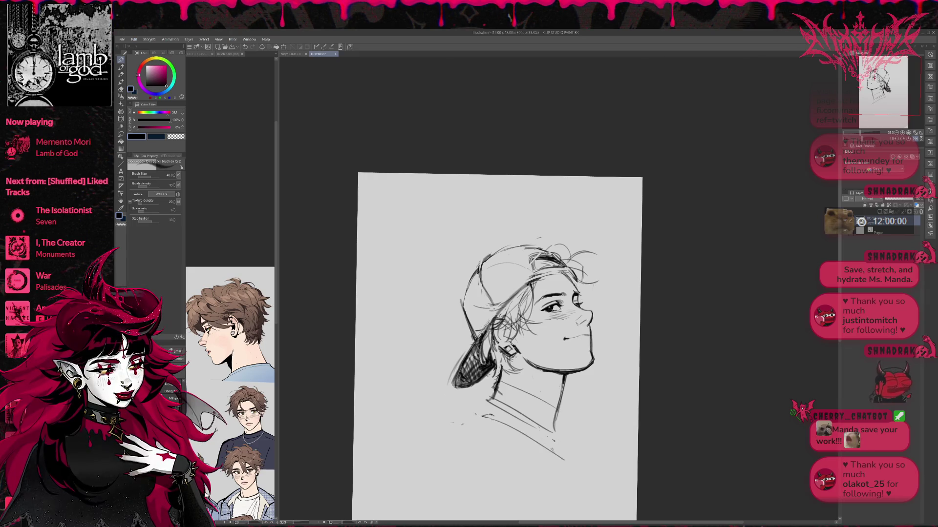
pyautogui.press('e')
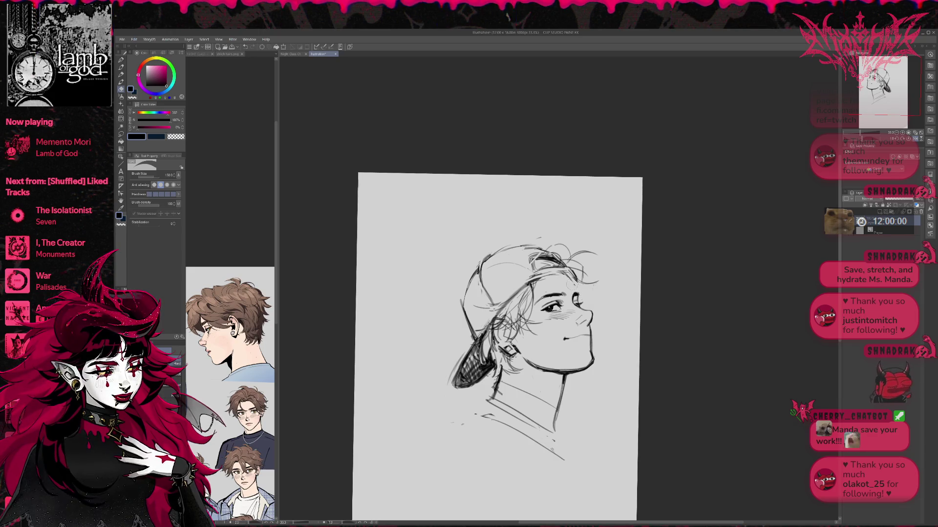
pyautogui.press('p')
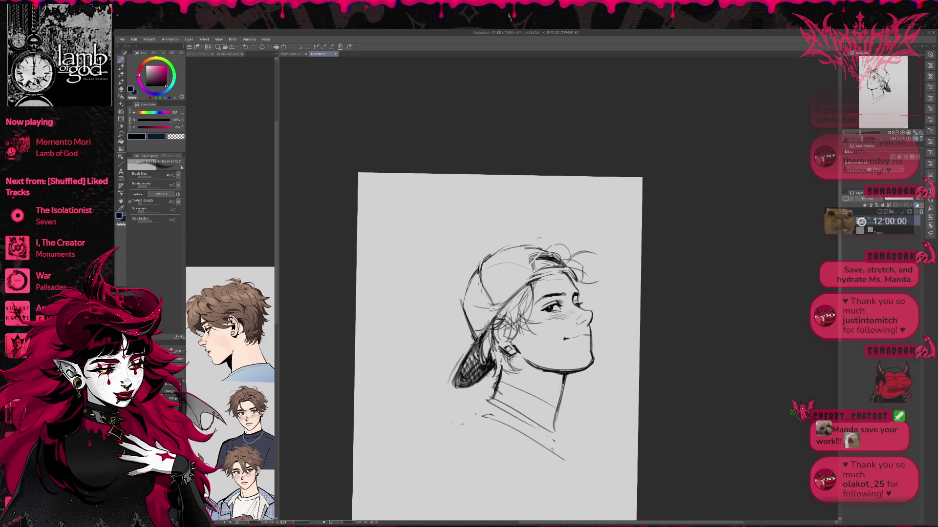
pyautogui.press('e')
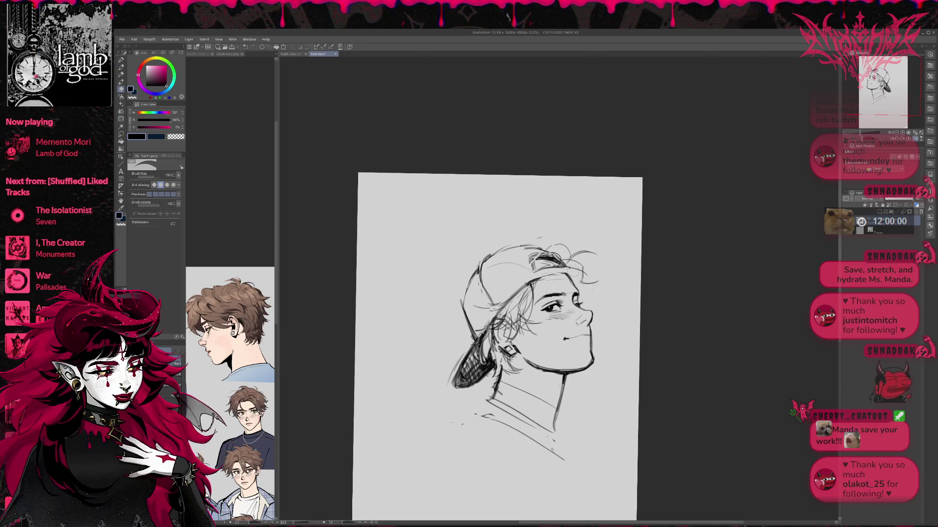
pyautogui.press('p')
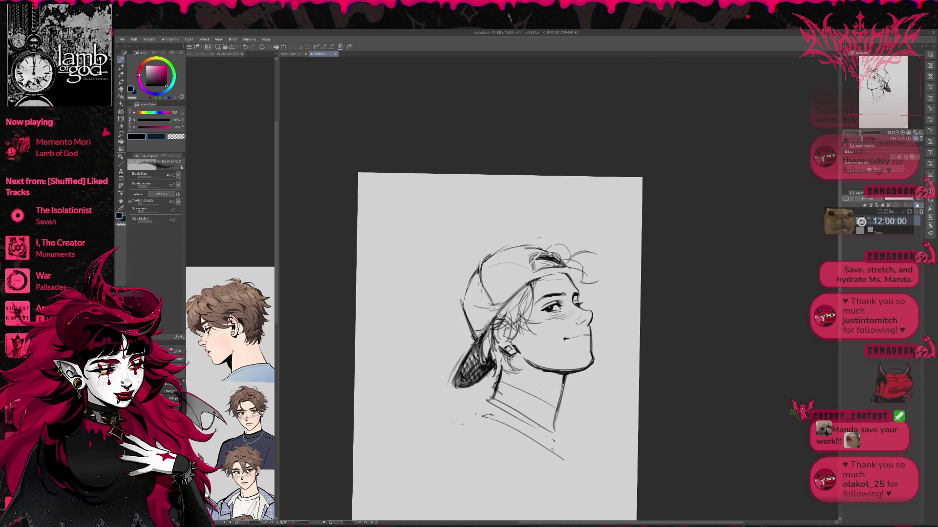
# - Add short dark hatching strokes to the hair under the cap brim
pyautogui.moveTo(536, 261); pyautogui.dragTo(526, 280)
pyautogui.moveTo(534, 252)
pyautogui.mouseDown()
pyautogui.moveTo(525, 278)
pyautogui.moveTo(526, 258)
pyautogui.mouseUp()
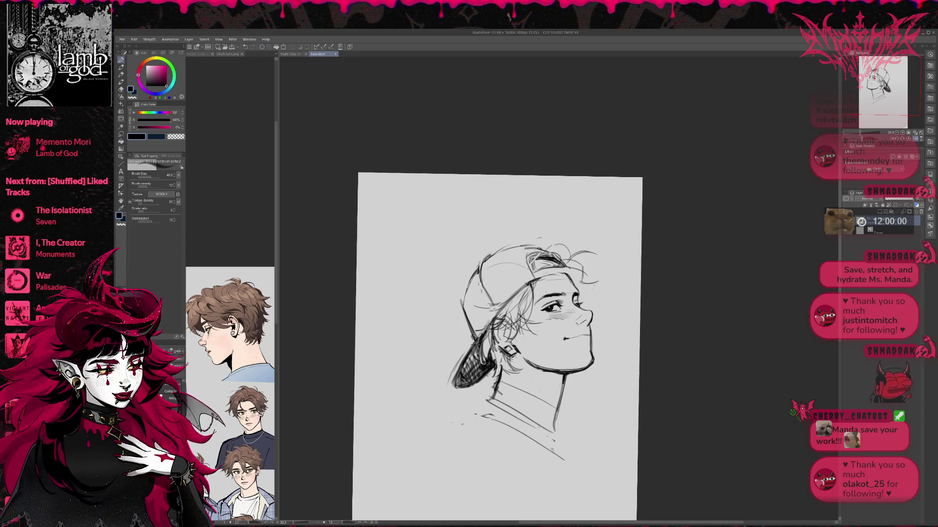
pyautogui.press('e')
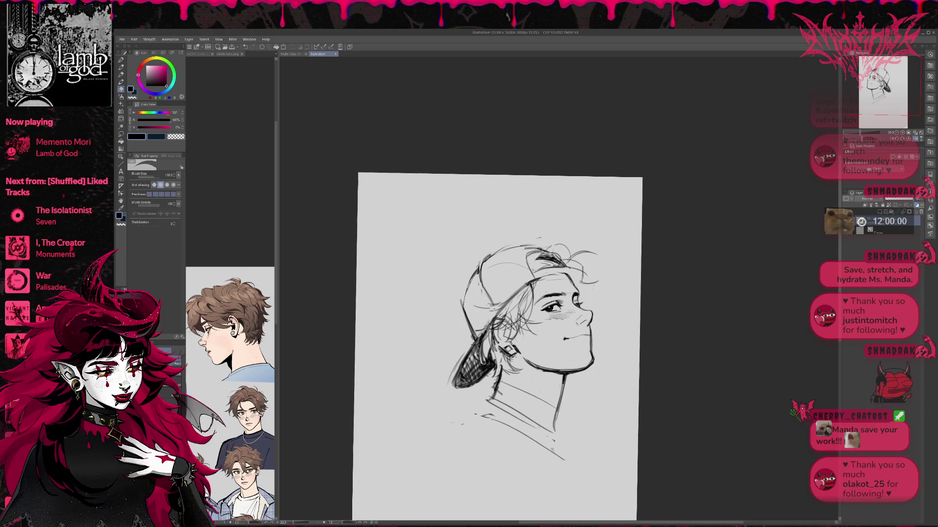
pyautogui.press('p')
pyautogui.moveTo(537, 258)
pyautogui.mouseDown()
pyautogui.moveTo(530, 272)
pyautogui.moveTo(531, 258)
pyautogui.mouseUp()
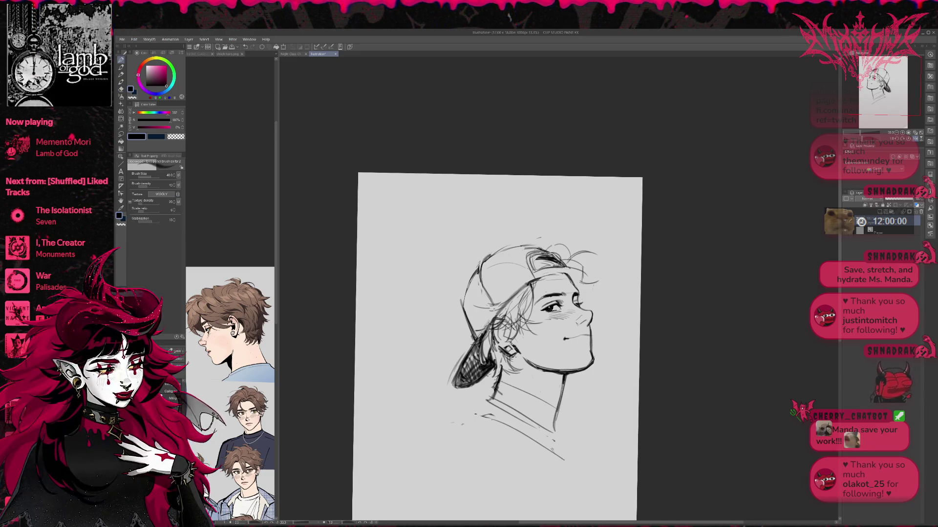
pyautogui.moveTo(573, 271); pyautogui.dragTo(549, 277)
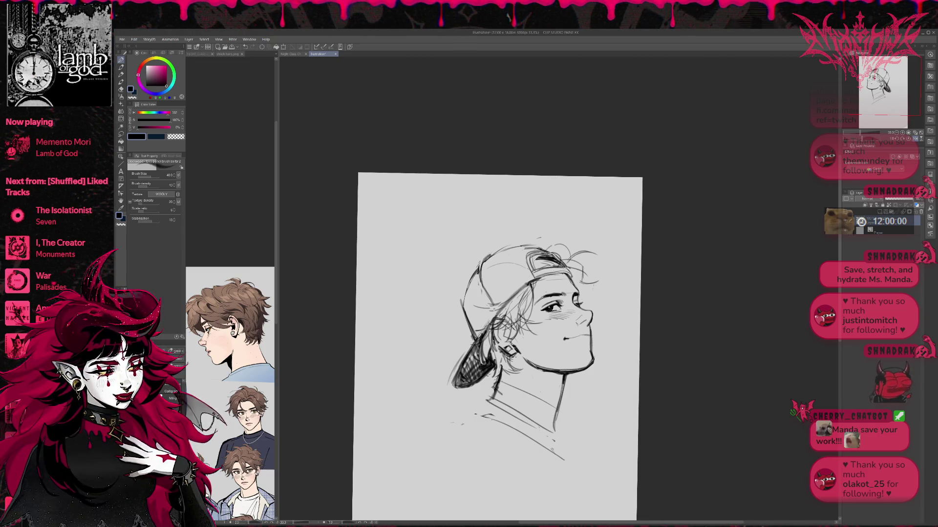
pyautogui.press('e')
pyautogui.press('p')
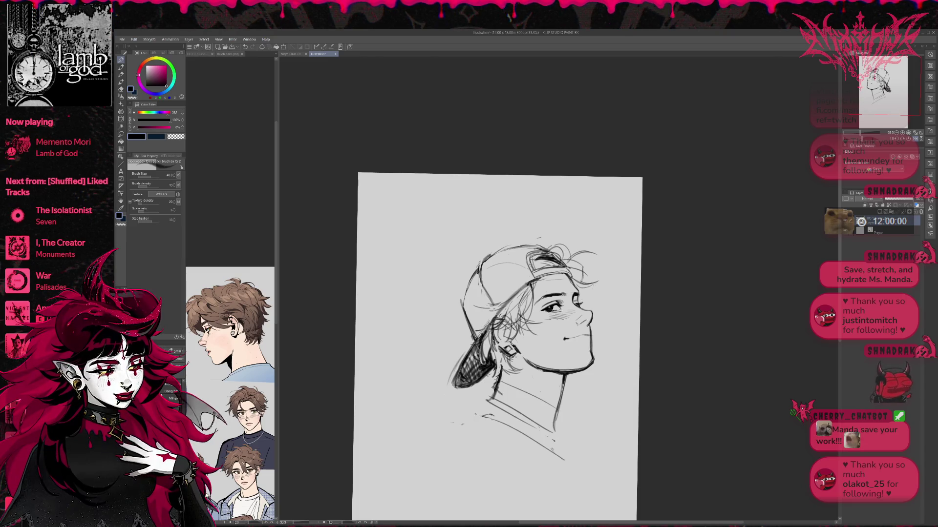
# - Sketch extra hair strands on top of the head, under the brim and along the right side
pyautogui.moveTo(550, 240); pyautogui.dragTo(557, 258)
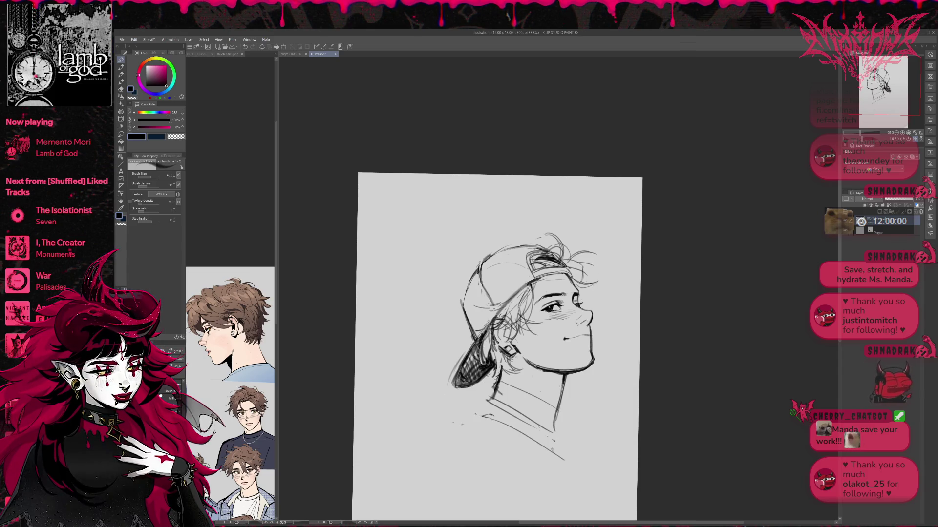
pyautogui.moveTo(513, 297)
pyautogui.mouseDown()
pyautogui.moveTo(481, 313)
pyautogui.moveTo(479, 329)
pyautogui.mouseUp()
pyautogui.moveTo(587, 284); pyautogui.dragTo(580, 299)
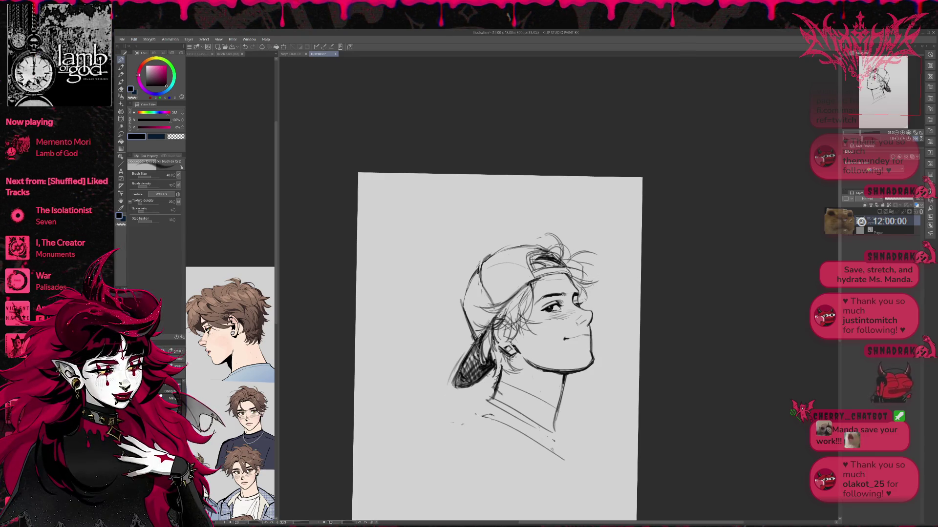
pyautogui.press('e')
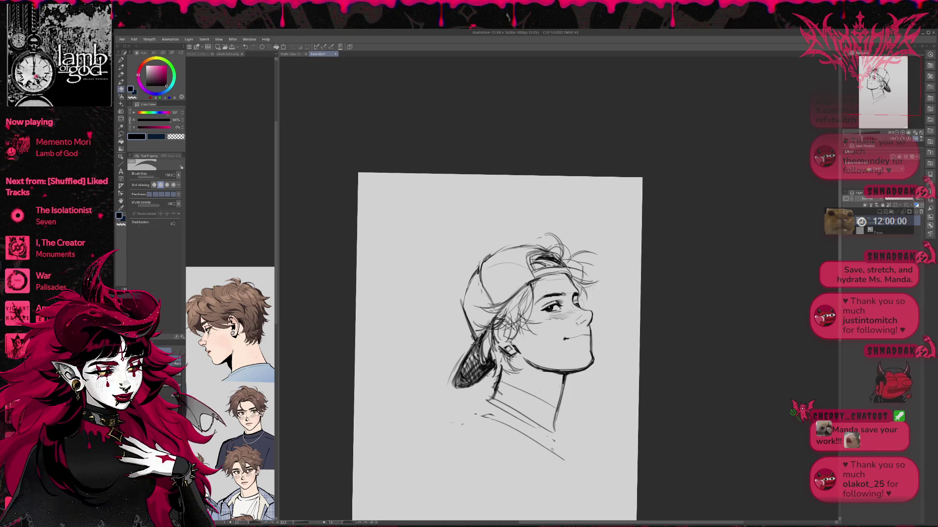
pyautogui.press('p')
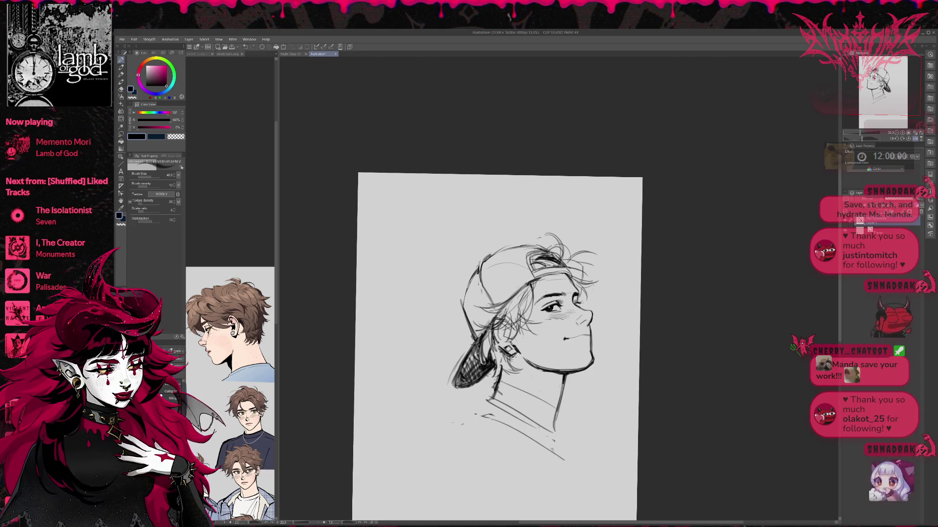
pyautogui.press('e')
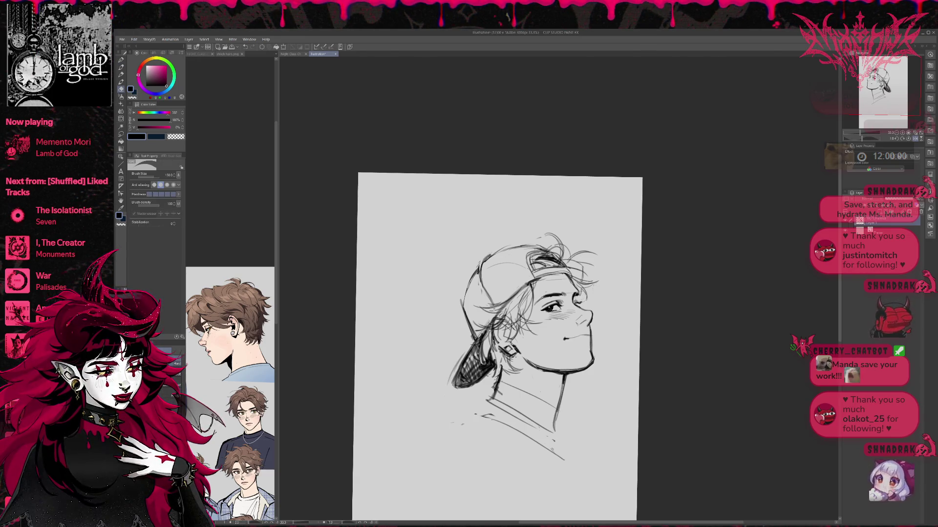
pyautogui.press('p')
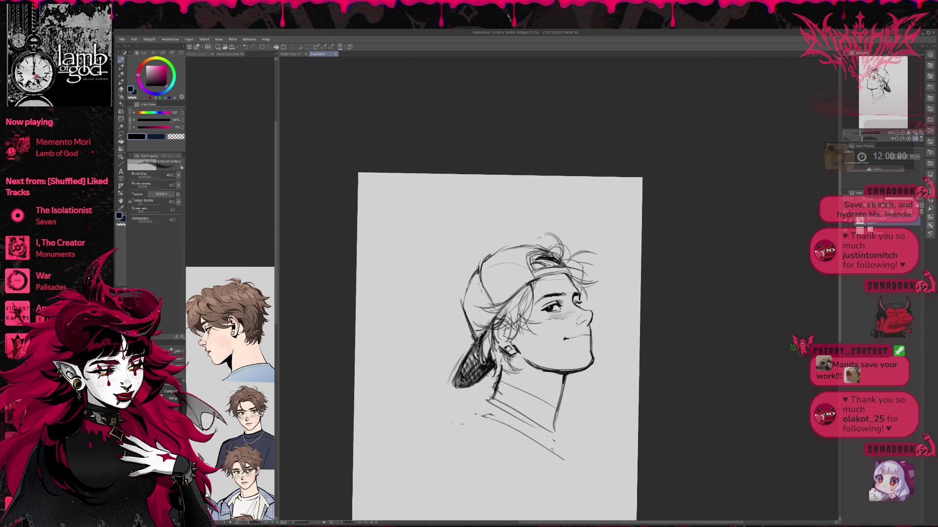
pyautogui.click(915, 139)
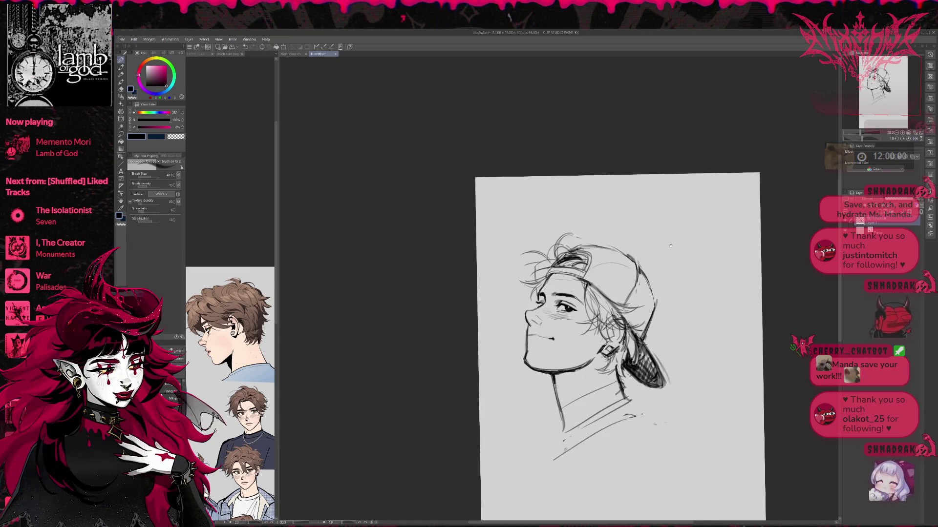
# - Shift the mirrored drawing left and up in view, alternating between pencil and eraser
pyautogui.moveTo(670, 246); pyautogui.dragTo(640, 236)
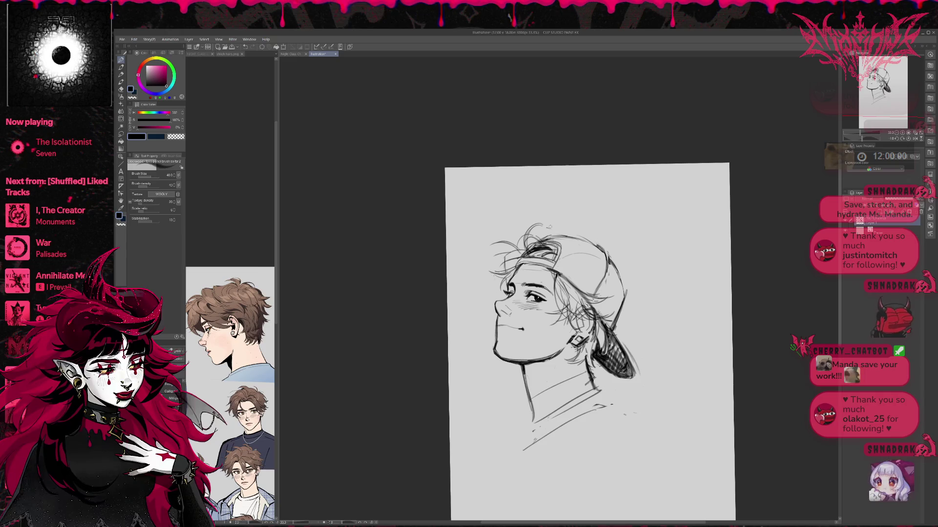
pyautogui.press('e')
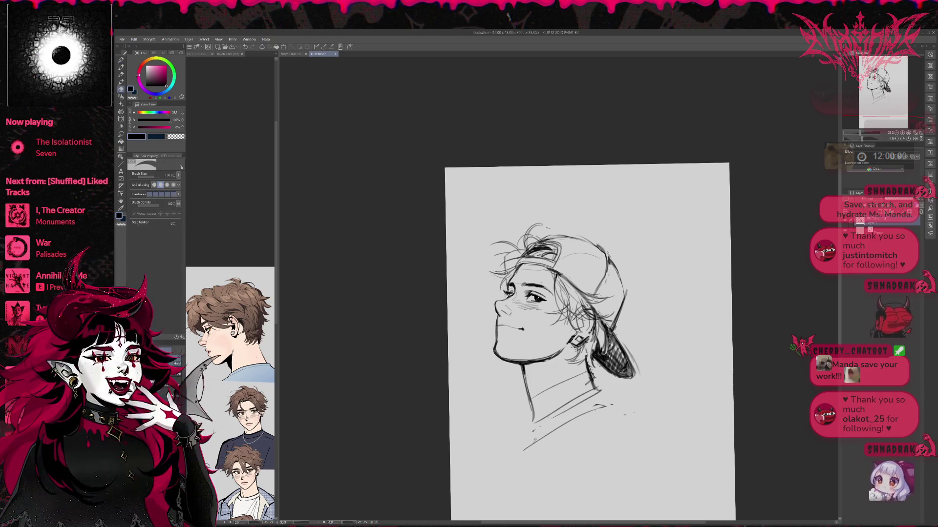
pyautogui.press('p')
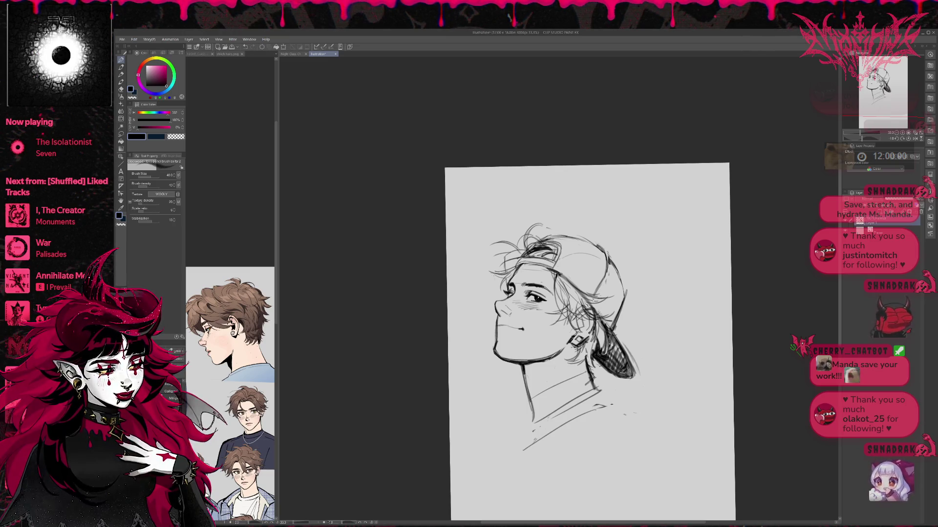
pyautogui.press('e')
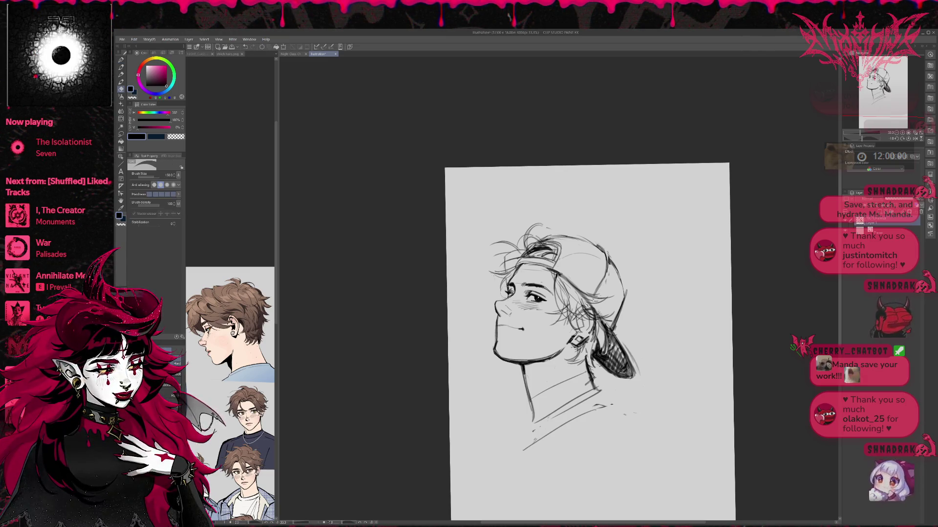
pyautogui.press('p')
pyautogui.press('e')
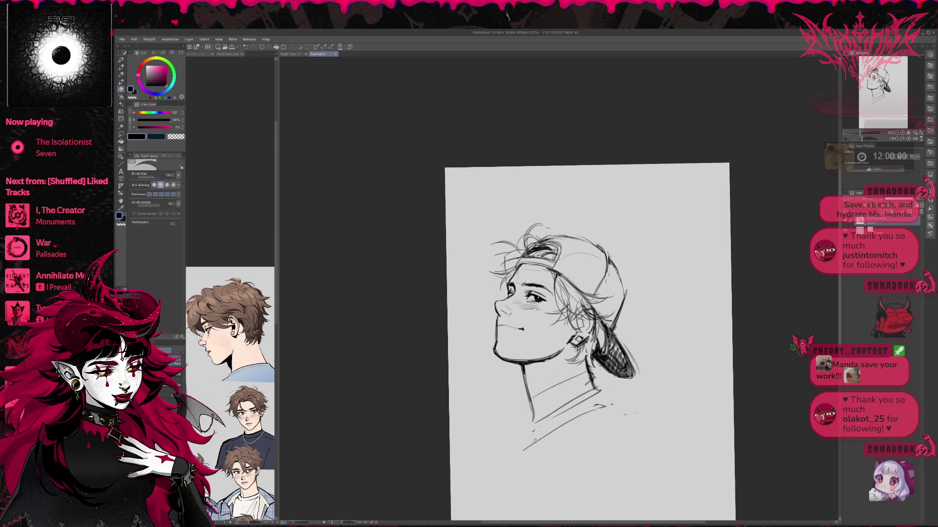
pyautogui.press('p')
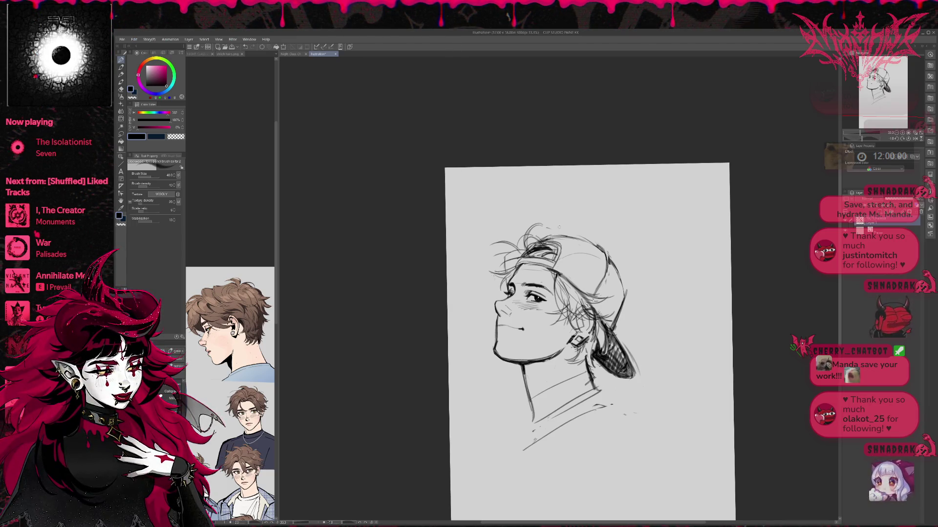
pyautogui.press('e')
pyautogui.press('p')
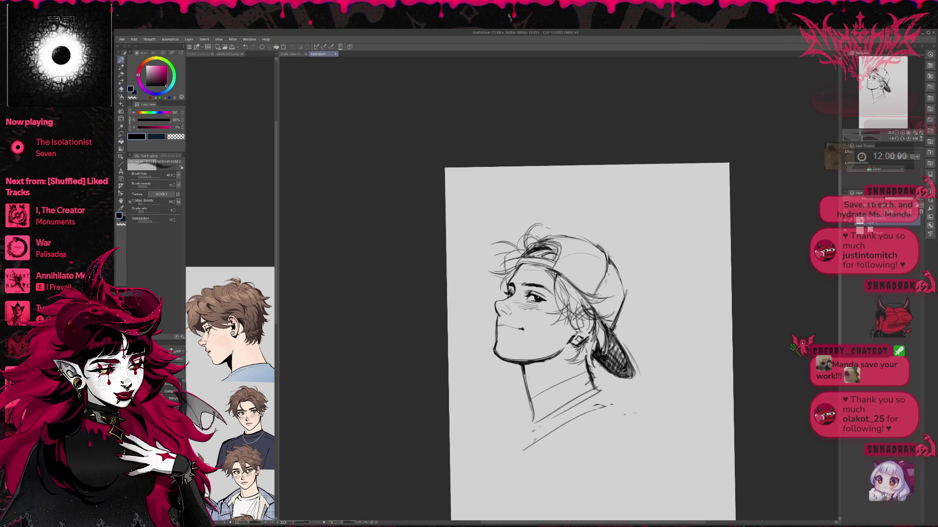
pyautogui.press('e')
pyautogui.press('p')
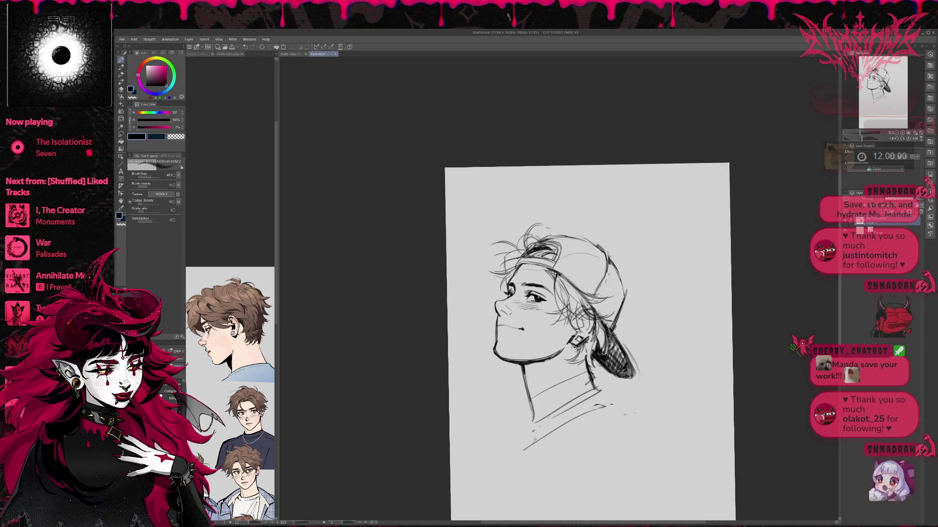
# - Reinforce the cap brim, the hair near the ear and the cap's outer edge
pyautogui.moveTo(519, 267); pyautogui.dragTo(539, 263)
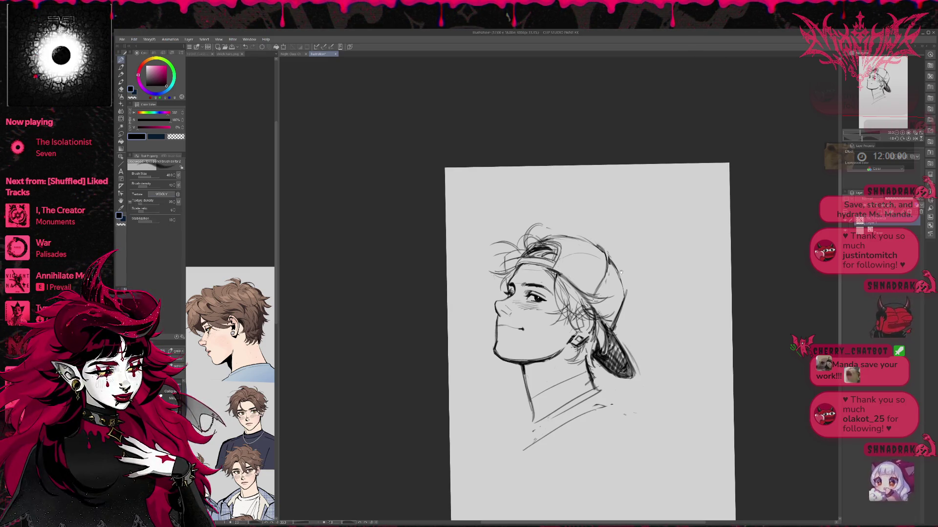
pyautogui.moveTo(621, 272); pyautogui.dragTo(614, 267)
pyautogui.moveTo(598, 302); pyautogui.dragTo(604, 323)
pyautogui.moveTo(618, 271); pyautogui.dragTo(611, 294)
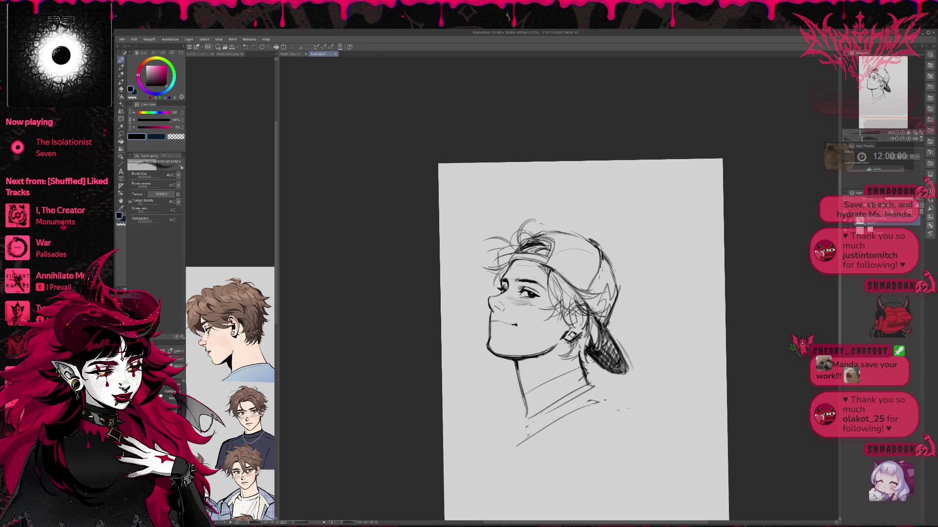
# - Pan the drawing and rotate the canvas view clockwise
pyautogui.moveTo(617, 329); pyautogui.dragTo(602, 337)
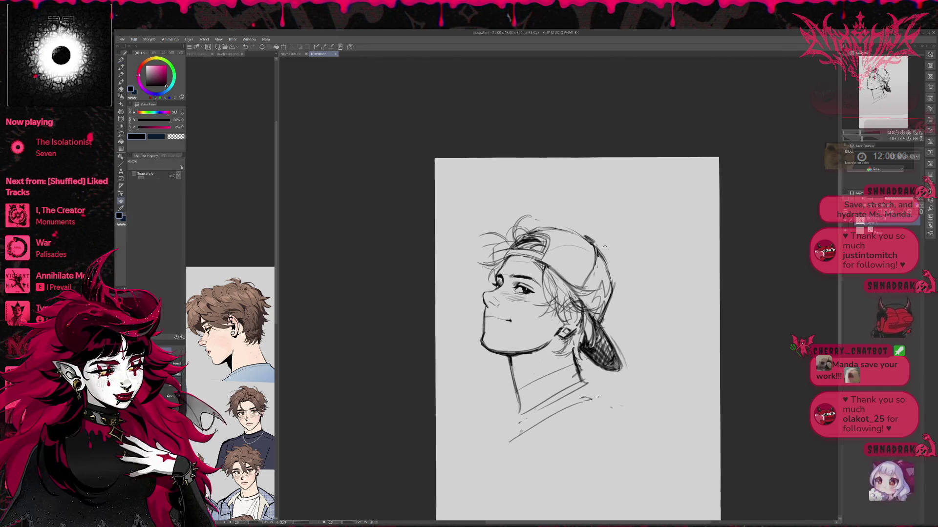
pyautogui.press('e')
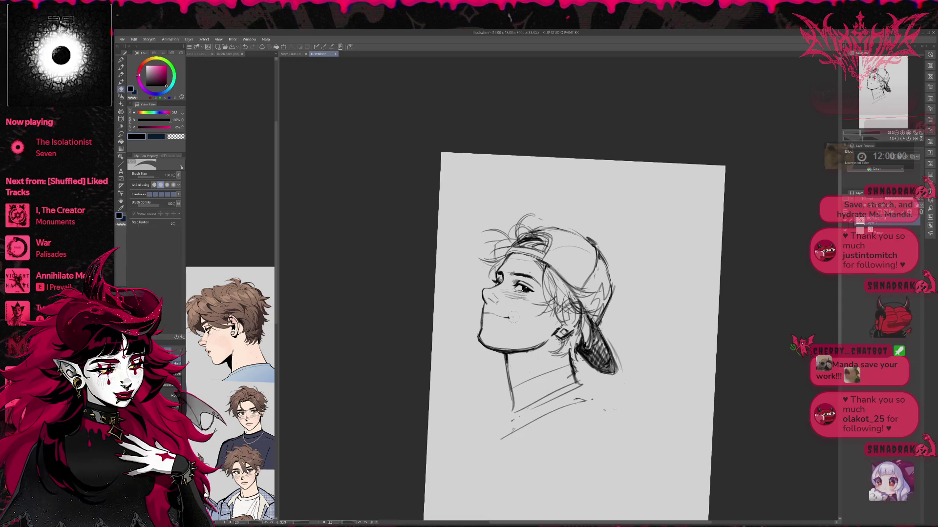
pyautogui.press('r')
pyautogui.moveTo(522, 301); pyautogui.dragTo(569, 228)
pyautogui.press('e')
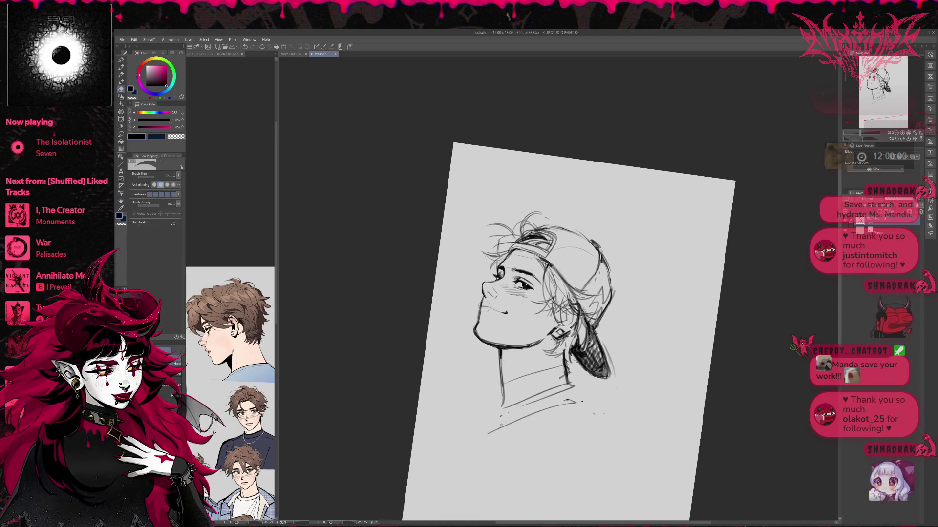
pyautogui.press('p')
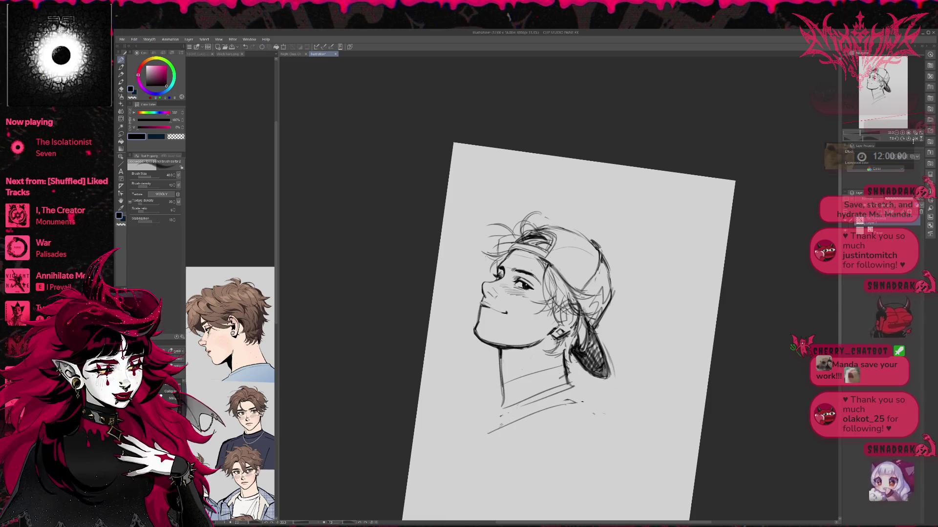
# - Unmirror the view so the face points right and rotate the canvas back to level
pyautogui.press('h')
pyautogui.moveTo(635, 196); pyautogui.dragTo(644, 229)
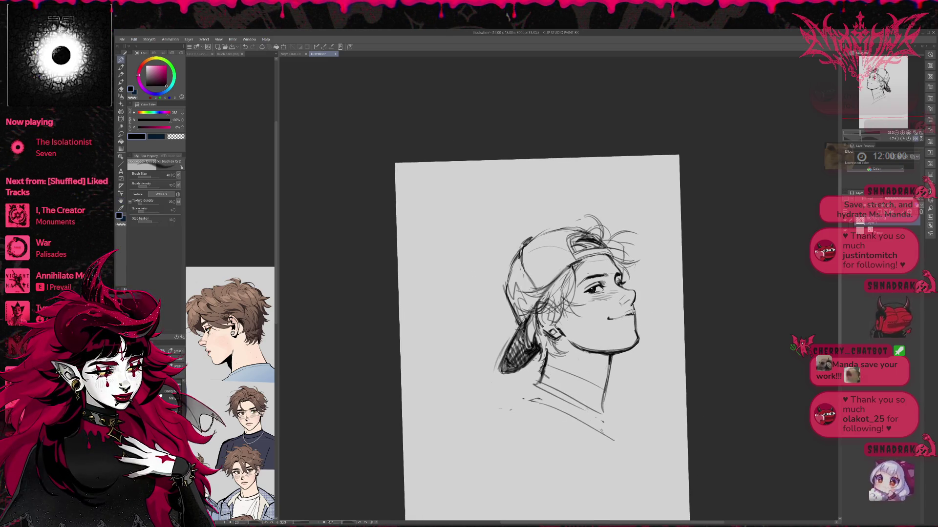
pyautogui.moveTo(684, 264); pyautogui.dragTo(679, 314)
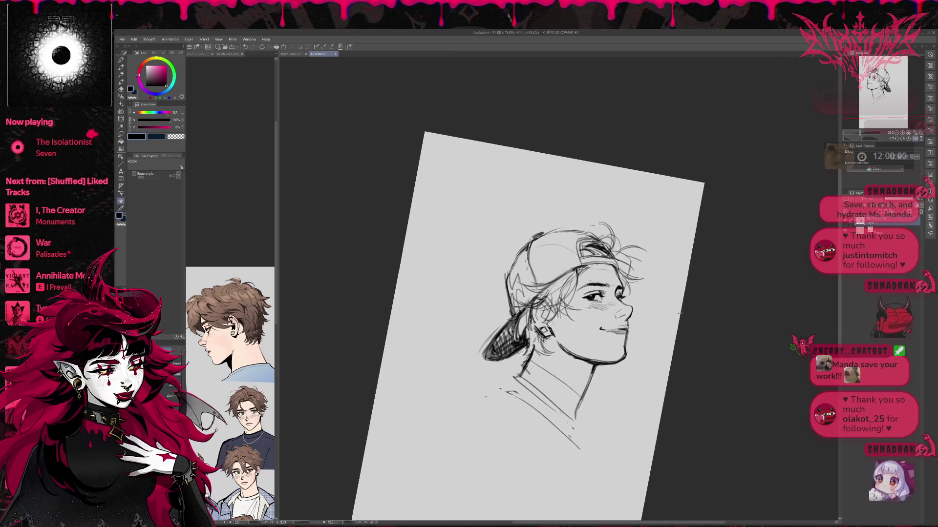
pyautogui.press('e')
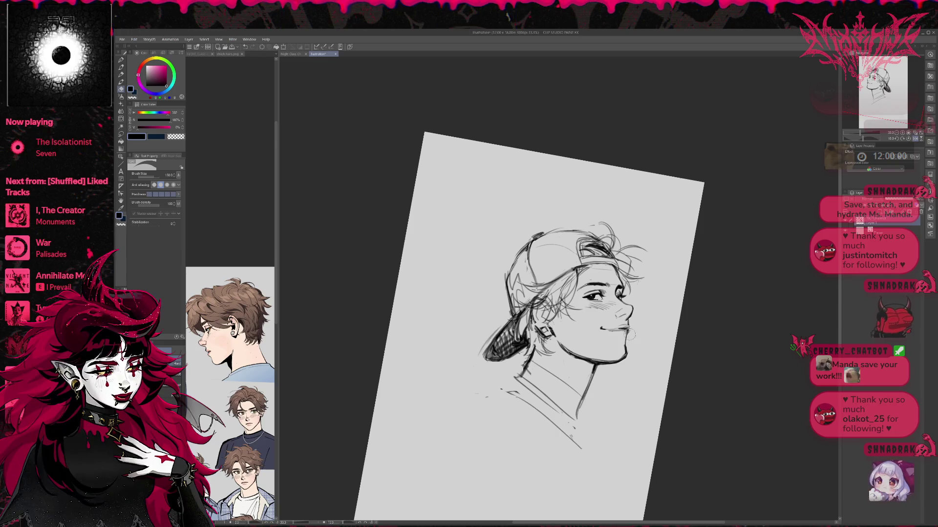
pyautogui.press('p')
pyautogui.moveTo(658, 315); pyautogui.dragTo(630, 328)
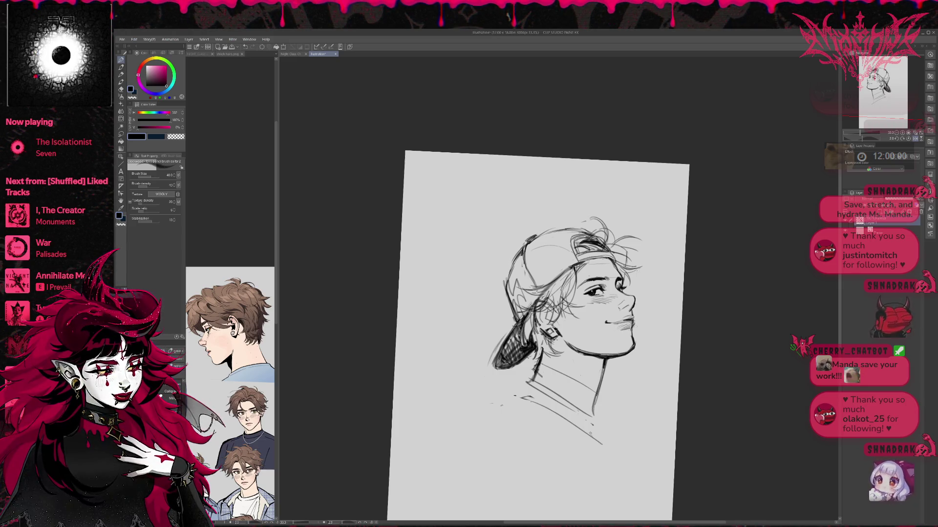
pyautogui.press('r')
pyautogui.moveTo(626, 329); pyautogui.dragTo(657, 316)
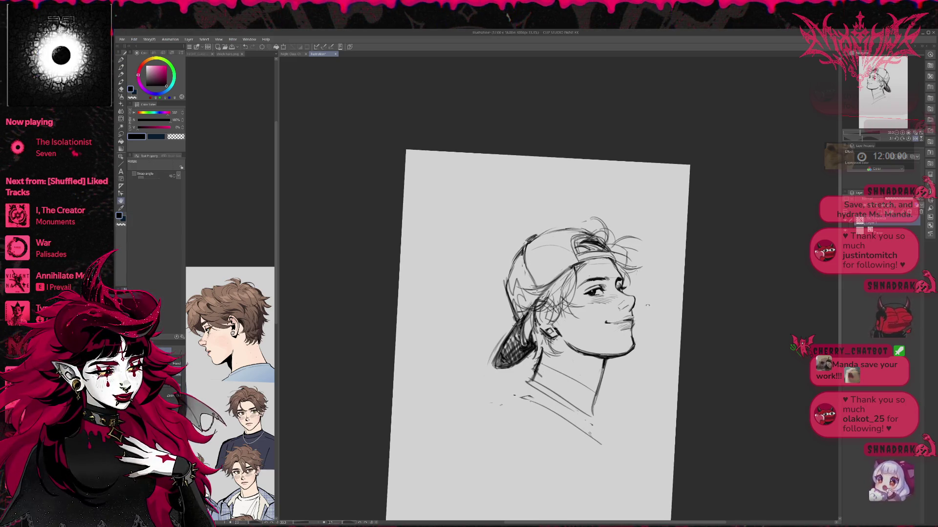
pyautogui.press('p')
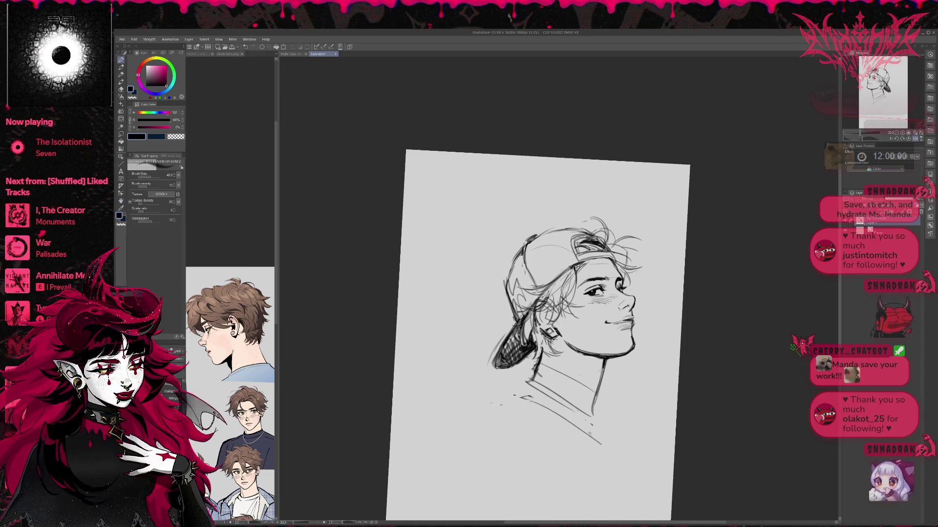
pyautogui.press('r')
pyautogui.moveTo(645, 293); pyautogui.dragTo(652, 235)
# - Liquify the right eye and brow lines at brush size 400, then a smaller 250
pyautogui.press('j')
pyautogui.moveTo(629, 259)
pyautogui.mouseDown()
pyautogui.moveTo(629, 279)
pyautogui.moveTo(611, 290)
pyautogui.moveTo(588, 283)
pyautogui.moveTo(617, 281)
pyautogui.mouseUp()
pyautogui.press('[')
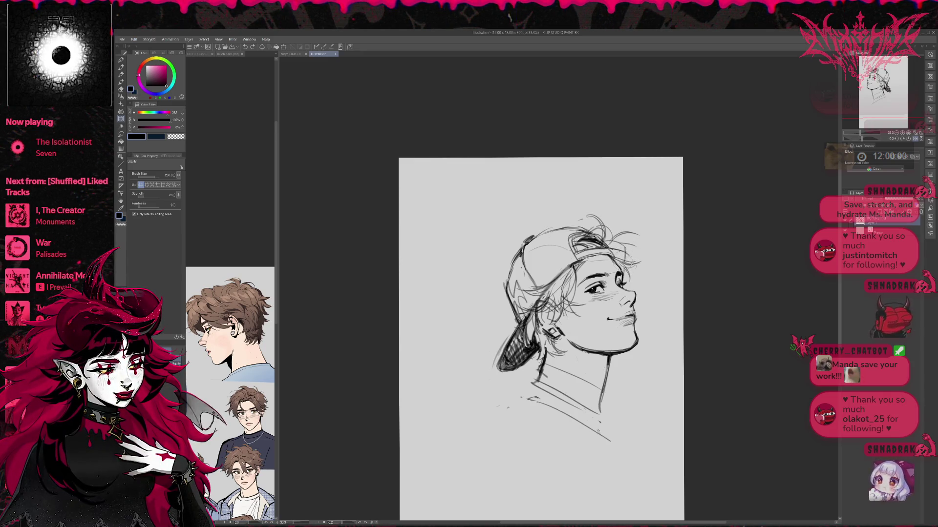
pyautogui.press('e')
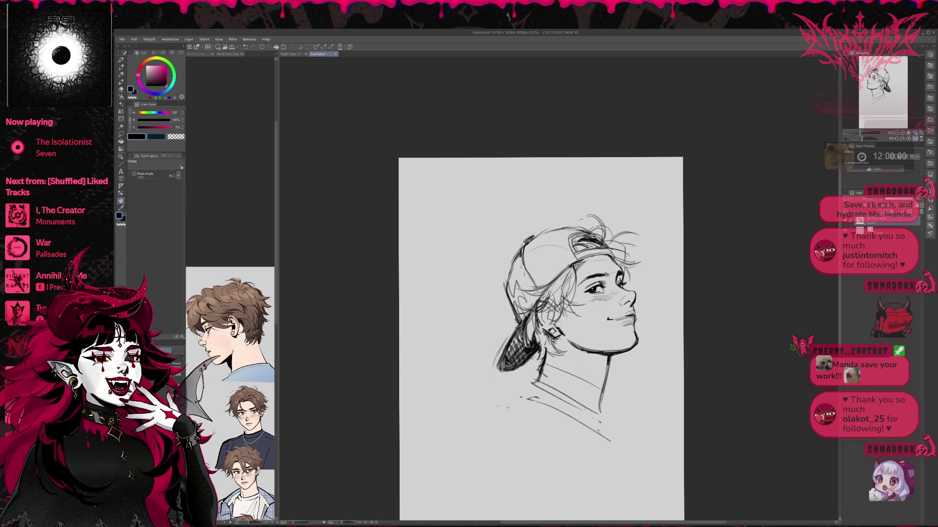
pyautogui.press('p')
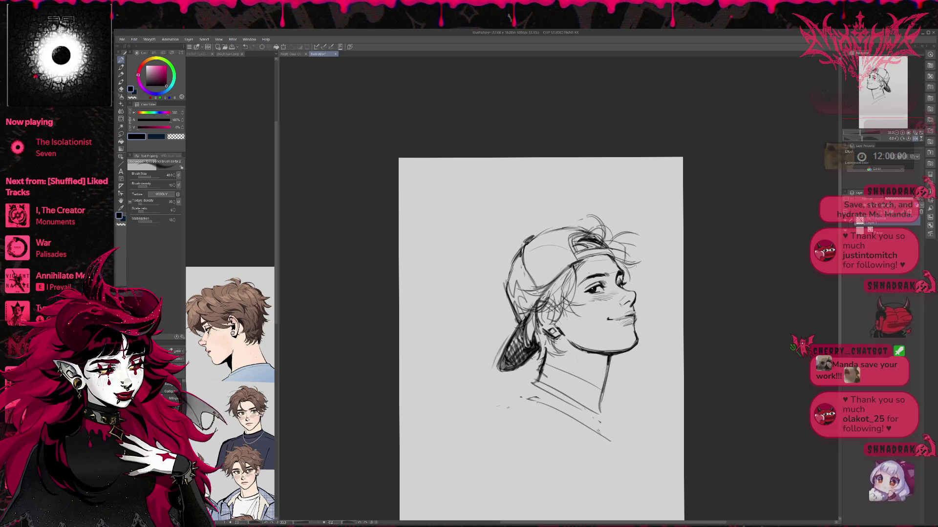
pyautogui.press('e')
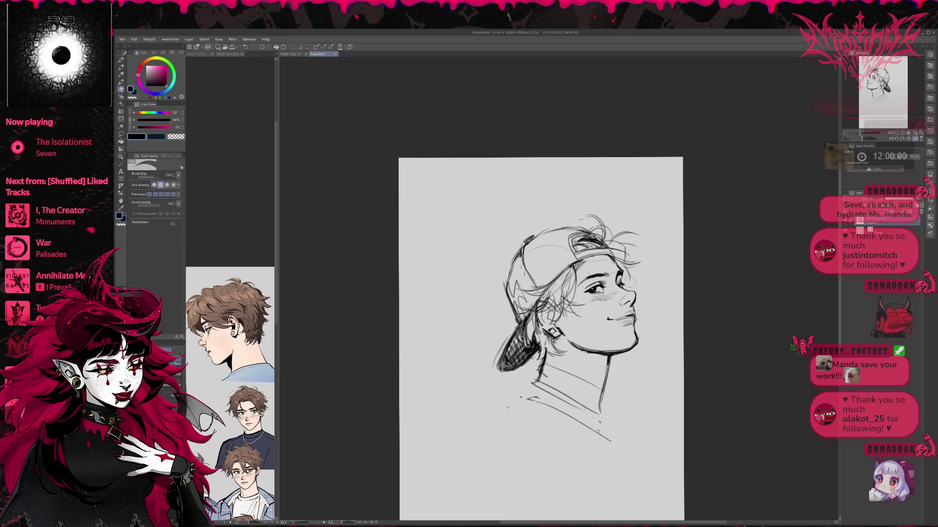
pyautogui.press('p')
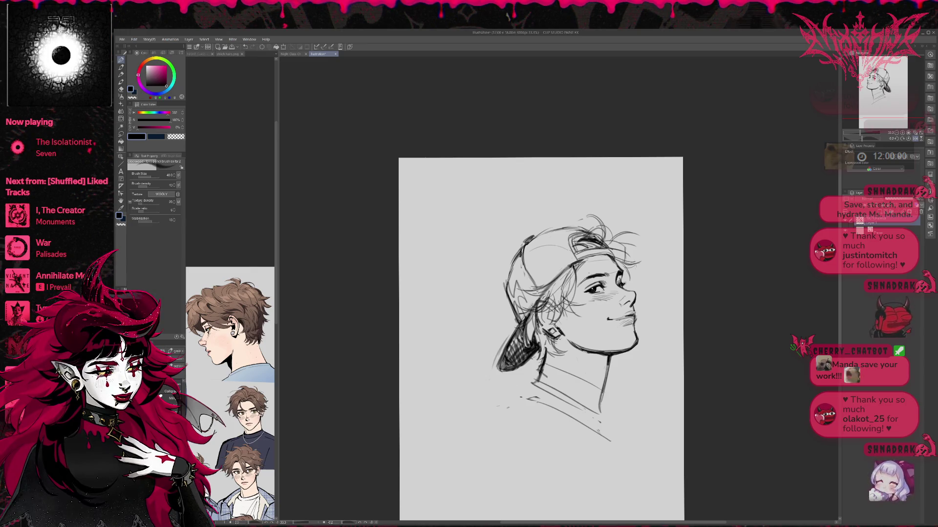
pyautogui.press('e')
pyautogui.press('p')
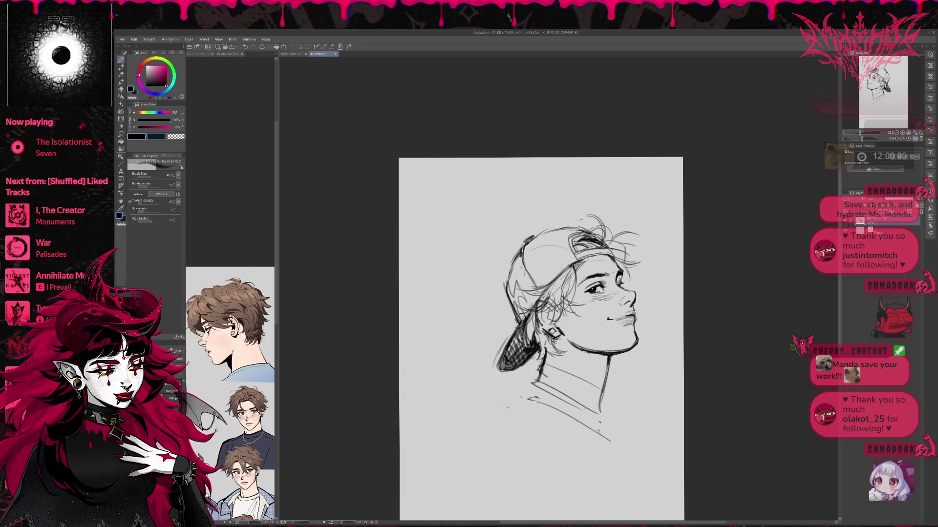
# - Pan the canvas slightly right and flip the view horizontally
pyautogui.moveTo(642, 229); pyautogui.dragTo(662, 201)
pyautogui.press('h')
pyautogui.press('p')
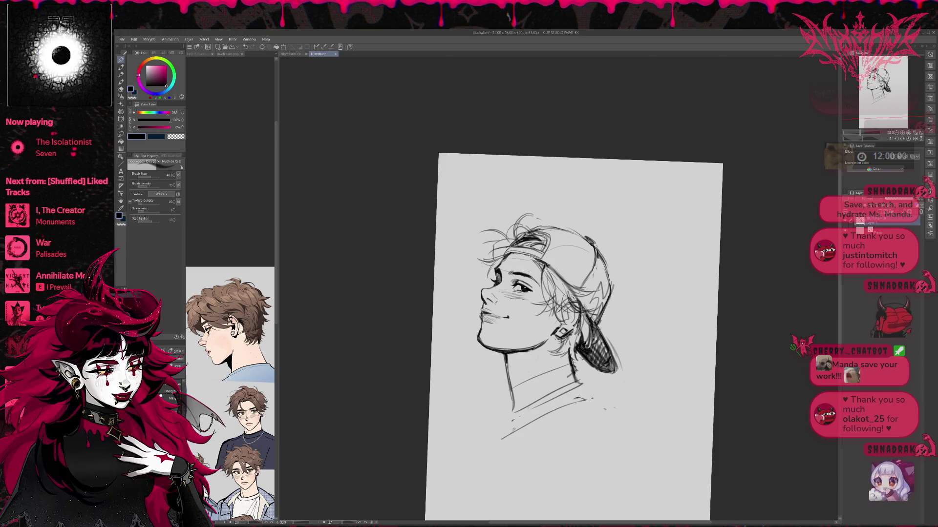
# - Tilt the canvas a few degrees clockwise and make small pencil and eraser fixes
pyautogui.press('r')
pyautogui.moveTo(654, 230); pyautogui.dragTo(664, 210)
pyautogui.press('e')
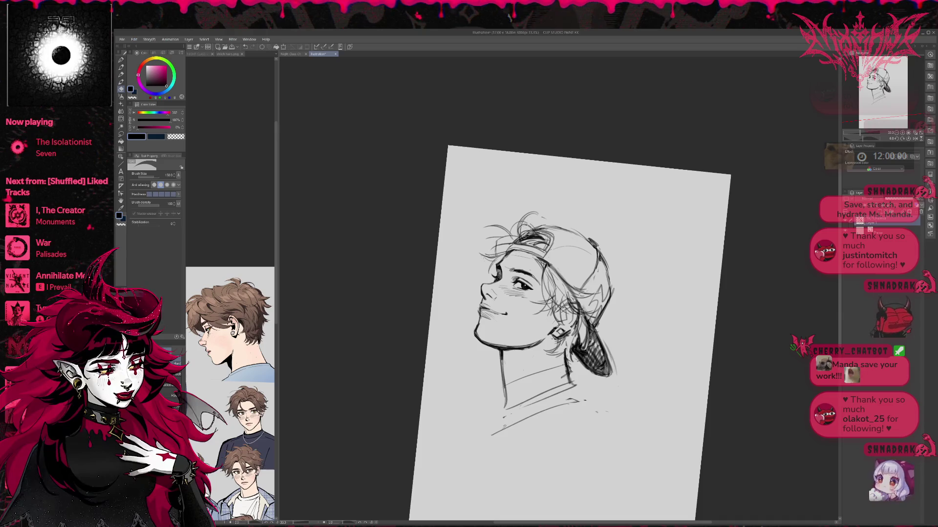
pyautogui.press('p')
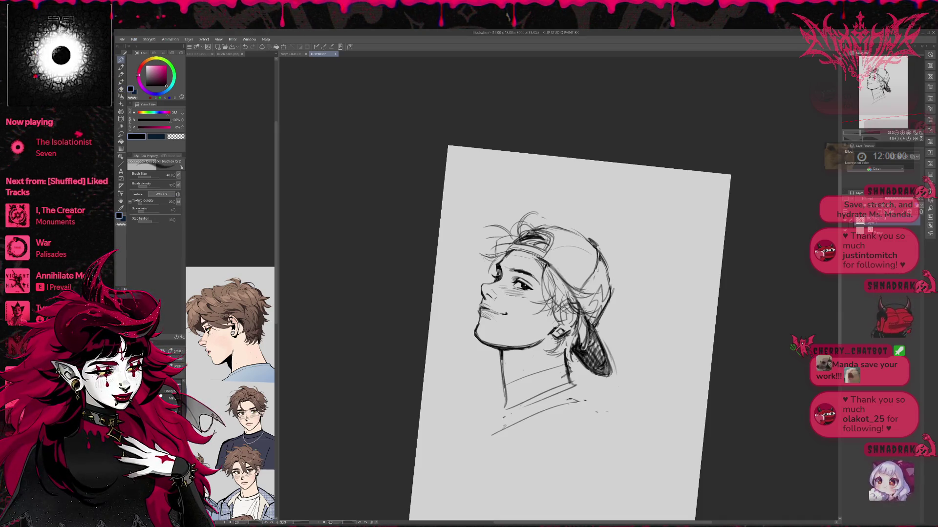
pyautogui.press('e')
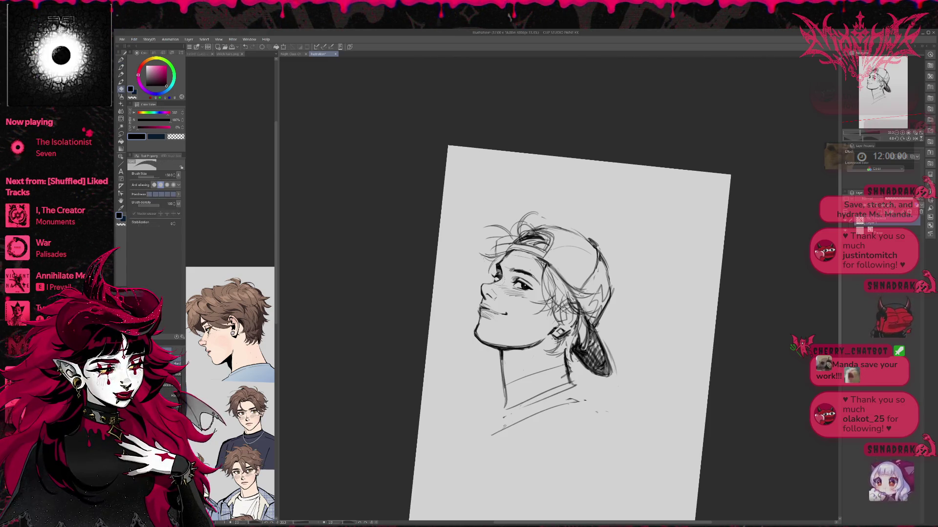
pyautogui.press('p')
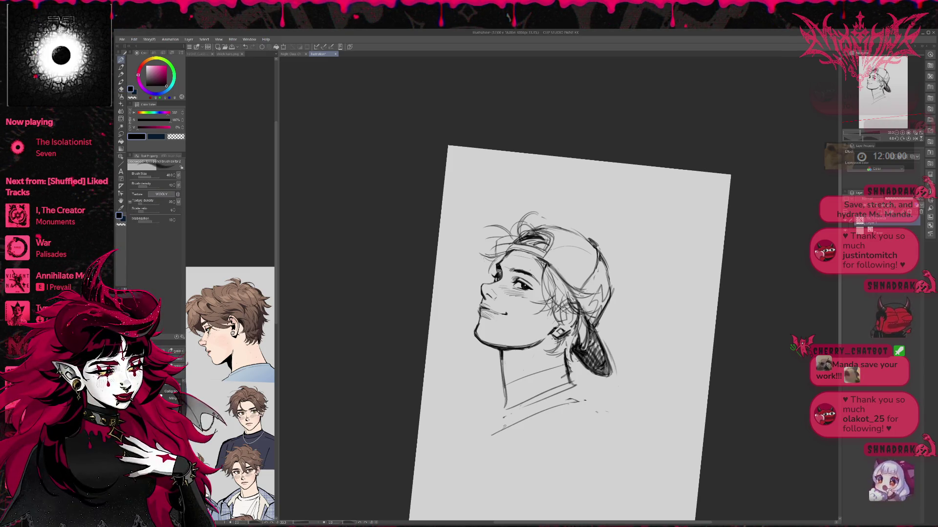
pyautogui.press('e')
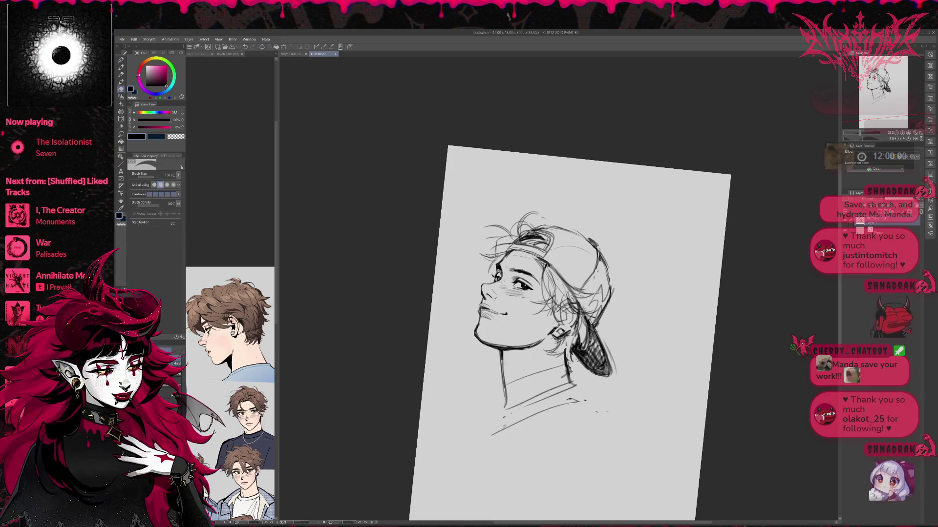
pyautogui.press('p')
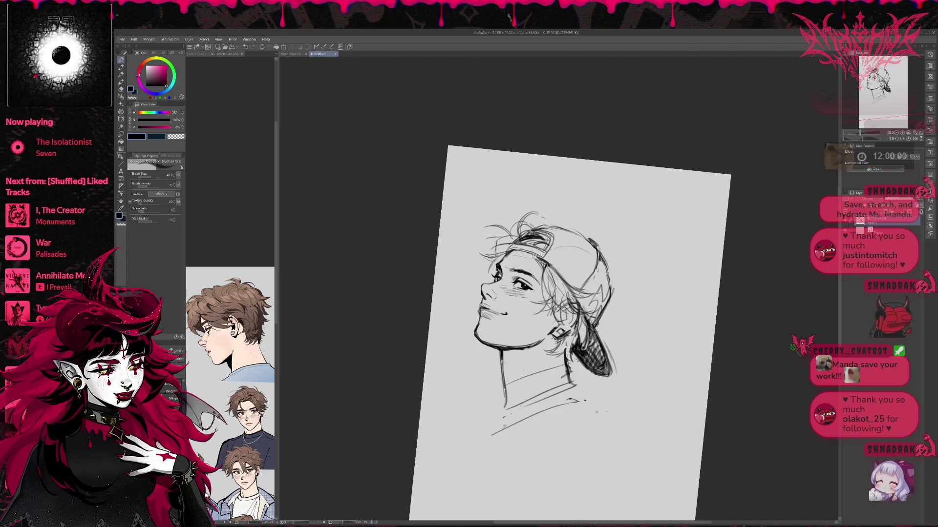
# - Rotate the canvas back to level and unflip it so he faces right
pyautogui.press('r')
pyautogui.moveTo(542, 210); pyautogui.dragTo(541, 201)
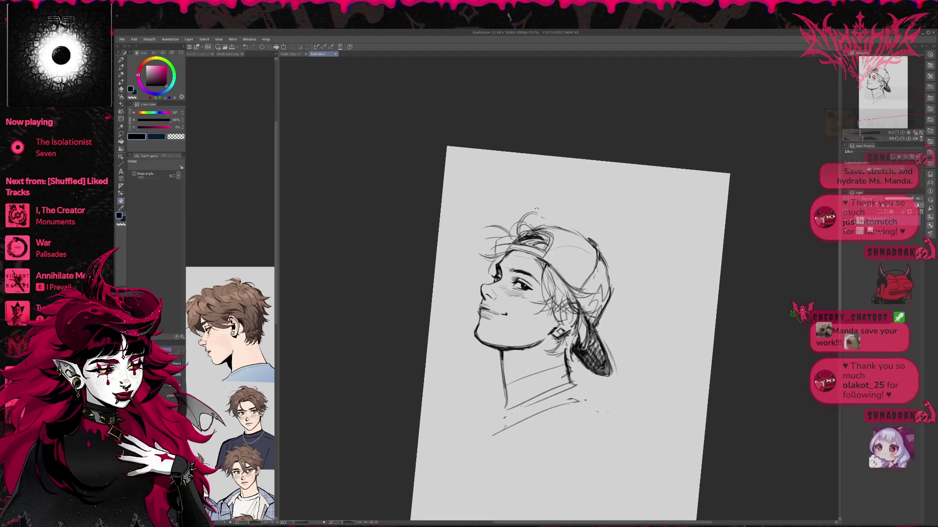
pyautogui.press('p')
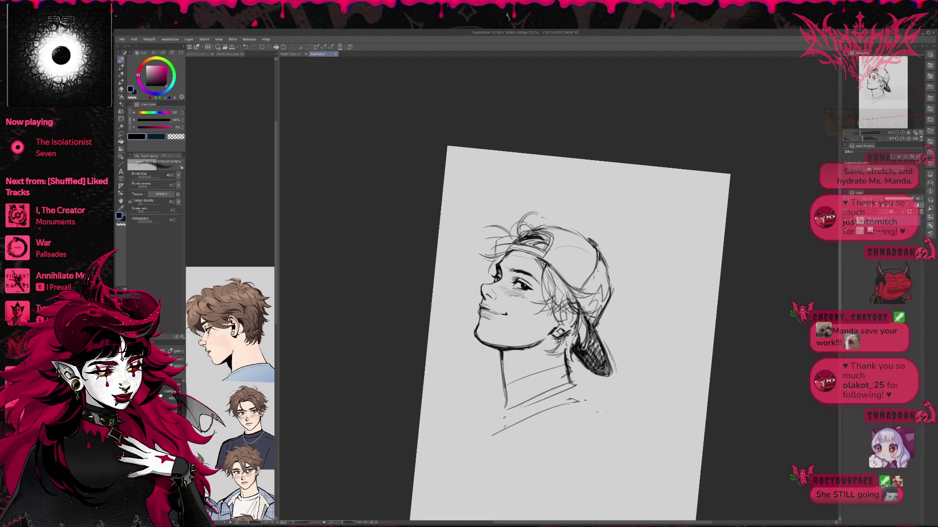
pyautogui.press('e')
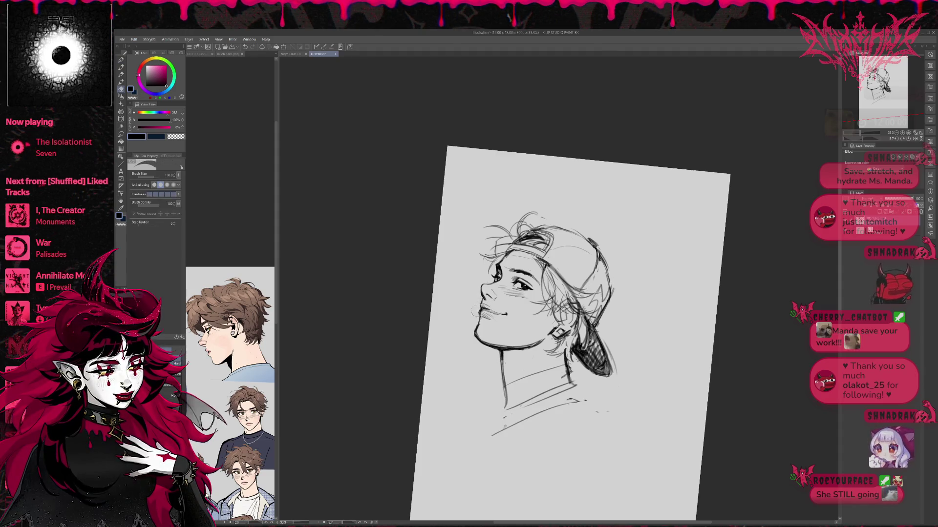
pyautogui.press('r')
pyautogui.press('h')
pyautogui.moveTo(758, 253); pyautogui.dragTo(755, 293)
pyautogui.press('p')
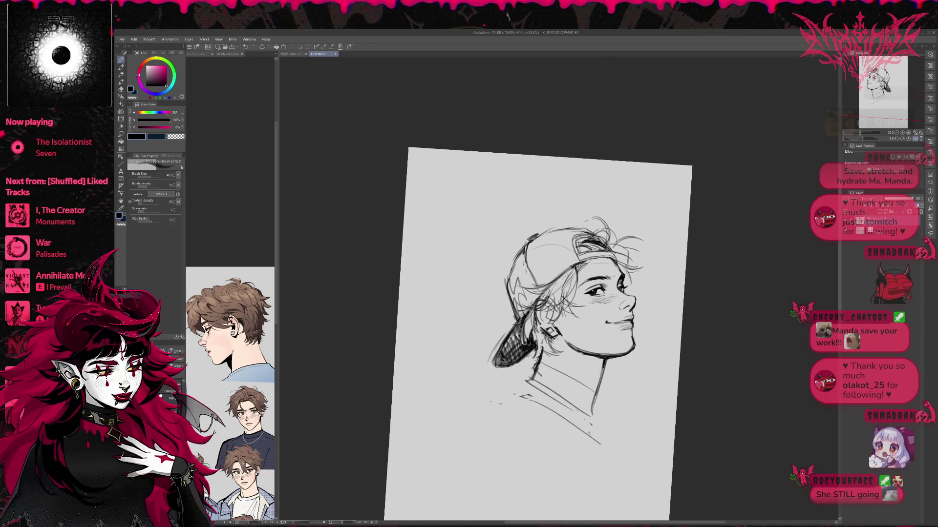
# - Reduce the canvas tilt and erase the dark hair strokes under the cap brim
pyautogui.press('r')
pyautogui.moveTo(673, 314); pyautogui.dragTo(652, 319)
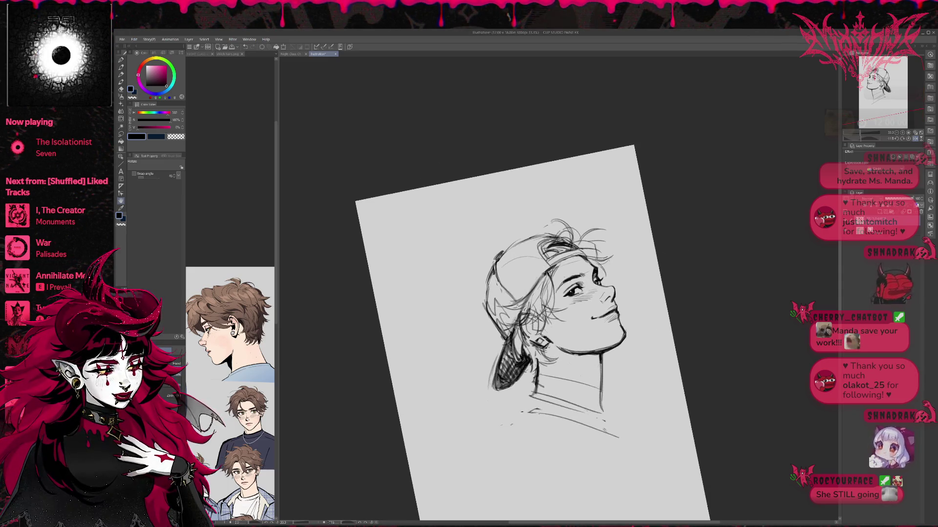
pyautogui.press('e')
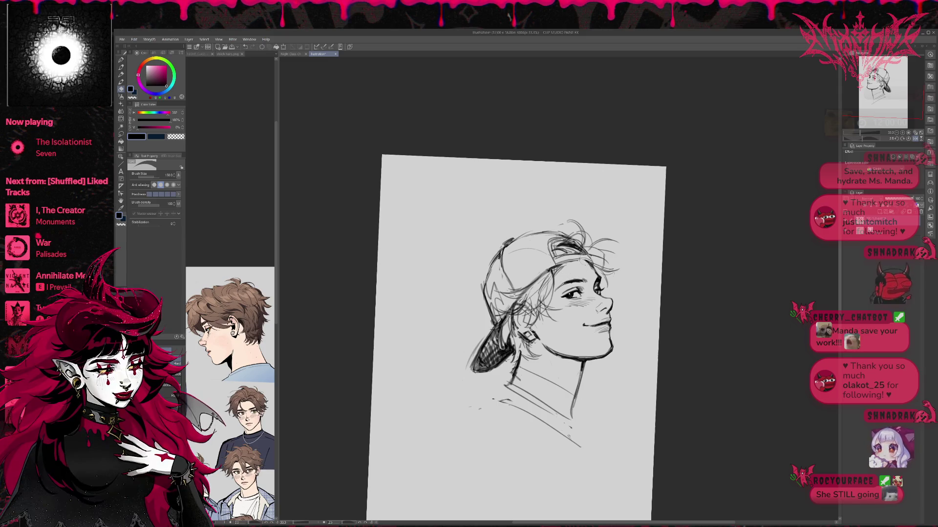
pyautogui.press('p')
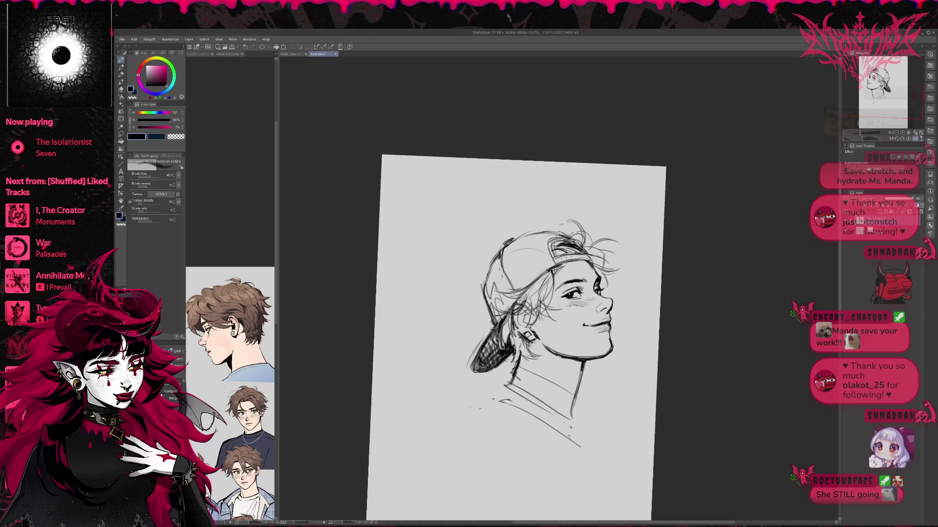
pyautogui.press('e')
pyautogui.moveTo(552, 279); pyautogui.dragTo(569, 265)
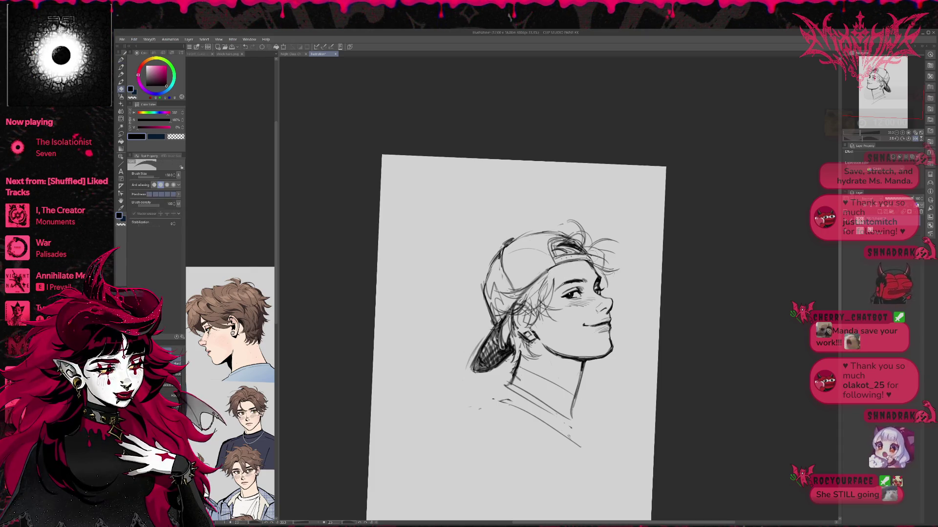
pyautogui.press('p')
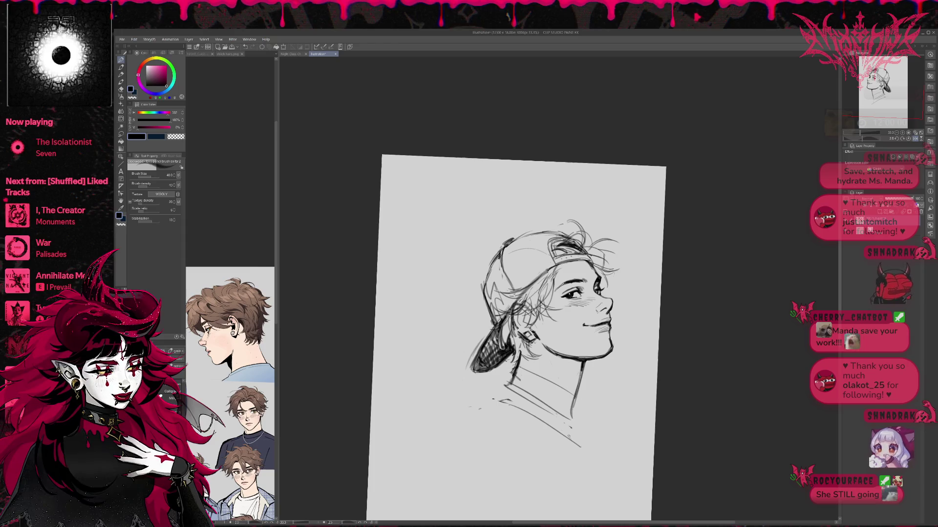
# - Lighten the stray hair strands near the cap brim
pyautogui.moveTo(513, 337); pyautogui.dragTo(504, 331)
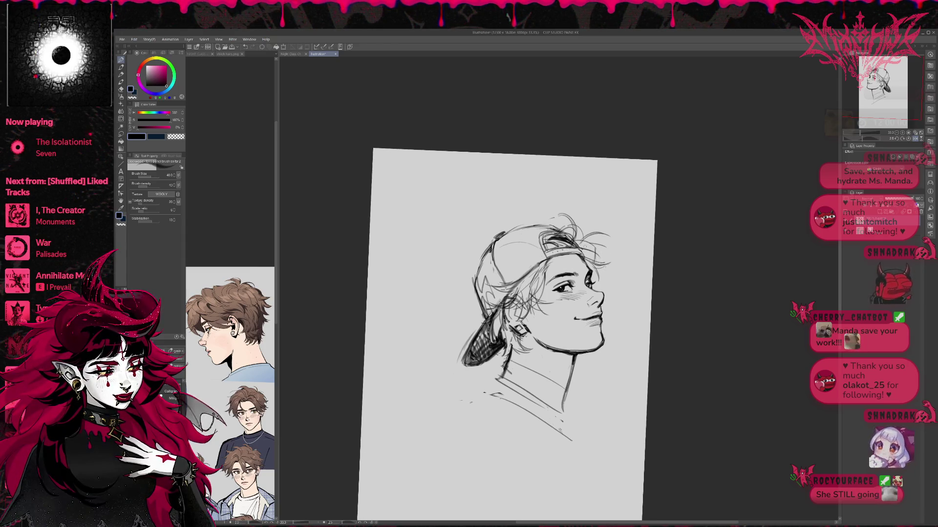
pyautogui.press('e')
pyautogui.moveTo(586, 258); pyautogui.dragTo(580, 263)
pyautogui.press('p')
pyautogui.press('e')
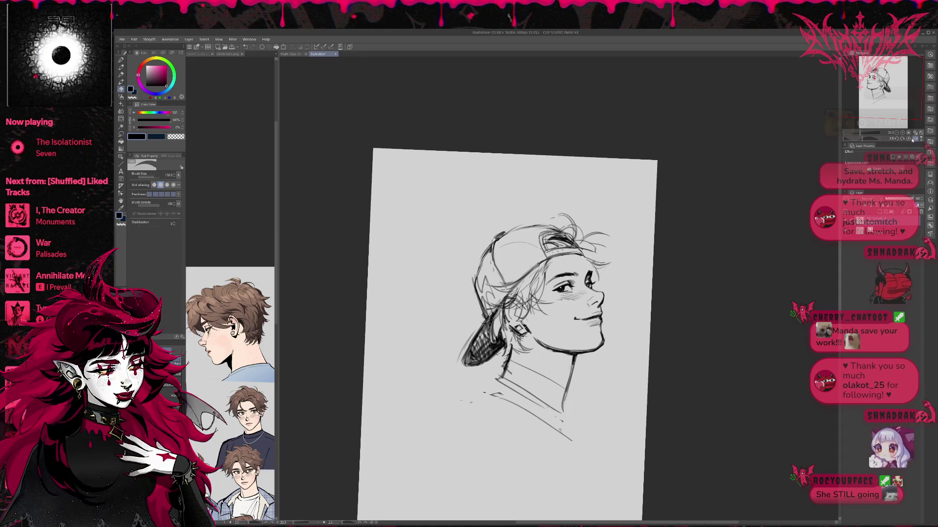
# - Flip the canvas view so the young man faces left and reposition it
pyautogui.press('h')
pyautogui.moveTo(743, 240); pyautogui.dragTo(712, 240)
pyautogui.press('e')
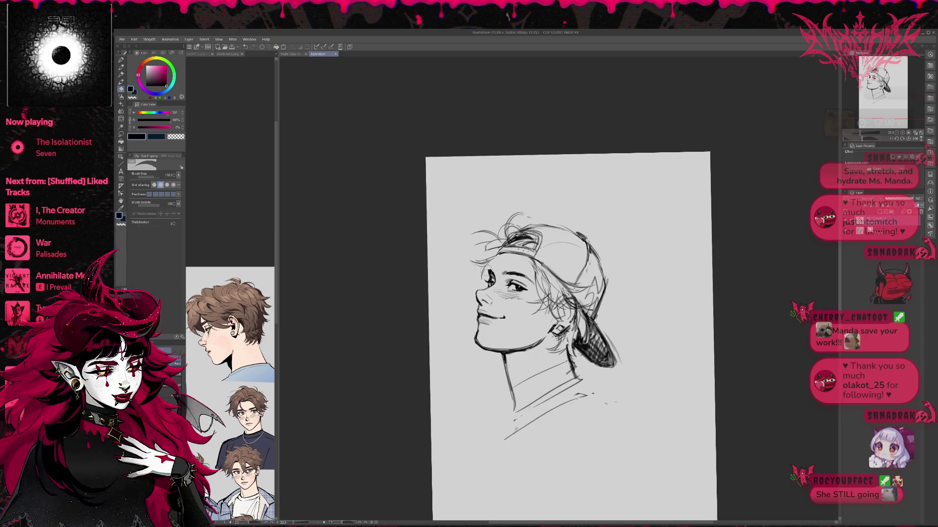
pyautogui.press('p')
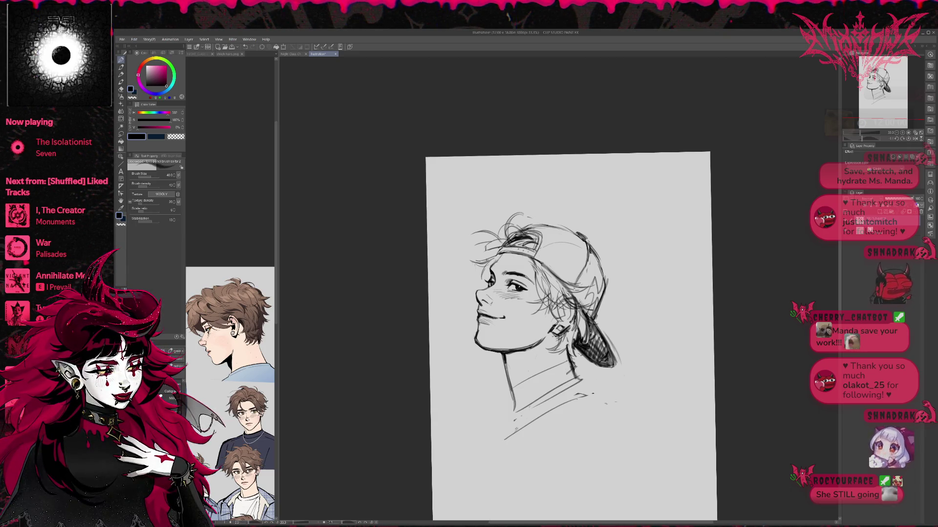
pyautogui.moveTo(528, 231); pyautogui.dragTo(522, 231)
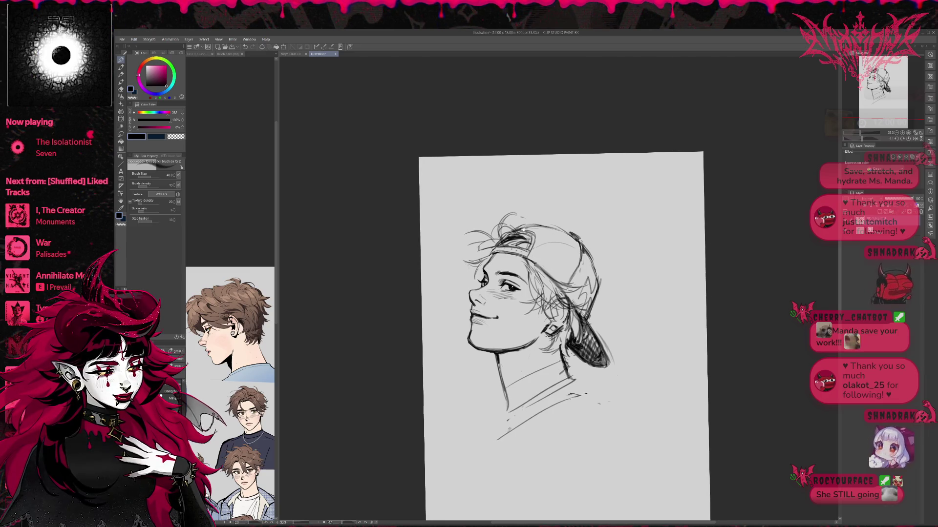
pyautogui.press('e')
pyautogui.press('p')
# - Rotate the canvas back to nearly upright and mirror it so the face looks right
pyautogui.moveTo(562, 230); pyautogui.dragTo(543, 216)
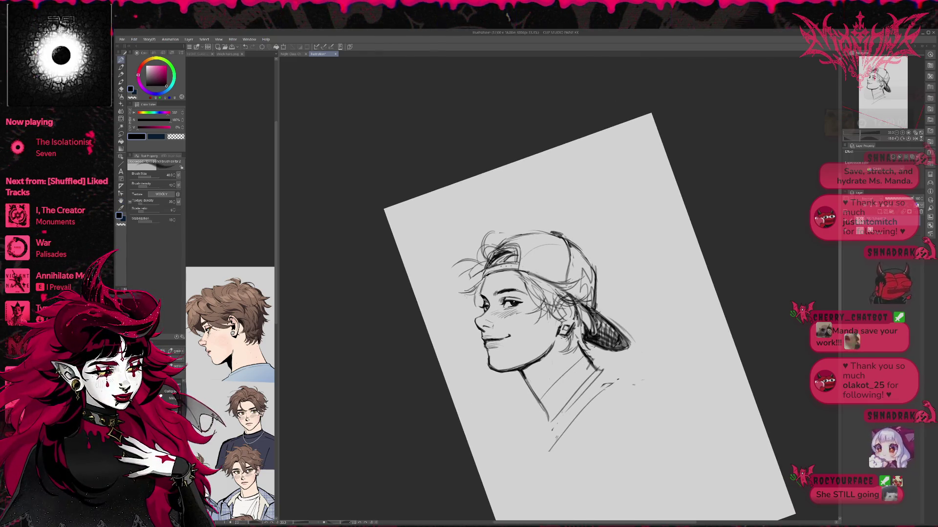
pyautogui.press('r')
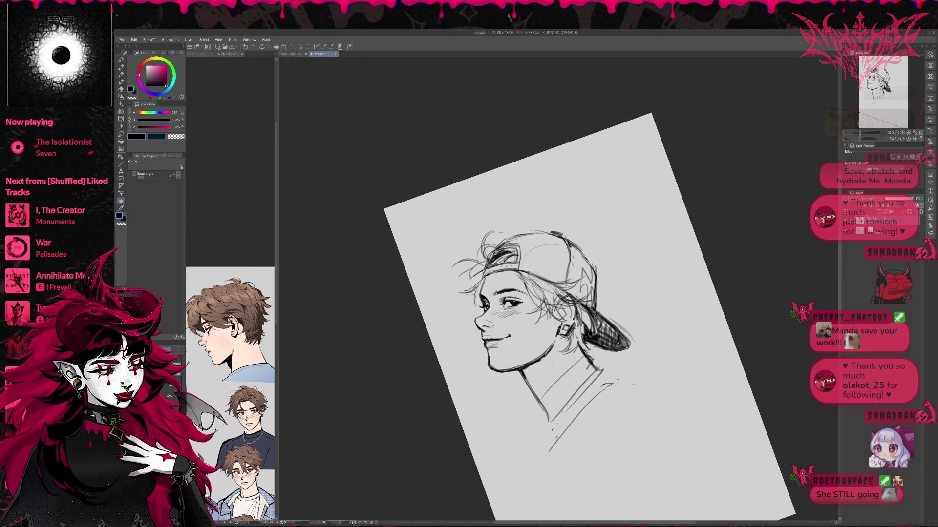
pyautogui.moveTo(487, 291); pyautogui.dragTo(509, 218)
pyautogui.click(916, 138)
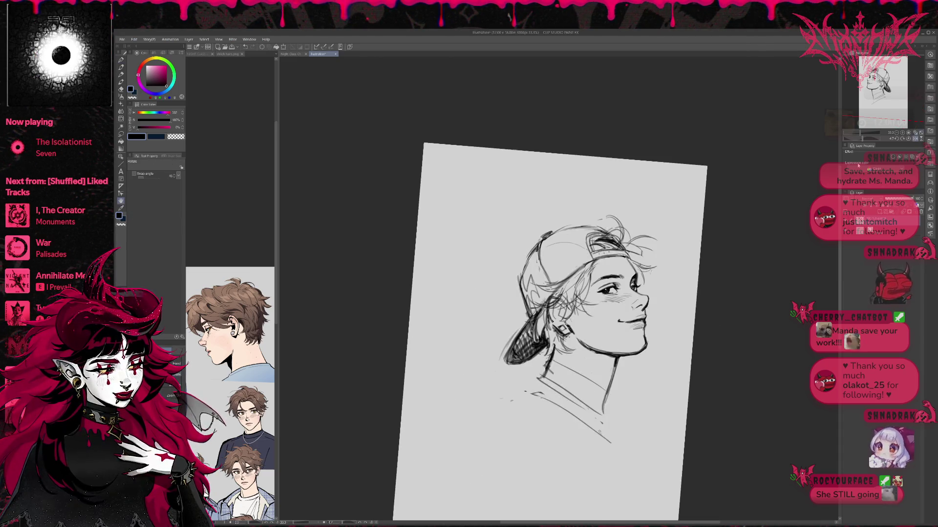
# - With the view mirrored to face left, erase stray strokes beside the face and eye
pyautogui.press('e')
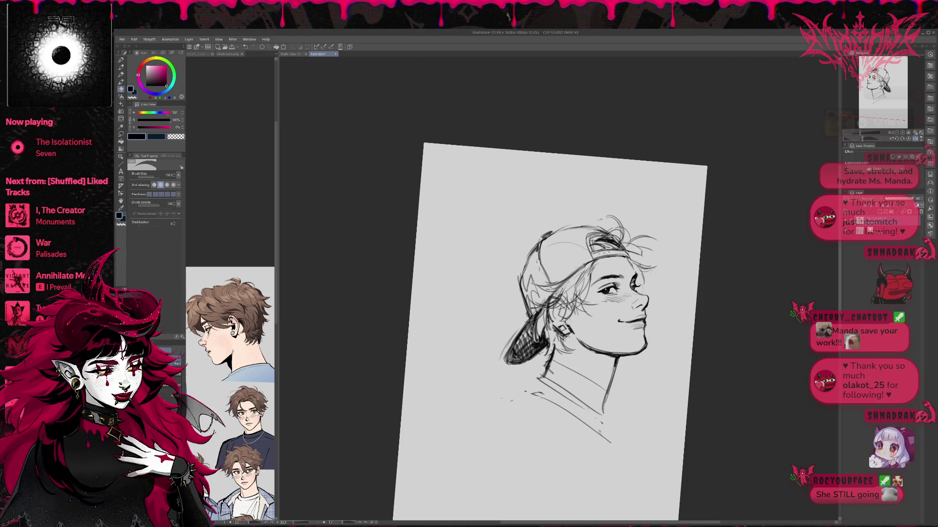
pyautogui.press('p')
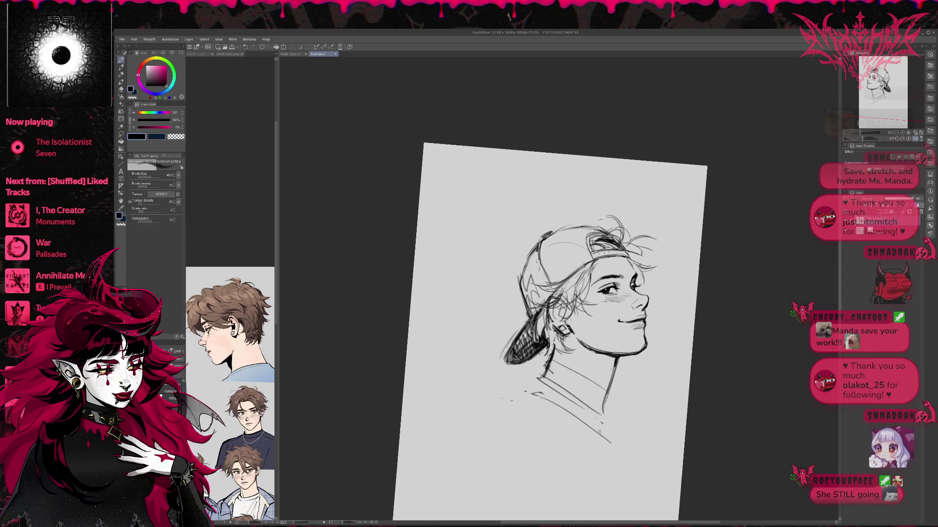
pyautogui.press('e')
pyautogui.press('p')
pyautogui.press('e')
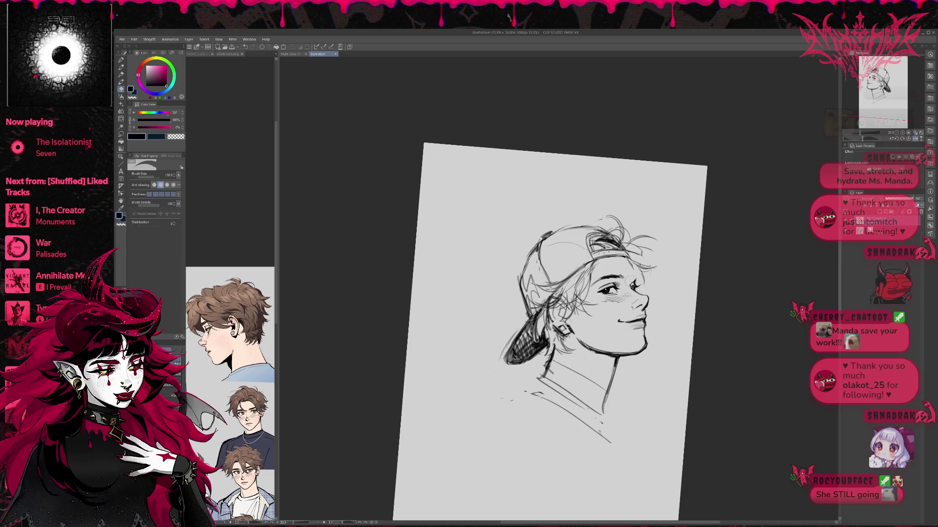
pyautogui.press('p')
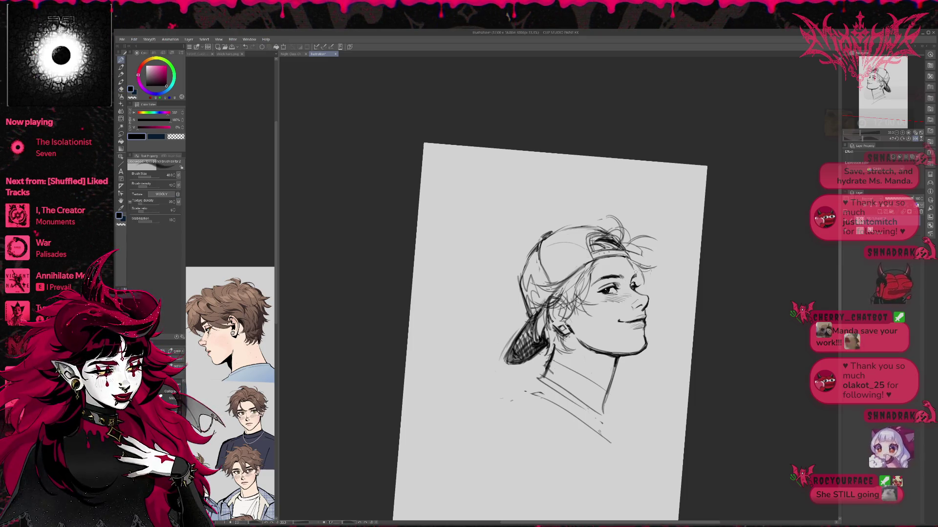
pyautogui.press('e')
pyautogui.press('p')
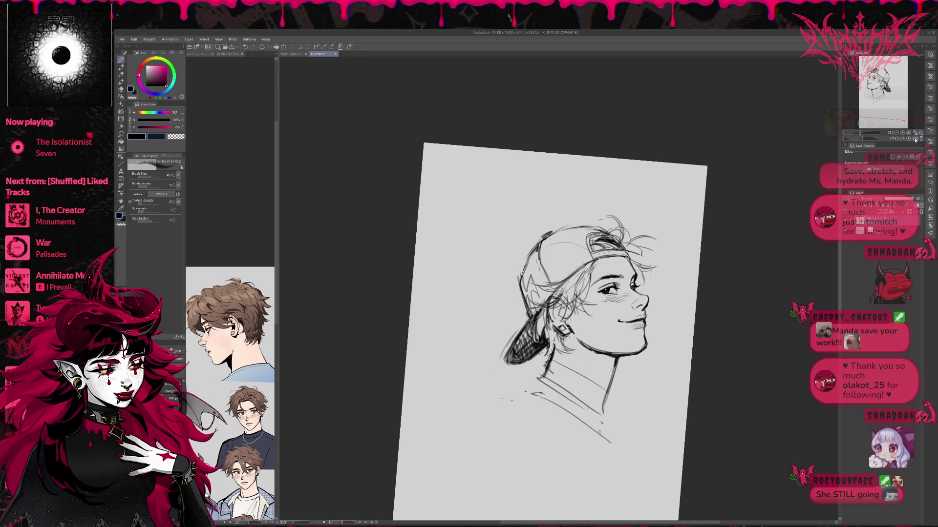
pyautogui.press('h')
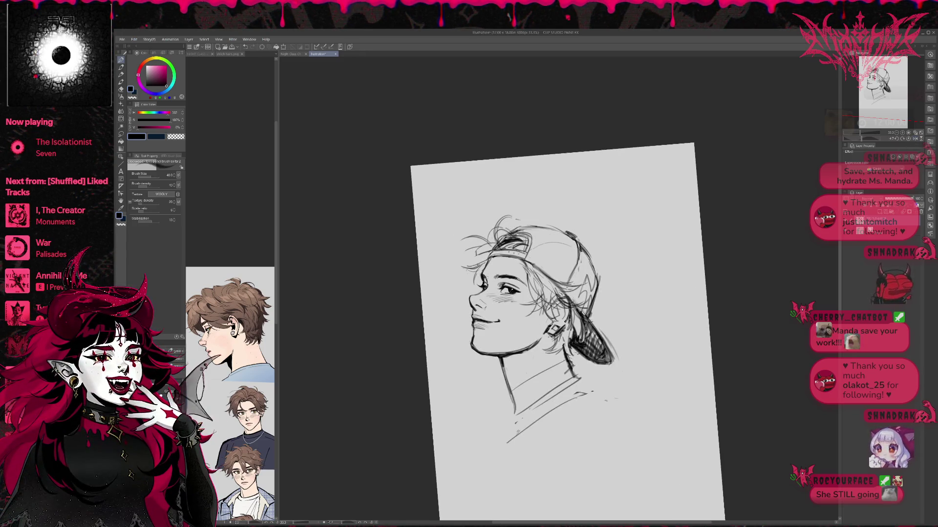
pyautogui.press('e')
pyautogui.moveTo(484, 291); pyautogui.dragTo(484, 269)
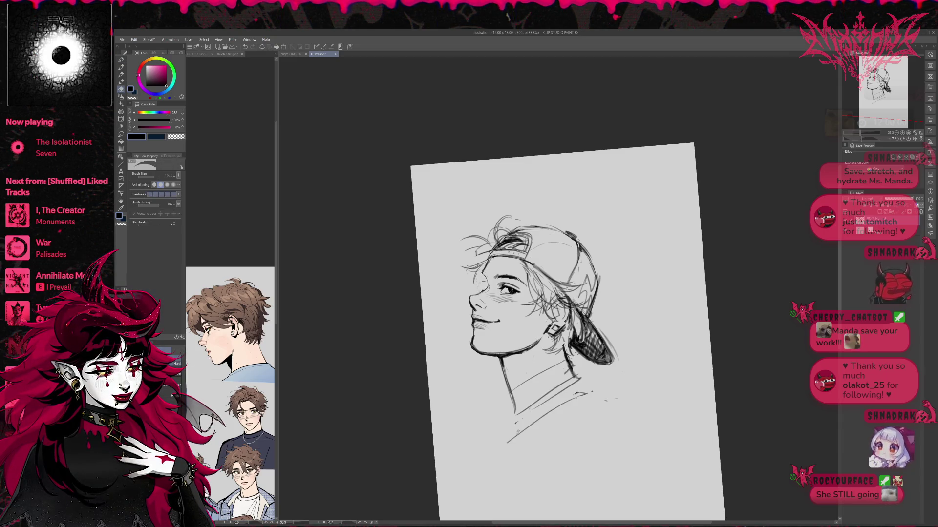
# - Darken the forehead line and redraw the face contour, then mirror the view back
pyautogui.press('p')
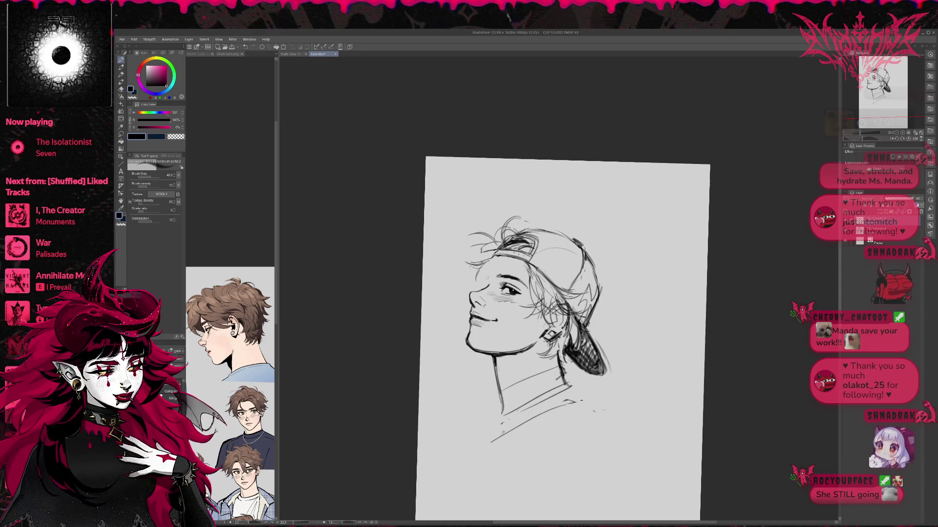
pyautogui.moveTo(497, 254); pyautogui.dragTo(486, 273)
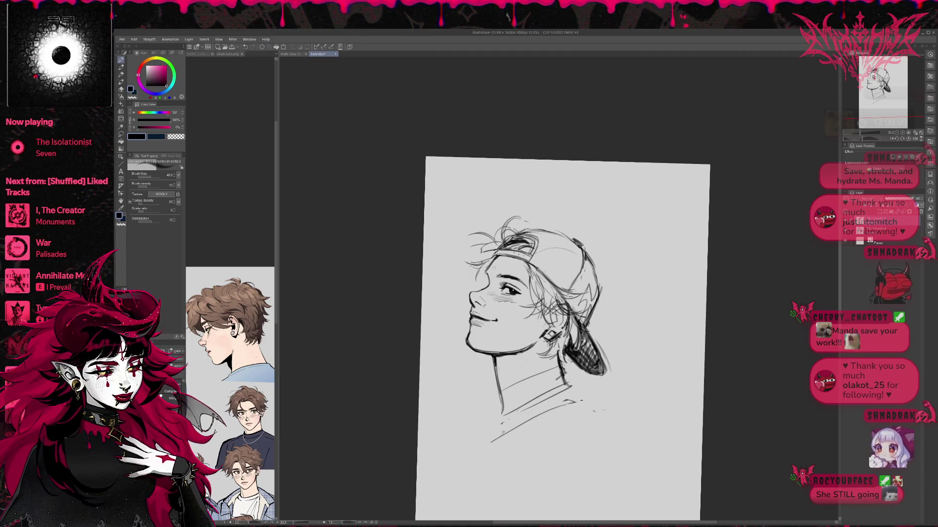
pyautogui.moveTo(484, 274); pyautogui.dragTo(483, 290)
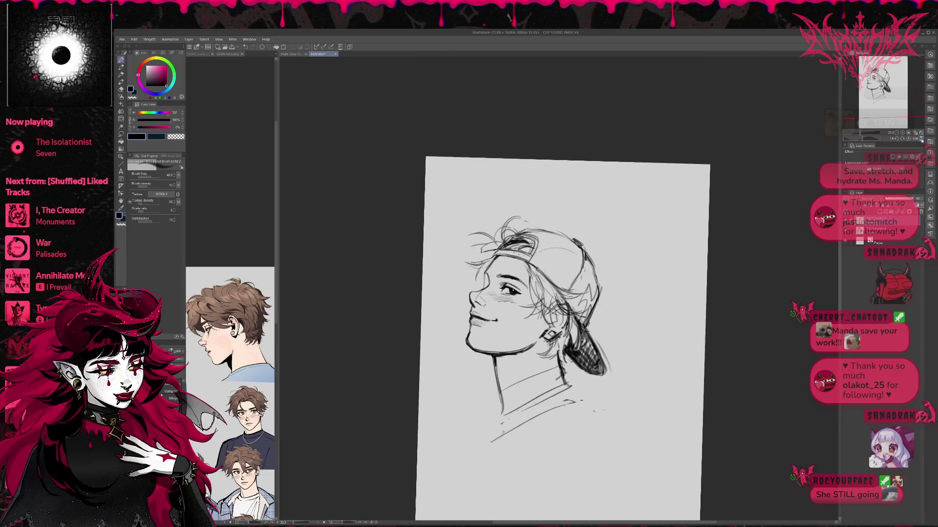
pyautogui.press('h')
pyautogui.moveTo(690, 253); pyautogui.dragTo(630, 262)
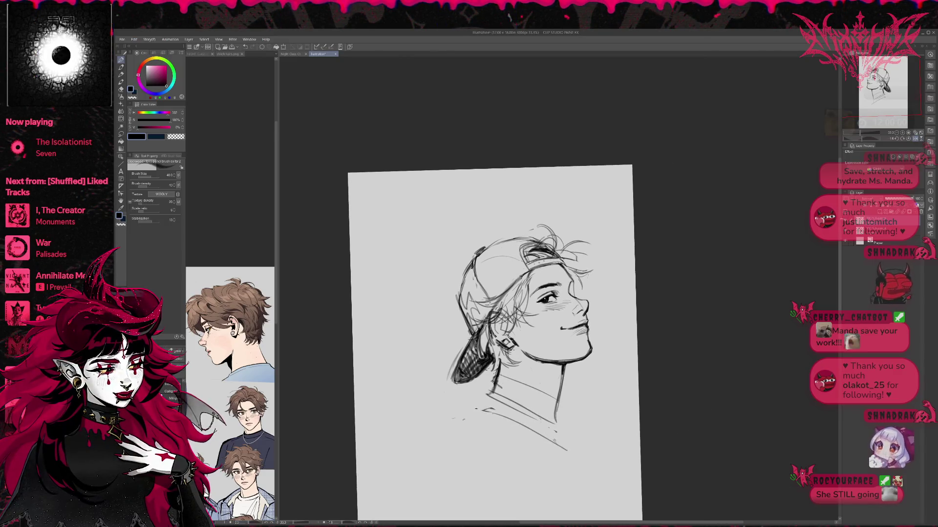
pyautogui.press('p')
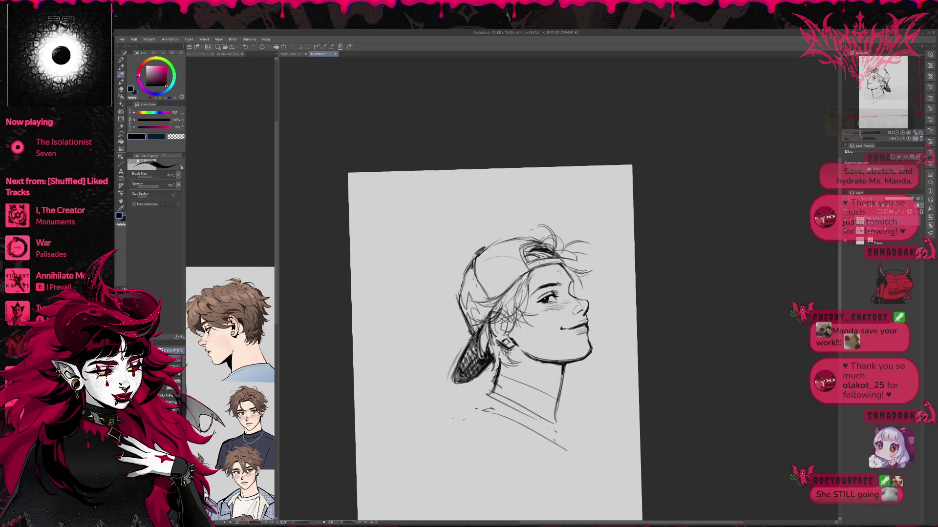
pyautogui.click(121, 59)
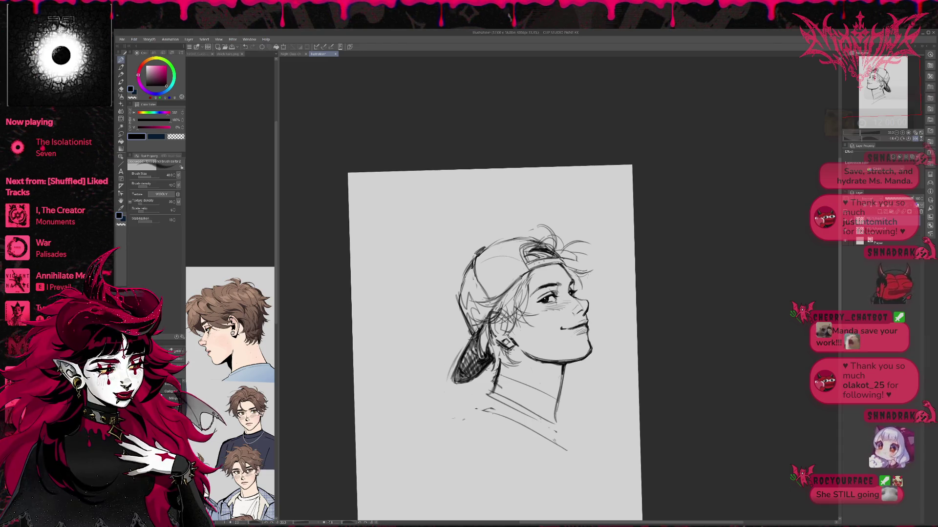
# - Alternate between eraser and pencil for small touch-ups on the face
pyautogui.press('e')
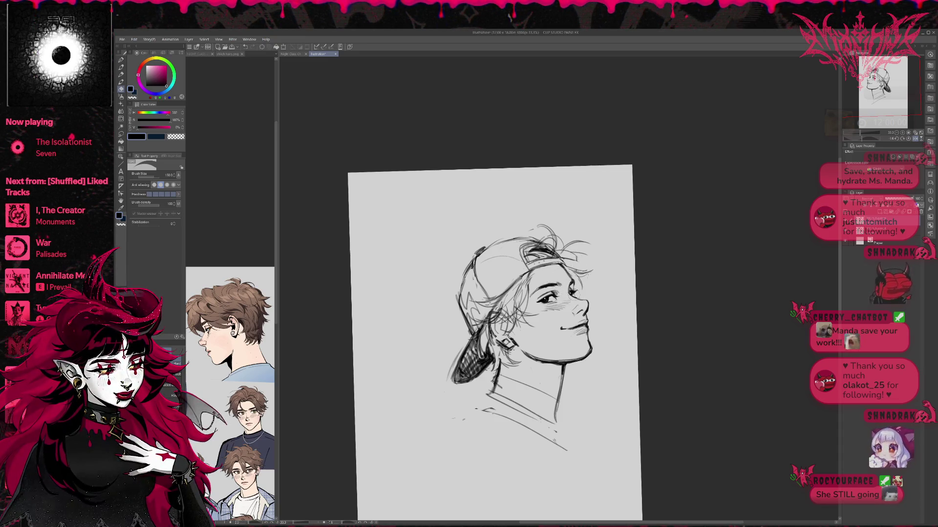
pyautogui.press('p')
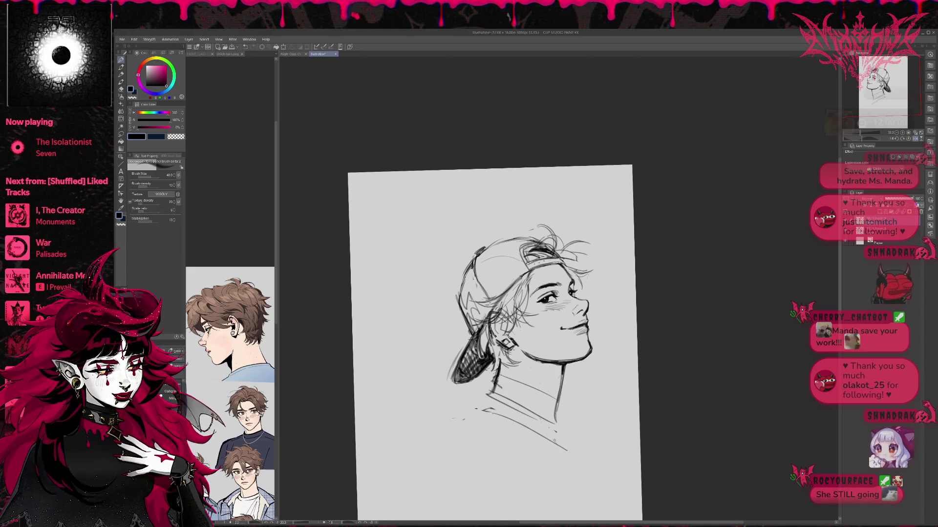
pyautogui.press('e')
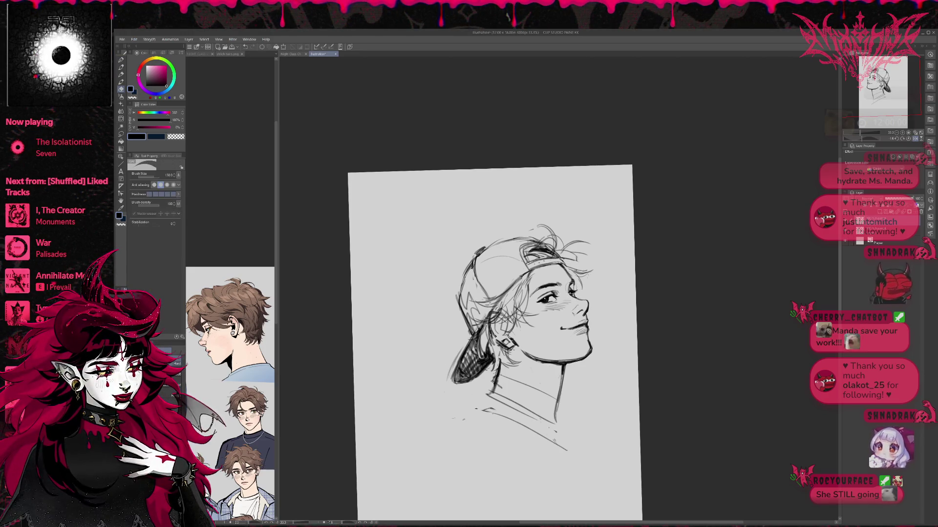
pyautogui.press('p')
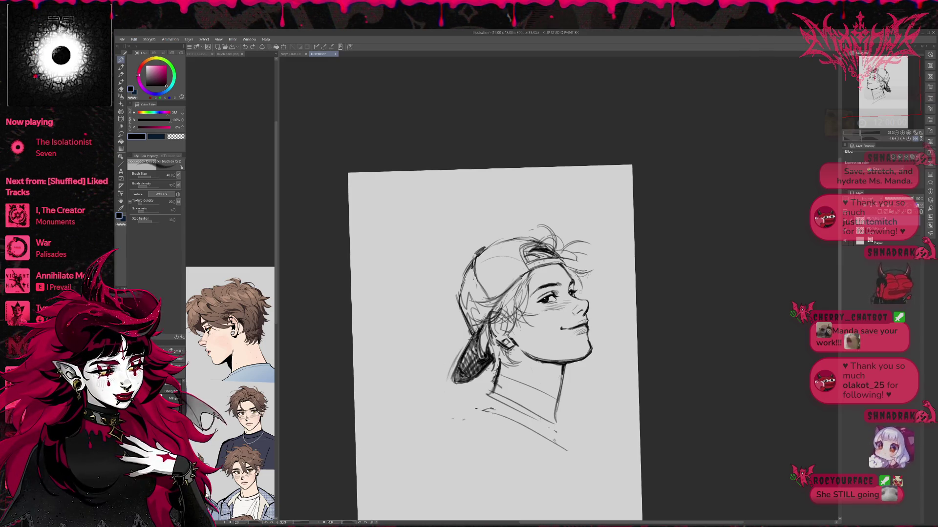
pyautogui.press('e')
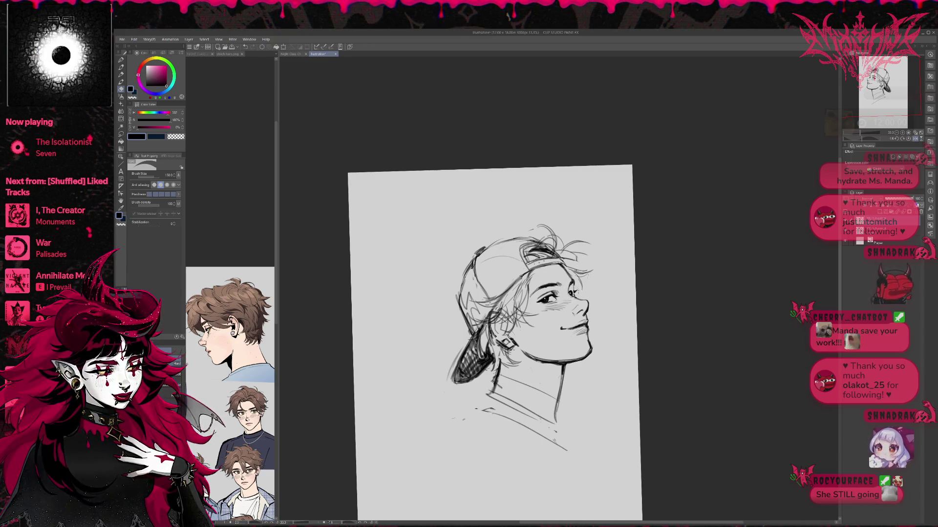
pyautogui.press('p')
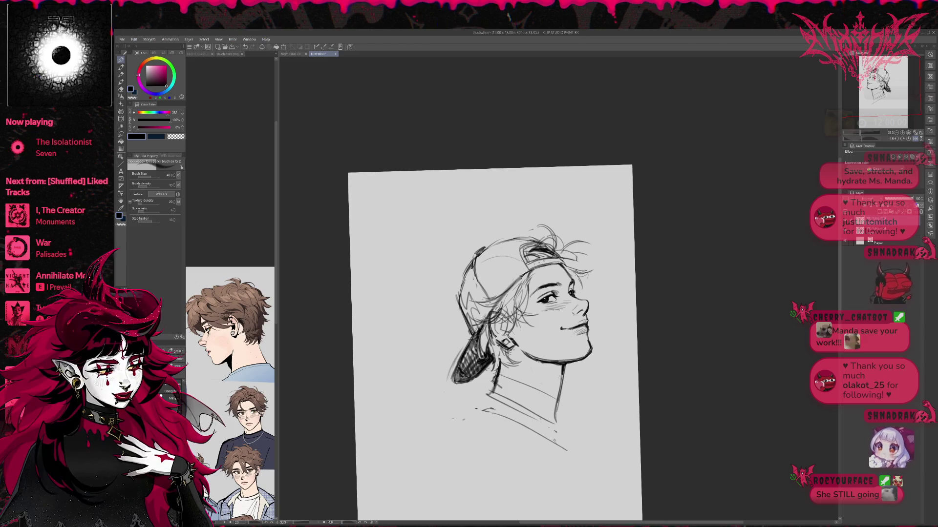
pyautogui.press('e')
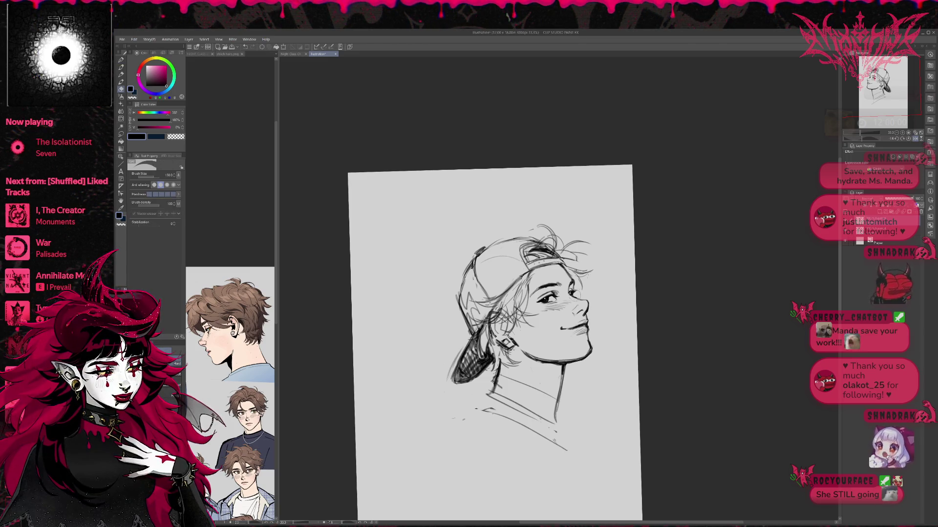
pyautogui.press('p')
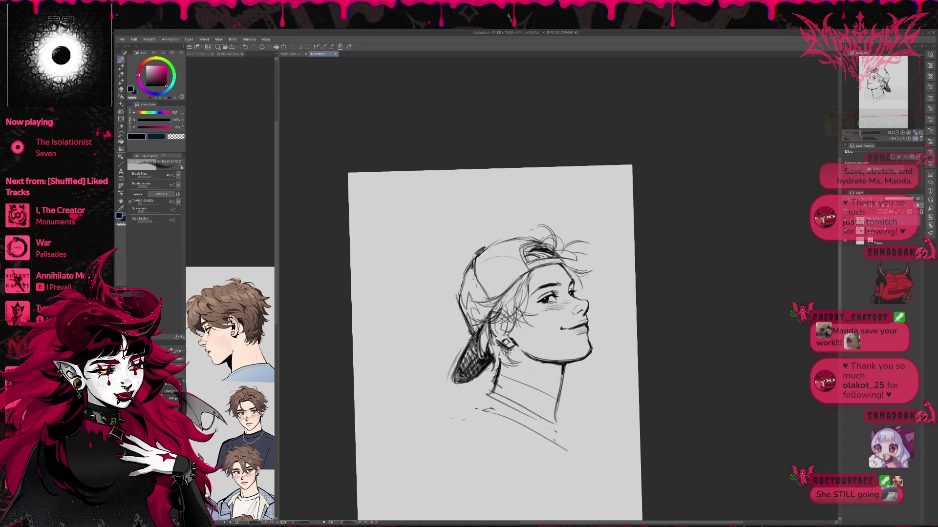
# - Mirror the view so the face looks left and tilt it slightly
pyautogui.click(915, 139)
pyautogui.press('r')
pyautogui.moveTo(576, 273); pyautogui.dragTo(565, 249)
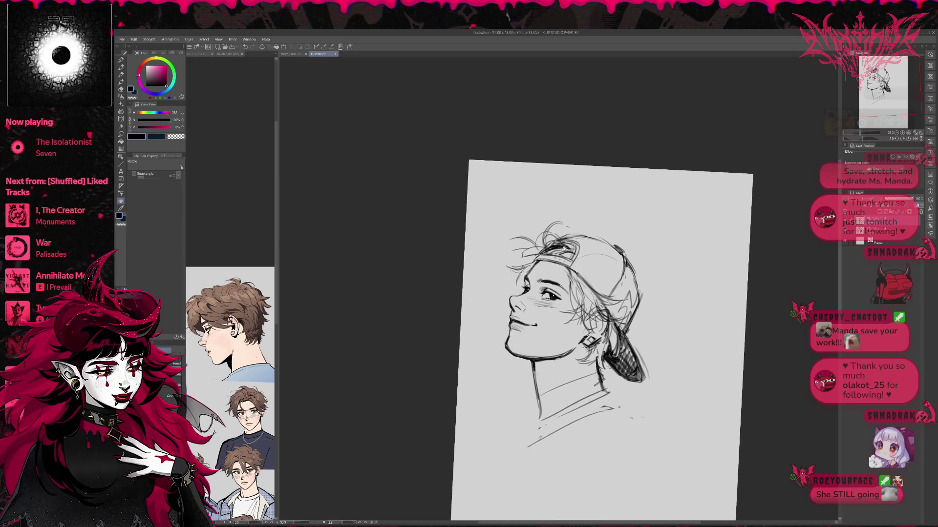
pyautogui.press('p')
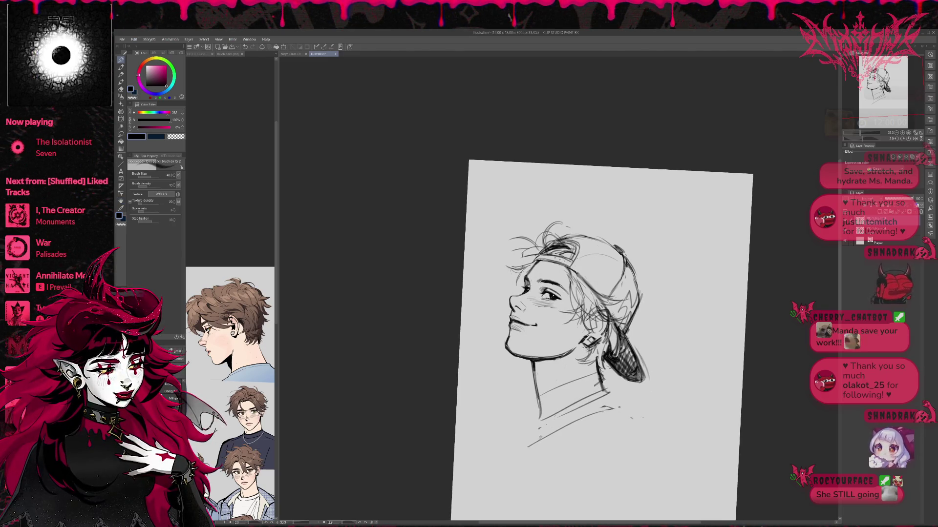
pyautogui.press('e')
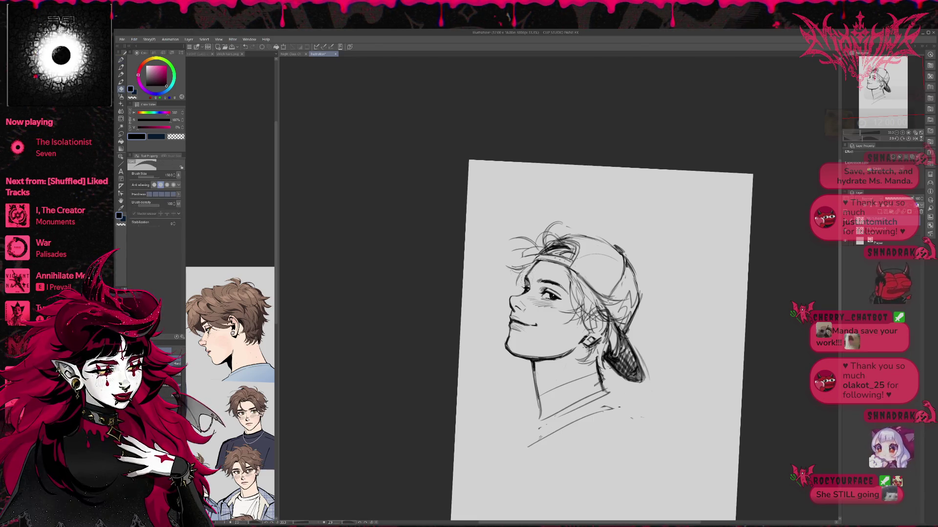
pyautogui.press('p')
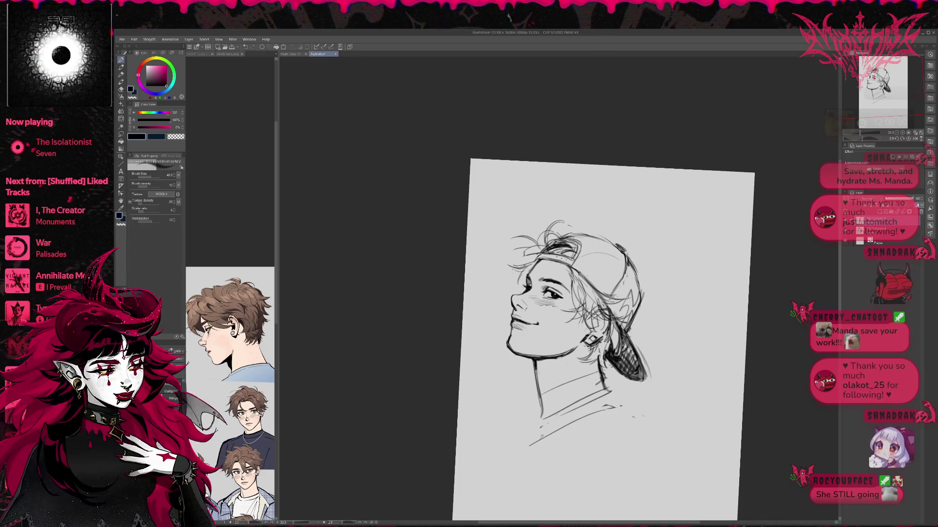
pyautogui.moveTo(564, 213)
pyautogui.mouseDown()
pyautogui.moveTo(546, 192)
pyautogui.moveTo(531, 198)
pyautogui.mouseUp()
# - With the view mirrored and near upright, erase part of the line beside the nose and cheek
pyautogui.press('e')
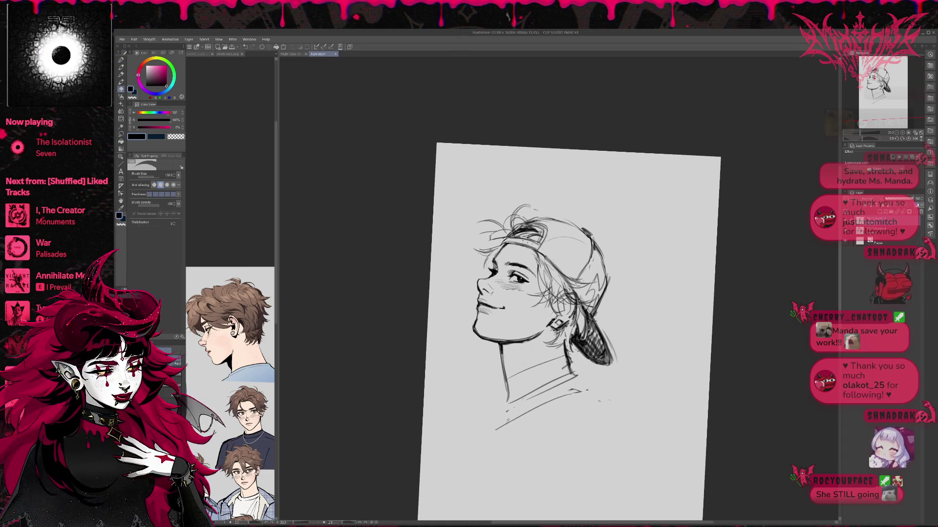
pyautogui.click(916, 138)
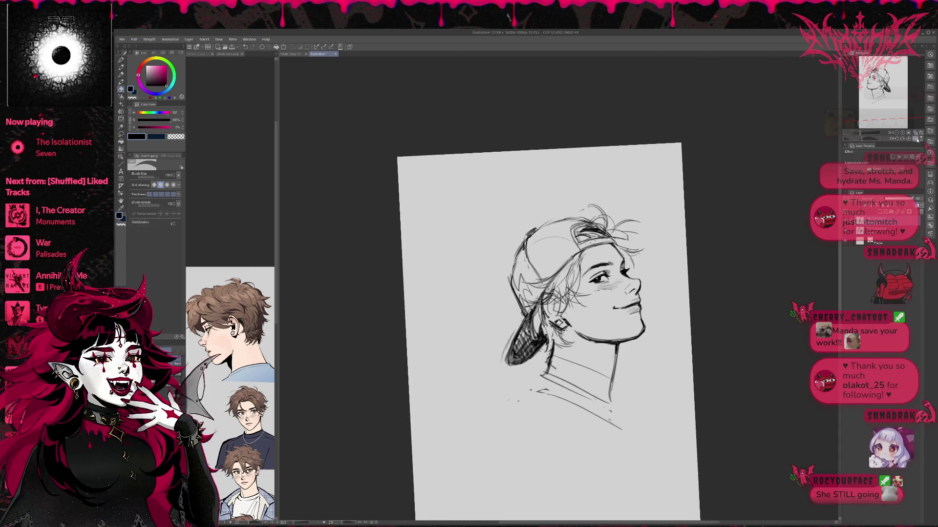
pyautogui.press('r')
pyautogui.moveTo(728, 245); pyautogui.dragTo(674, 261)
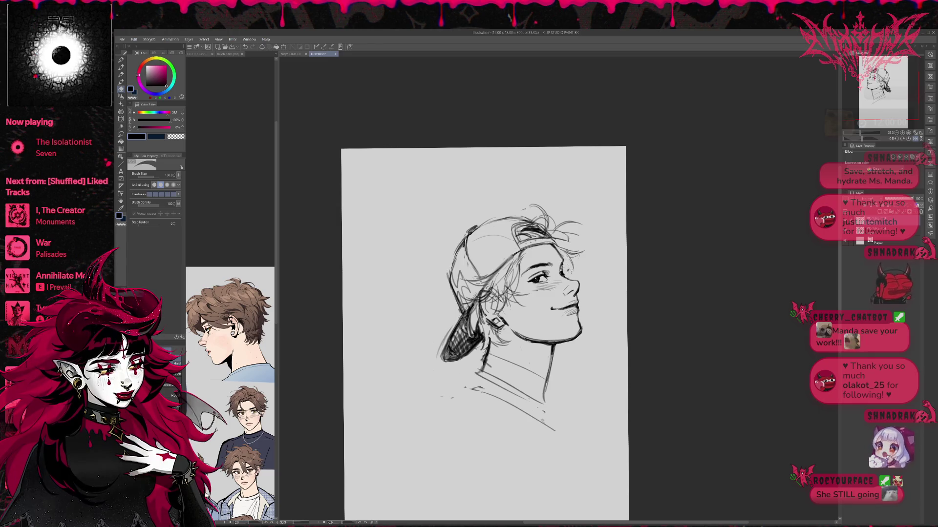
pyautogui.moveTo(562, 277); pyautogui.dragTo(564, 262)
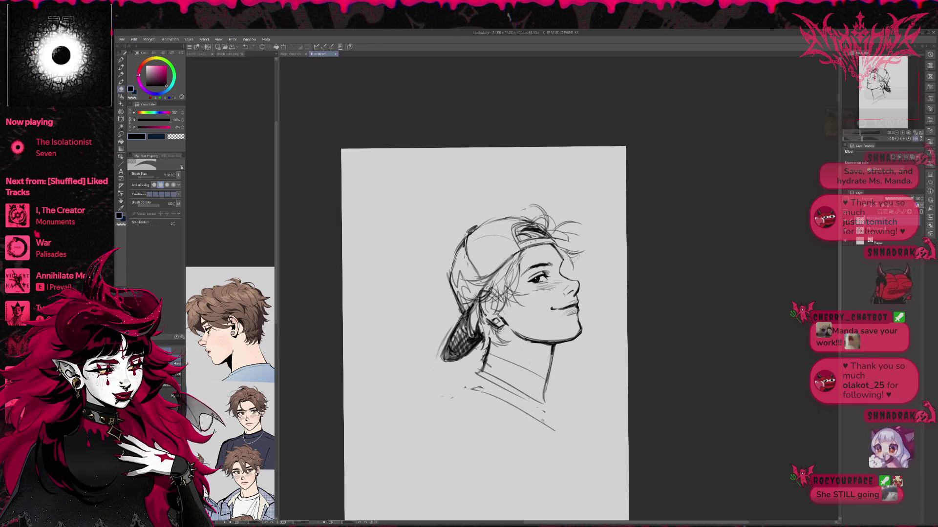
pyautogui.moveTo(580, 229)
pyautogui.mouseDown()
pyautogui.moveTo(529, 226)
pyautogui.moveTo(510, 269)
pyautogui.mouseUp()
# - Erase a small stray stroke near the young man's hair
pyautogui.press('p')
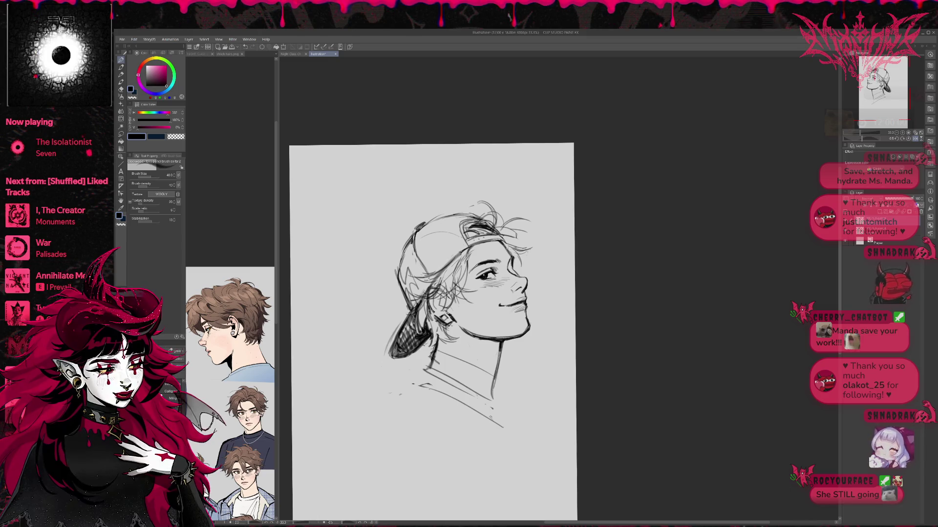
pyautogui.press('e')
pyautogui.moveTo(511, 244); pyautogui.dragTo(498, 251)
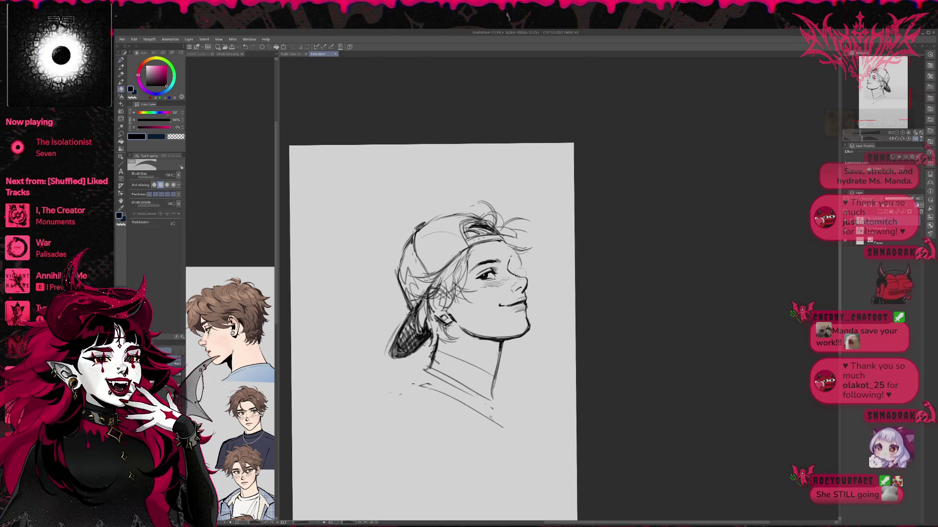
pyautogui.moveTo(537, 196); pyautogui.dragTo(513, 220)
pyautogui.press('p')
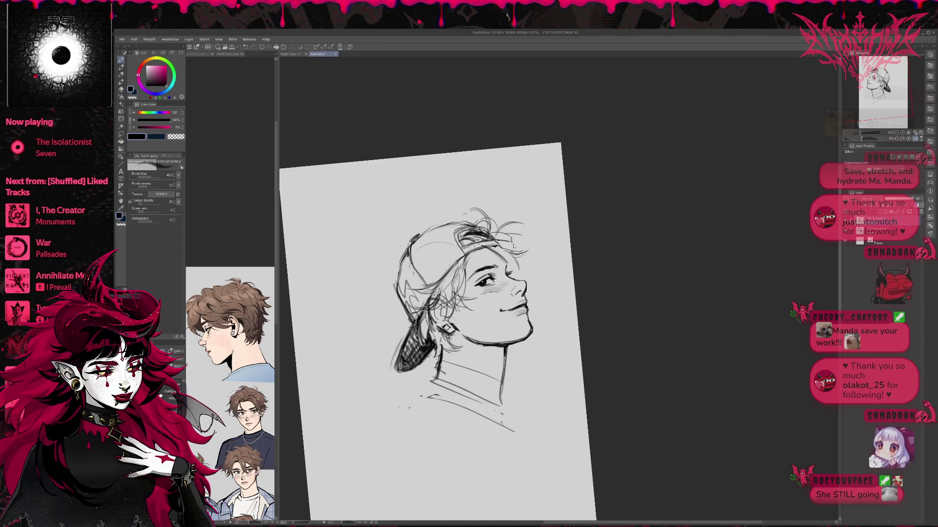
# - Mirror the canvas view and reposition it to check the drawing
pyautogui.press('h')
pyautogui.moveTo(680, 235); pyautogui.dragTo(666, 228)
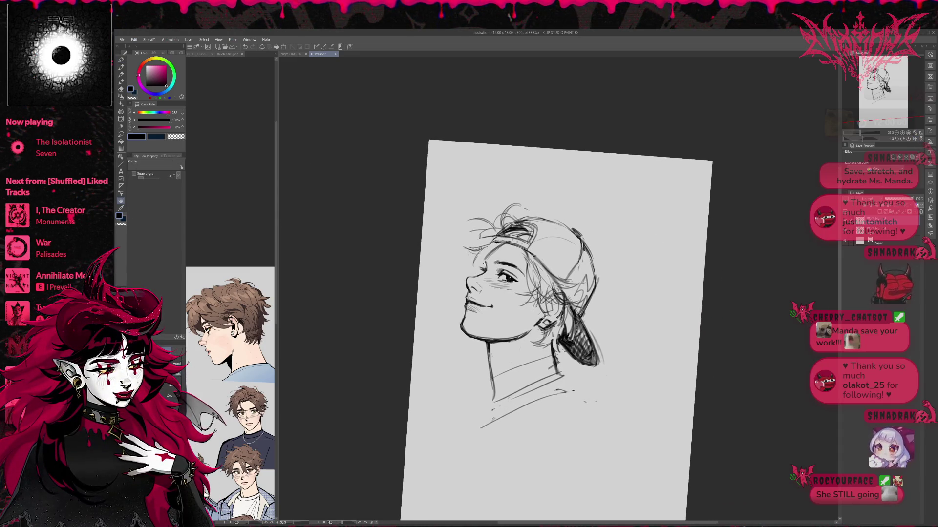
pyautogui.press('p')
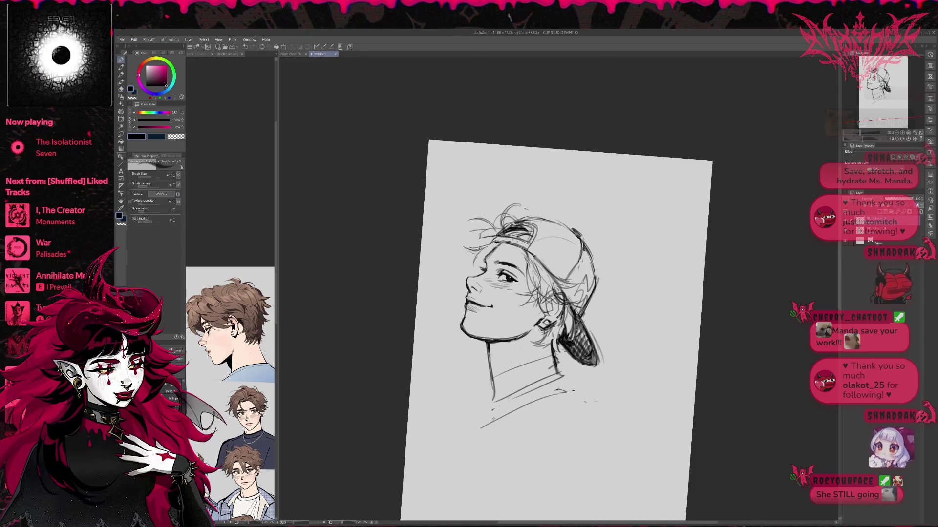
pyautogui.moveTo(567, 318); pyautogui.dragTo(556, 314)
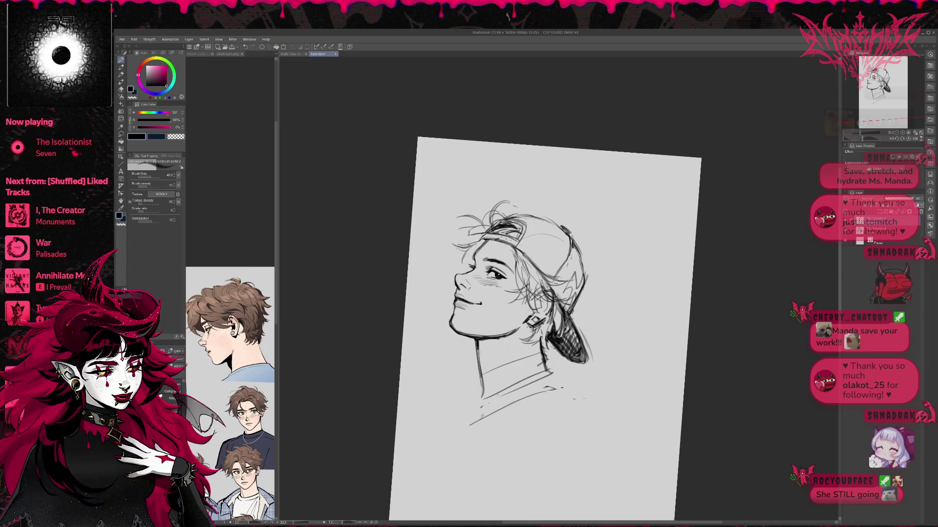
pyautogui.press('e')
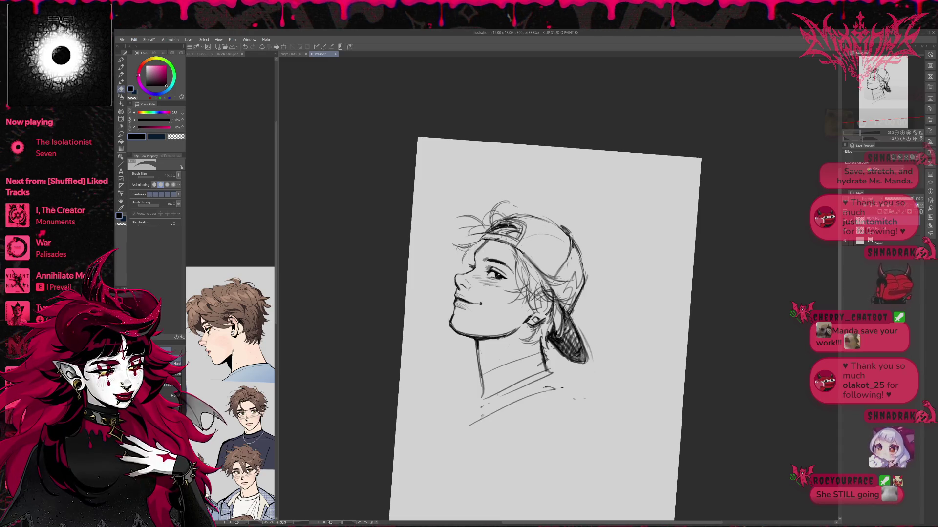
pyautogui.press('p')
pyautogui.press('e')
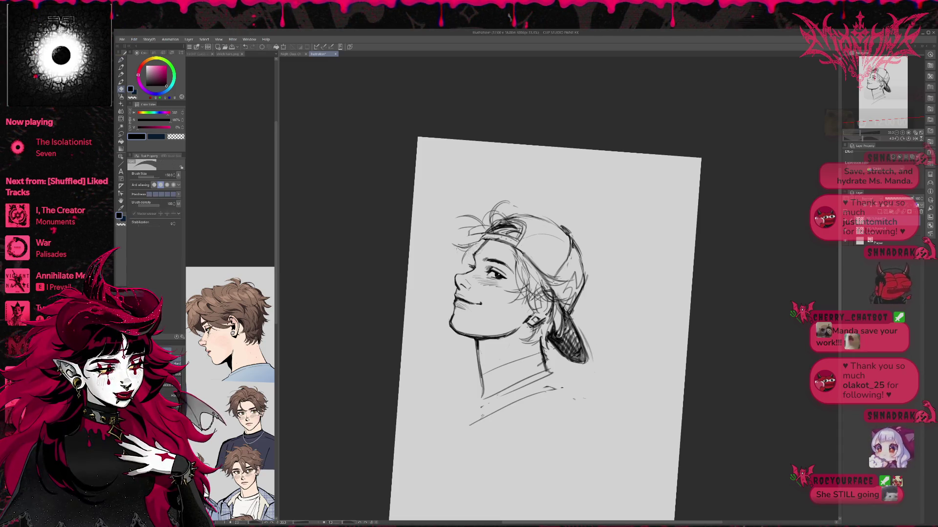
pyautogui.press('p')
# - Rotate the canvas view back and select the Liquify tool
pyautogui.press('-')
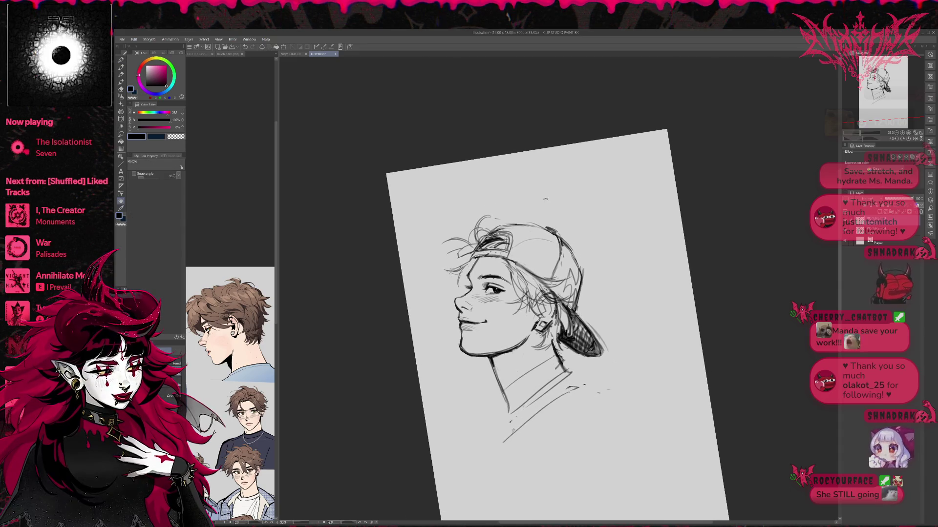
pyautogui.press('r')
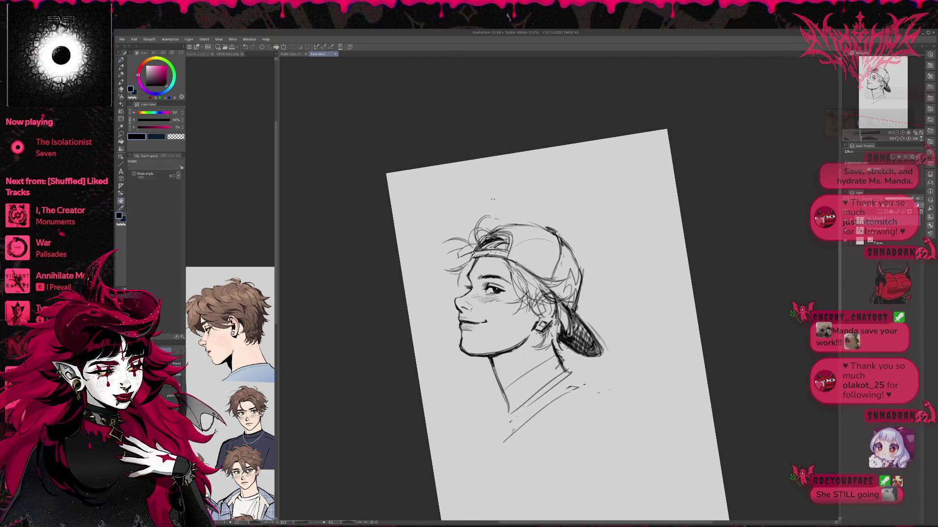
pyautogui.press('^')
pyautogui.click(122, 119)
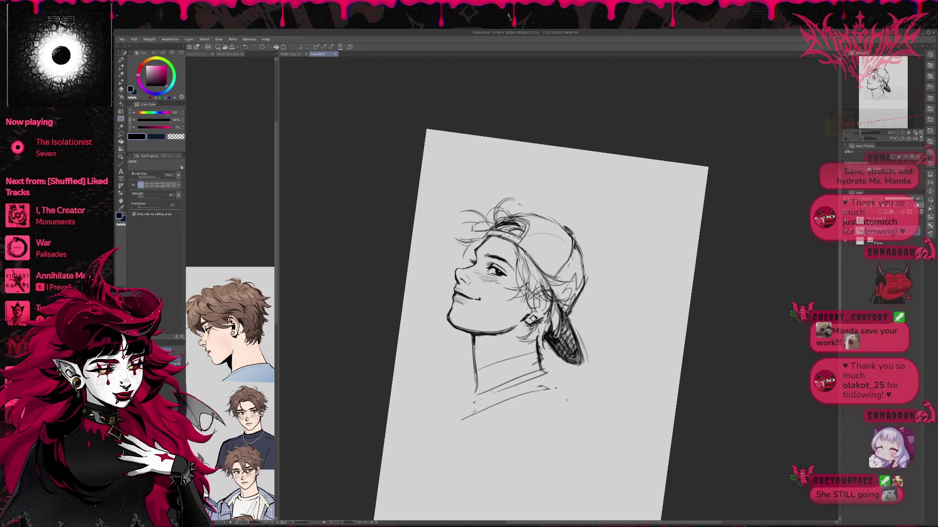
# - Liquify the top hair strands, then the cap's back outline and brim with a larger brush
pyautogui.moveTo(497, 226); pyautogui.dragTo(512, 219)
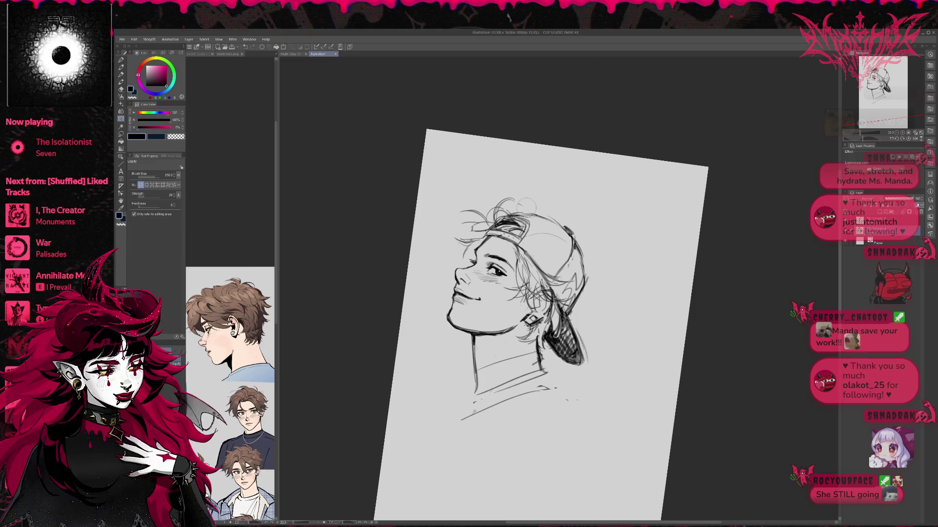
pyautogui.press(']')
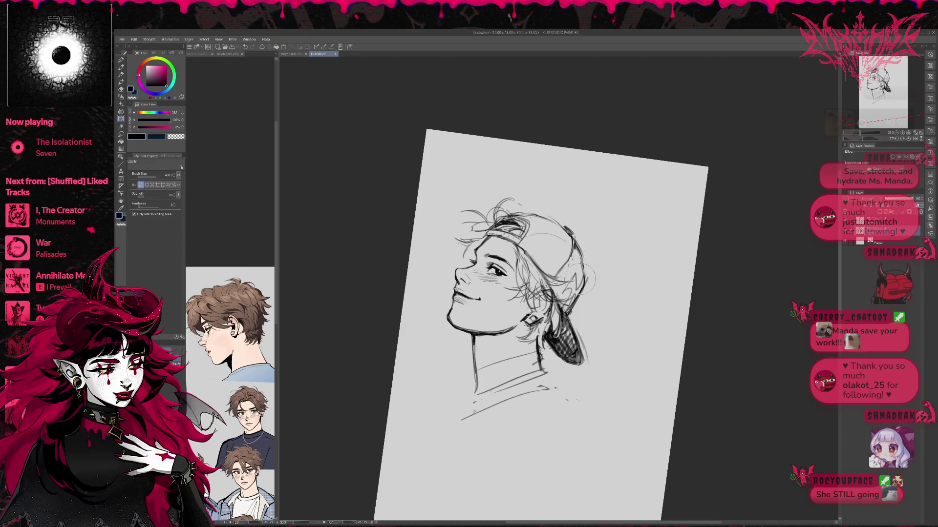
pyautogui.moveTo(567, 249)
pyautogui.mouseDown()
pyautogui.moveTo(574, 244)
pyautogui.moveTo(562, 227)
pyautogui.mouseUp()
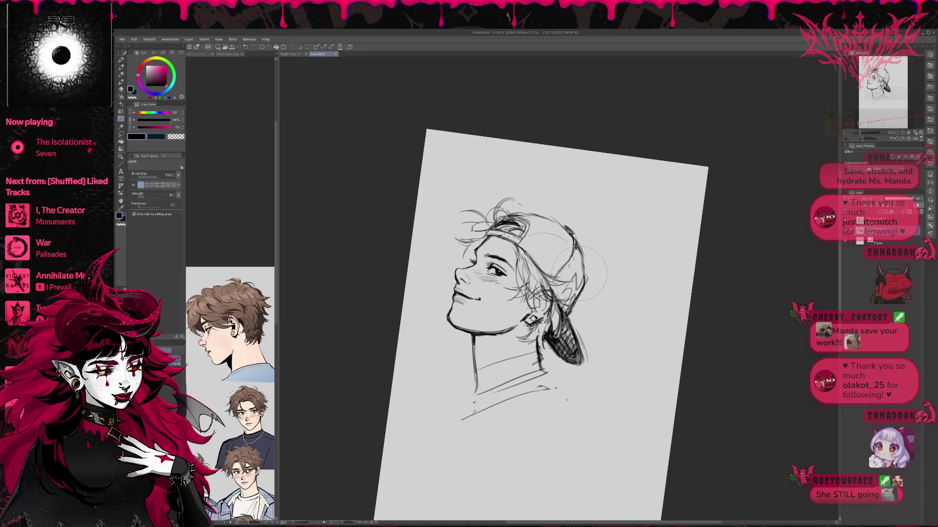
pyautogui.moveTo(569, 274)
pyautogui.mouseDown()
pyautogui.moveTo(569, 310)
pyautogui.moveTo(571, 293)
pyautogui.mouseUp()
pyautogui.moveTo(567, 337)
pyautogui.mouseDown()
pyautogui.moveTo(588, 286)
pyautogui.moveTo(576, 317)
pyautogui.moveTo(560, 288)
pyautogui.moveTo(586, 342)
pyautogui.moveTo(561, 361)
pyautogui.moveTo(562, 352)
pyautogui.mouseUp()
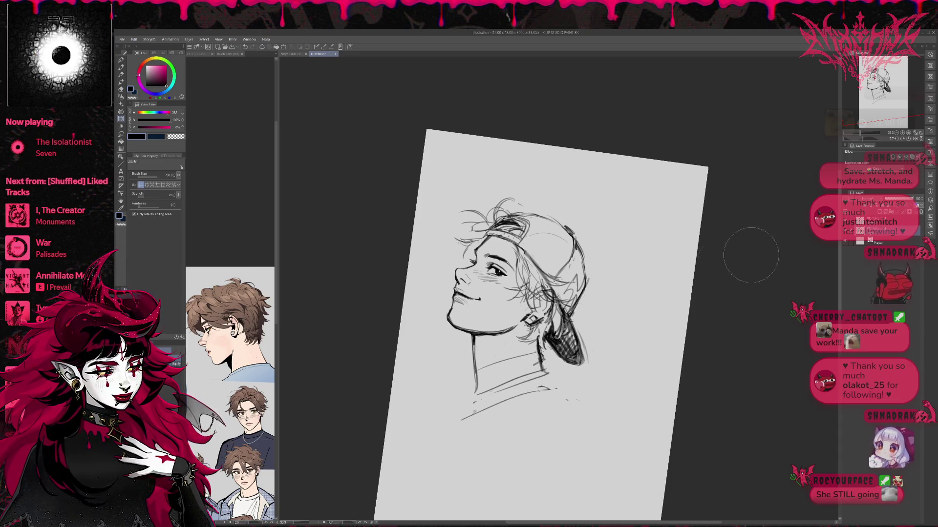
# - With the face mirrored right, nudge the hair strands below the ear and near the brim
pyautogui.click(915, 138)
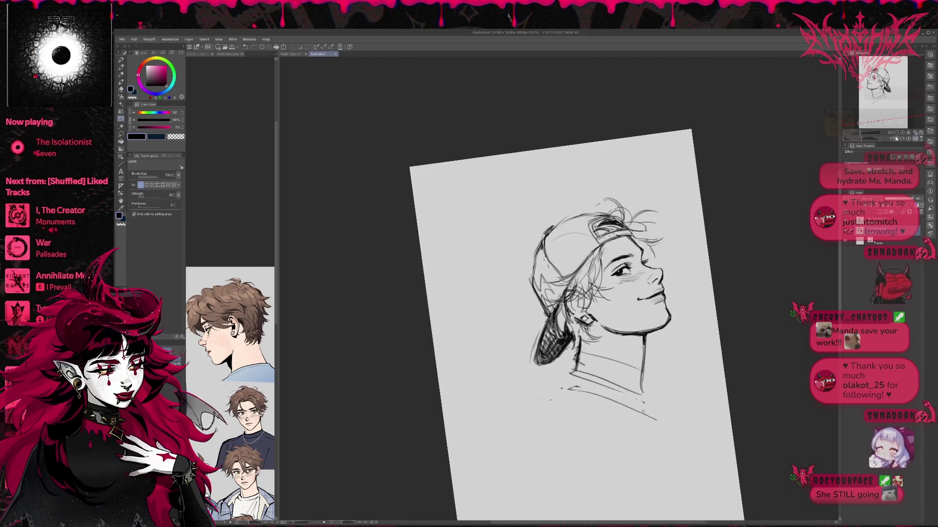
pyautogui.moveTo(586, 342); pyautogui.dragTo(593, 319)
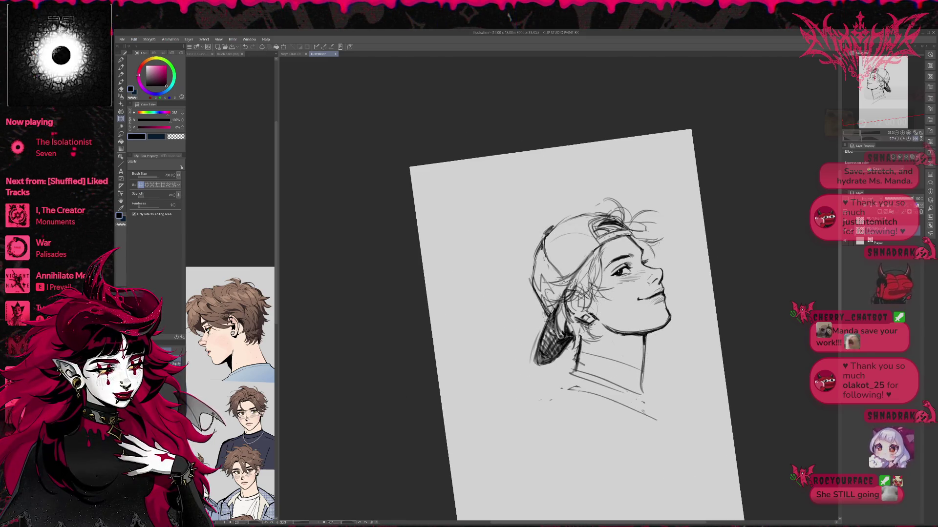
pyautogui.moveTo(557, 346); pyautogui.dragTo(571, 322)
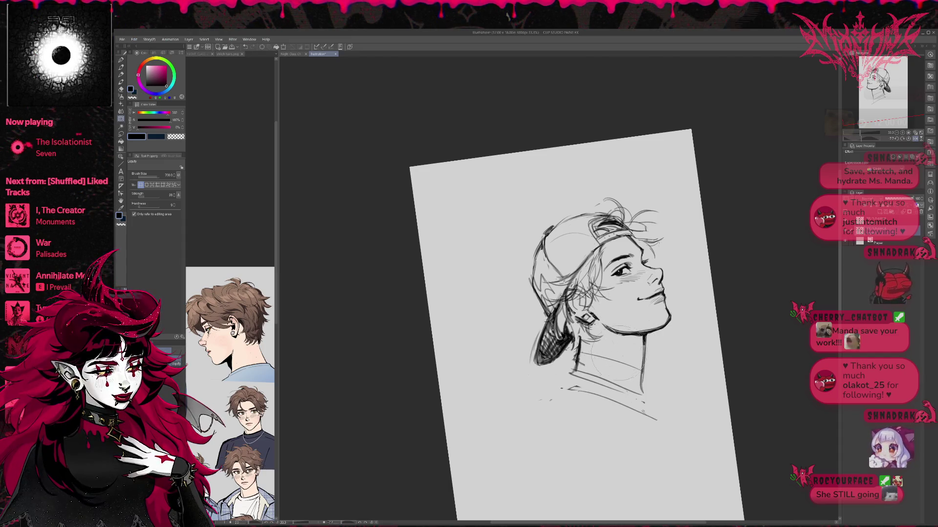
pyautogui.moveTo(708, 288); pyautogui.dragTo(687, 298)
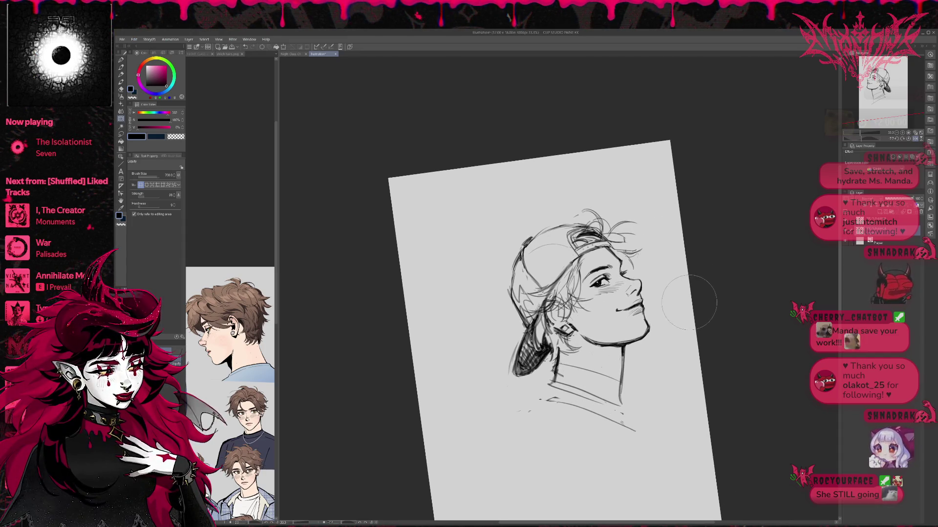
pyautogui.hotkey('ctrl', 'z')
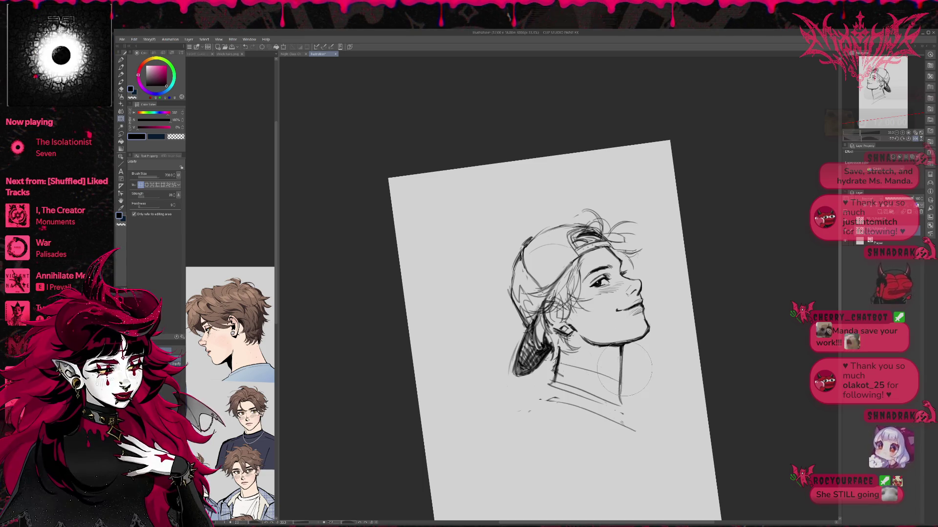
# - Warp the lower neck line and bulge the back of the cap outward
pyautogui.moveTo(612, 391); pyautogui.dragTo(611, 398)
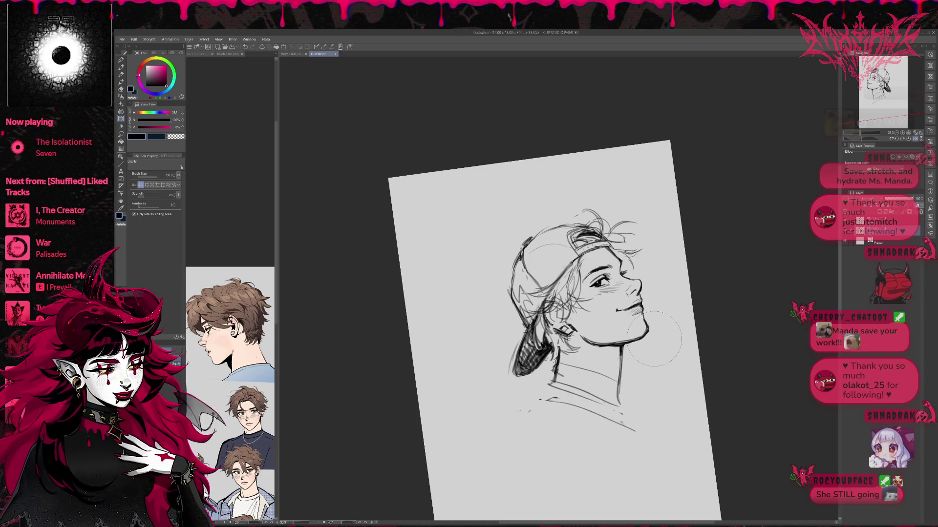
pyautogui.moveTo(655, 338); pyautogui.dragTo(641, 333)
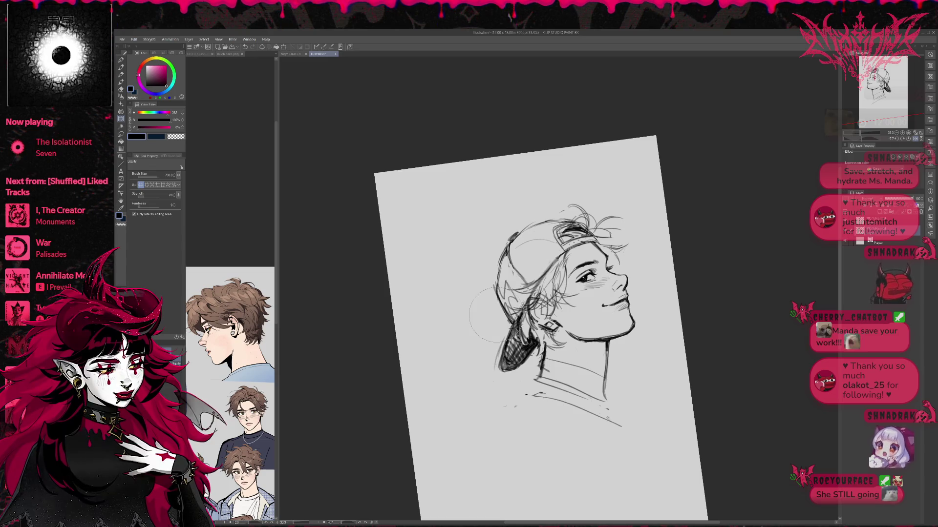
pyautogui.moveTo(502, 303); pyautogui.dragTo(485, 284)
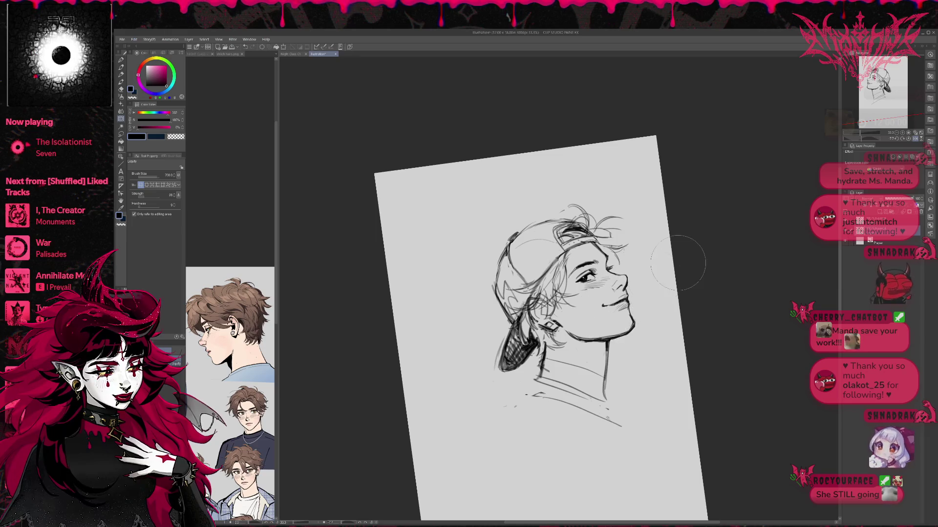
# - Straighten and mirror the view, then draw a pencil line along the cap's top edge
pyautogui.click(909, 139)
pyautogui.click(915, 138)
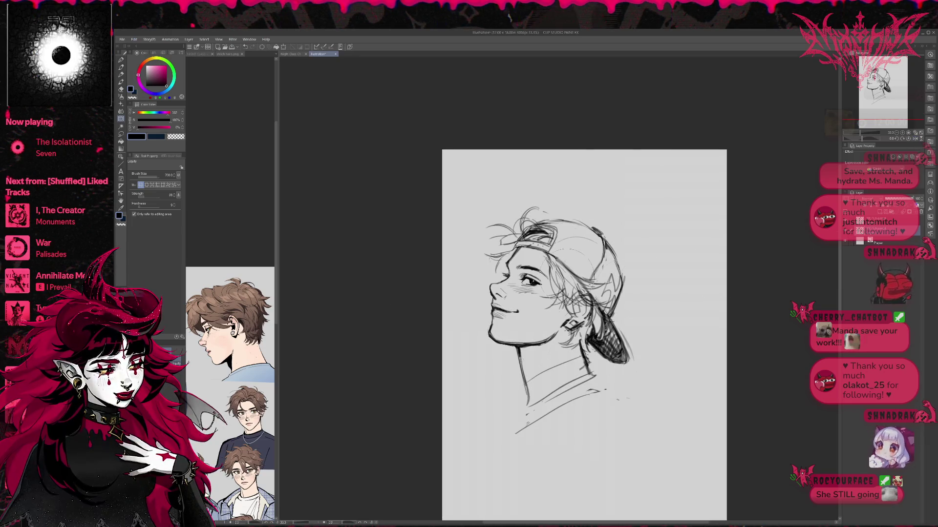
pyautogui.press('[')
pyautogui.press('[')
pyautogui.press('[')
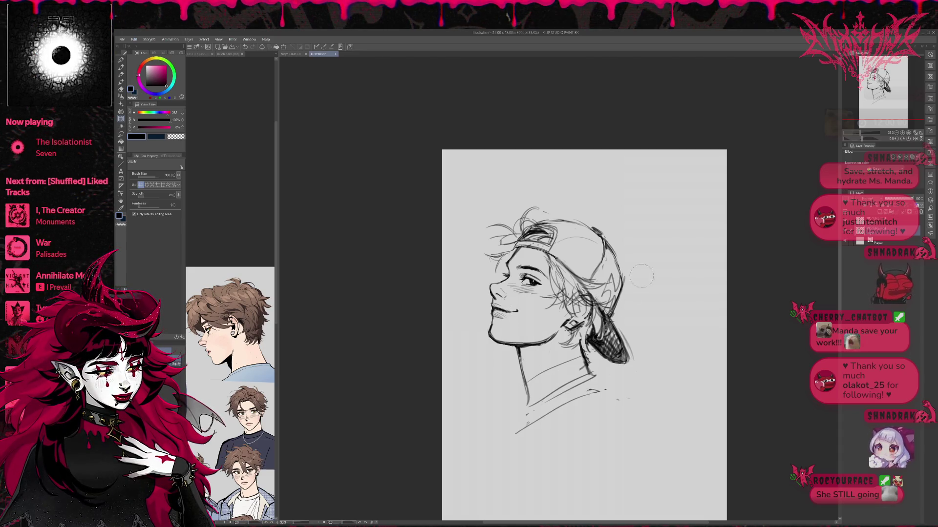
pyautogui.moveTo(656, 296); pyautogui.dragTo(646, 301)
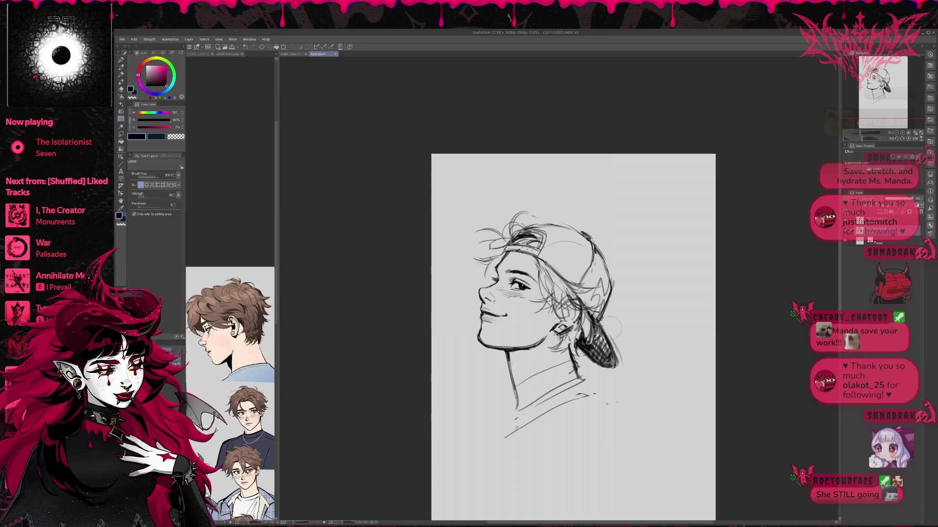
pyautogui.press('p')
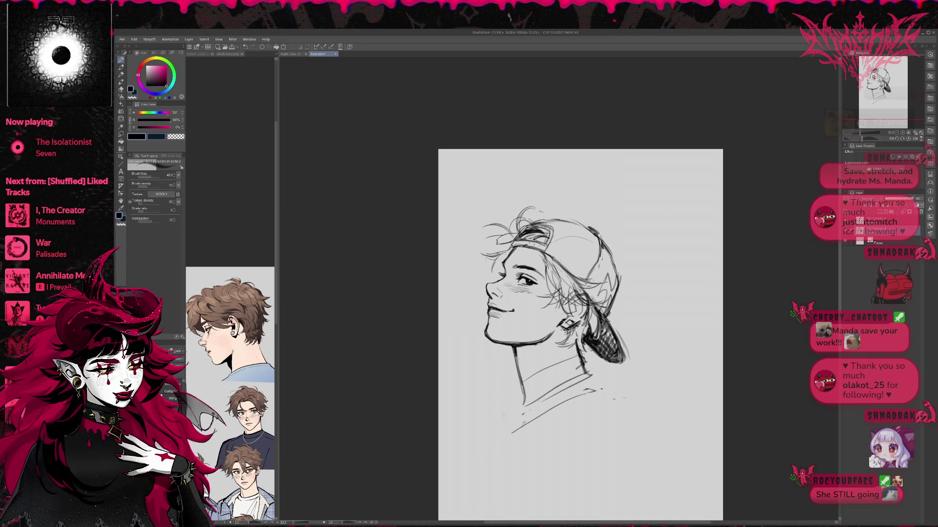
pyautogui.moveTo(541, 220); pyautogui.dragTo(588, 226)
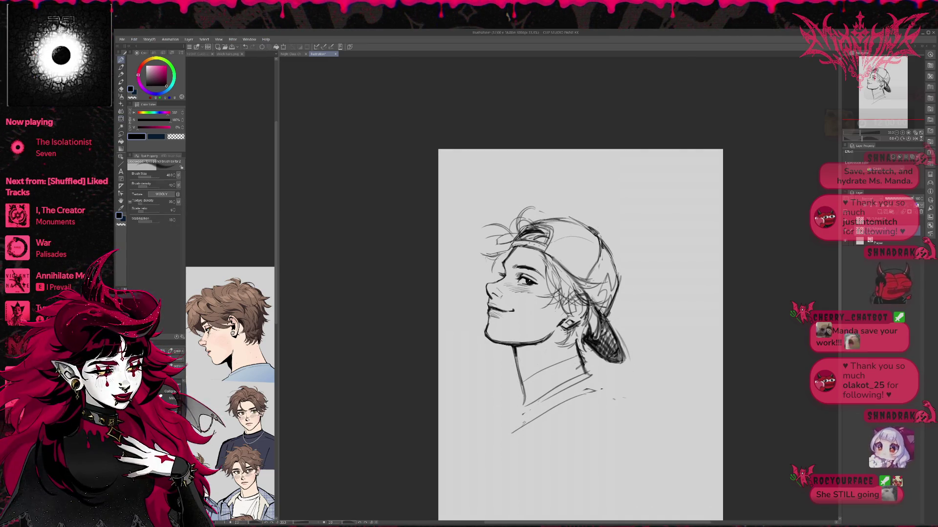
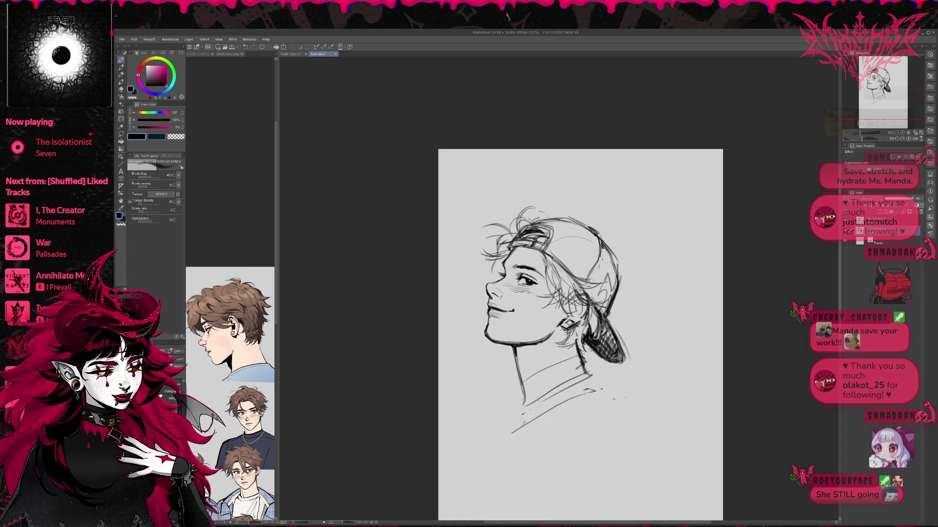
# - Add a stroke on the cap's top edge and hatch the cap's back with dark strokes
pyautogui.moveTo(539, 217); pyautogui.dragTo(572, 218)
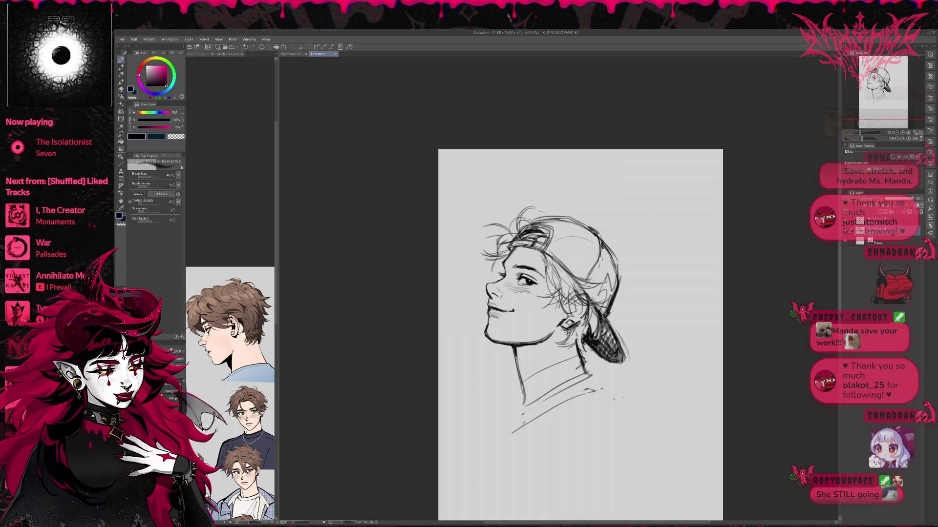
pyautogui.moveTo(584, 342); pyautogui.dragTo(622, 363)
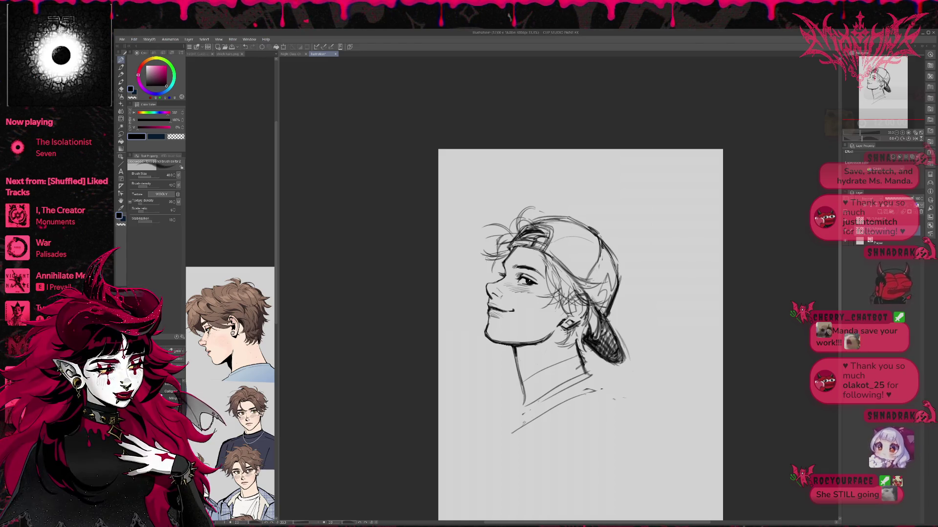
pyautogui.moveTo(627, 325); pyautogui.dragTo(608, 354)
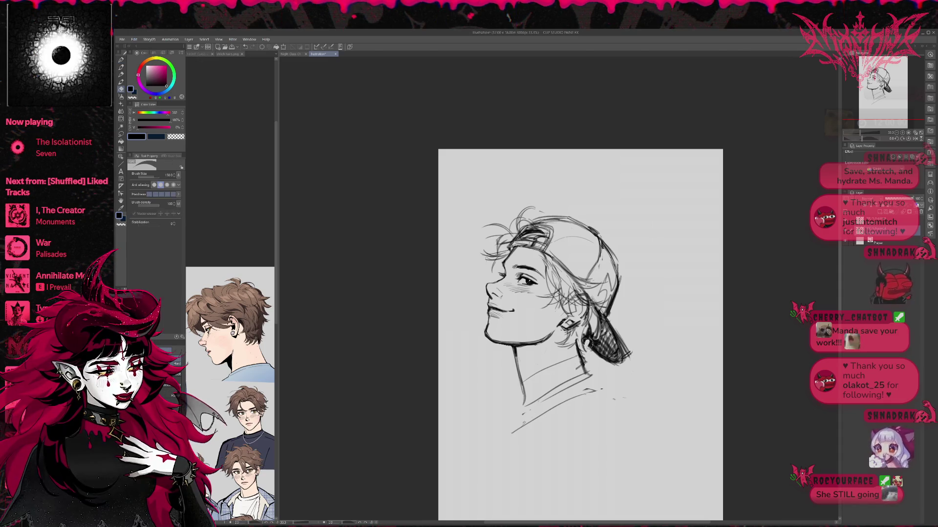
# - Erase the cap hatching, lighten the hair behind the ear, and sketch new neck and jaw lines
pyautogui.moveTo(588, 340); pyautogui.dragTo(629, 364)
pyautogui.moveTo(605, 317)
pyautogui.mouseDown()
pyautogui.moveTo(626, 354)
pyautogui.moveTo(608, 349)
pyautogui.moveTo(619, 357)
pyautogui.mouseUp()
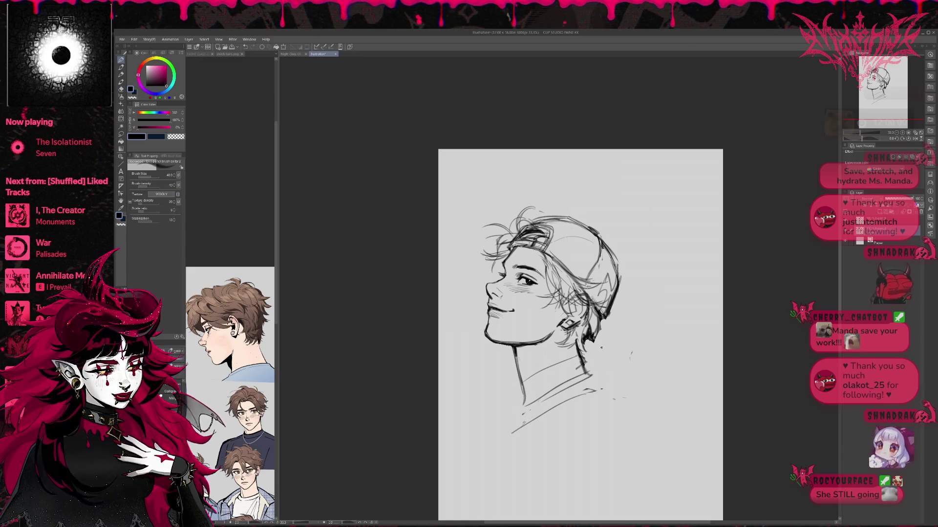
pyautogui.moveTo(571, 278)
pyautogui.mouseDown()
pyautogui.moveTo(598, 286)
pyautogui.moveTo(600, 307)
pyautogui.mouseUp()
pyautogui.press('p')
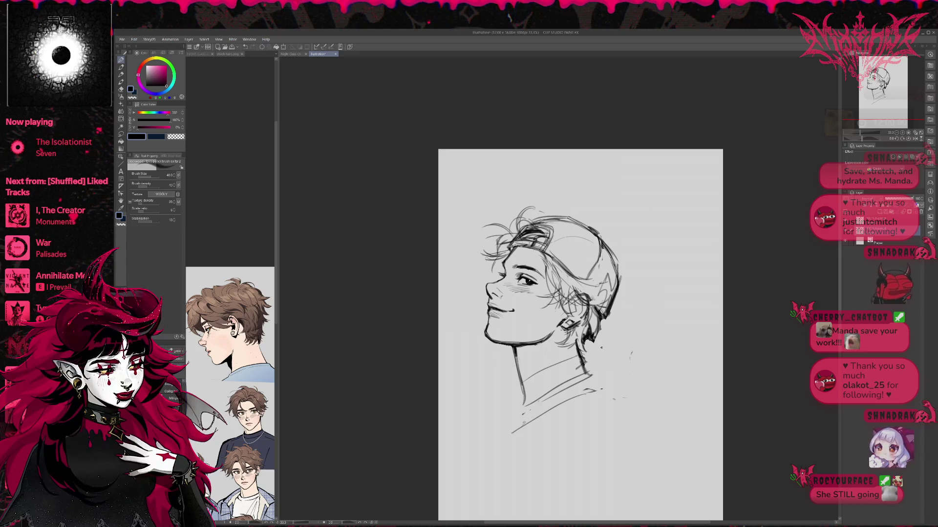
pyautogui.moveTo(602, 307)
pyautogui.mouseDown()
pyautogui.moveTo(602, 323)
pyautogui.moveTo(627, 345)
pyautogui.moveTo(606, 362)
pyautogui.moveTo(634, 363)
pyautogui.mouseUp()
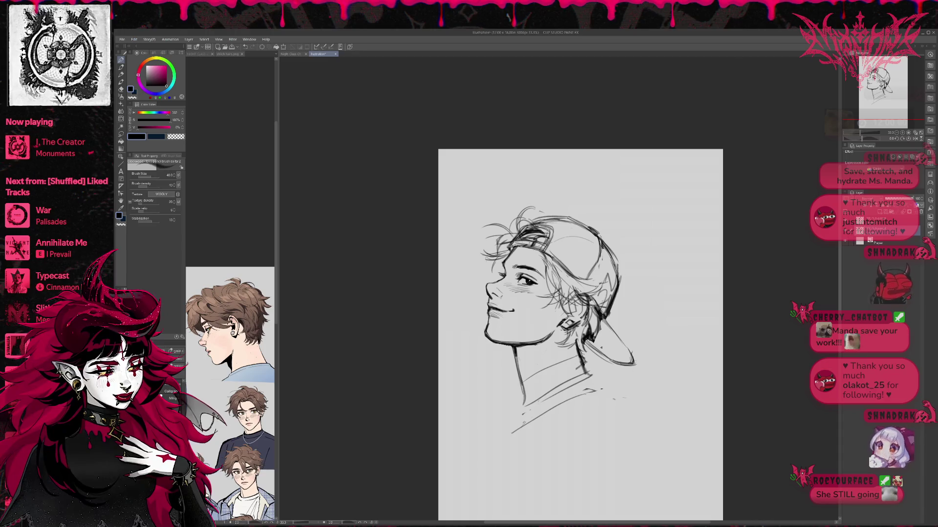
# - Mirror and slightly tilt the view, then darken and reinforce the cap's back edge
pyautogui.click(915, 139)
pyautogui.press('r')
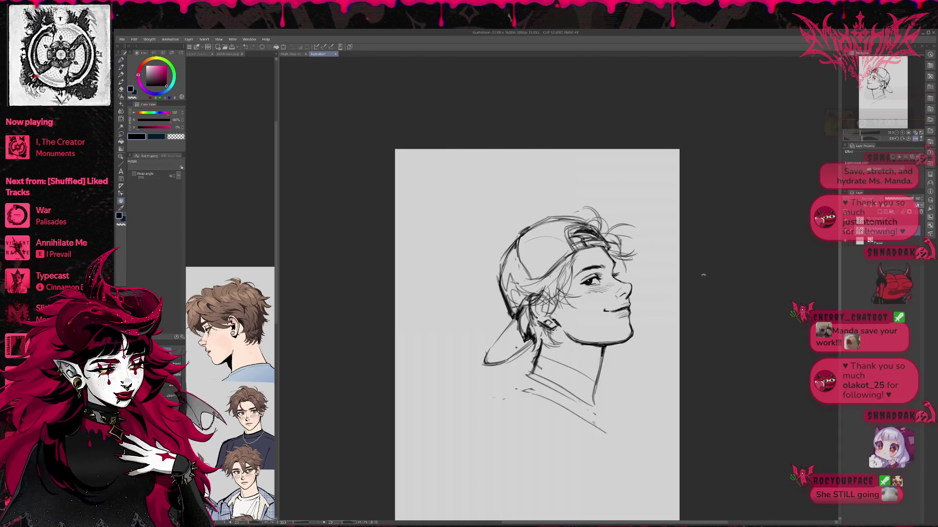
pyautogui.moveTo(703, 275); pyautogui.dragTo(703, 264)
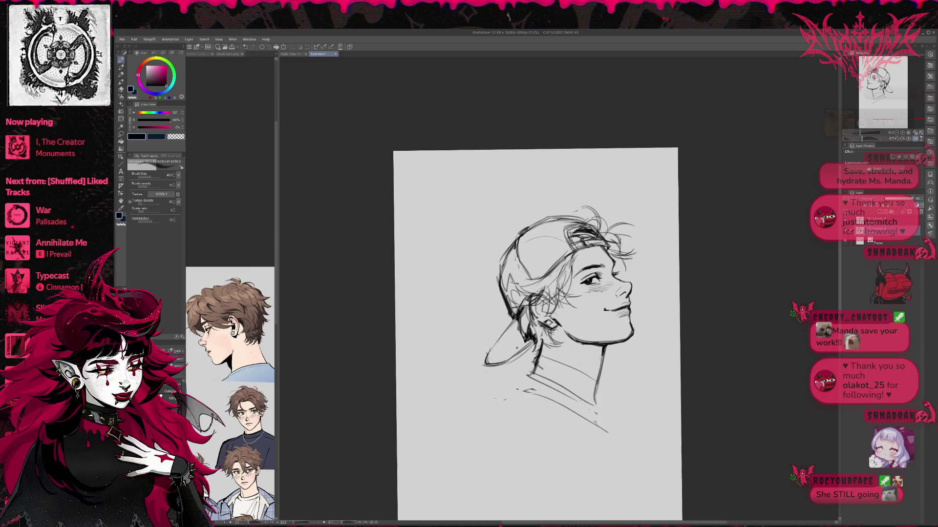
pyautogui.press('p')
pyautogui.moveTo(490, 348); pyautogui.dragTo(482, 364)
pyautogui.click(121, 59)
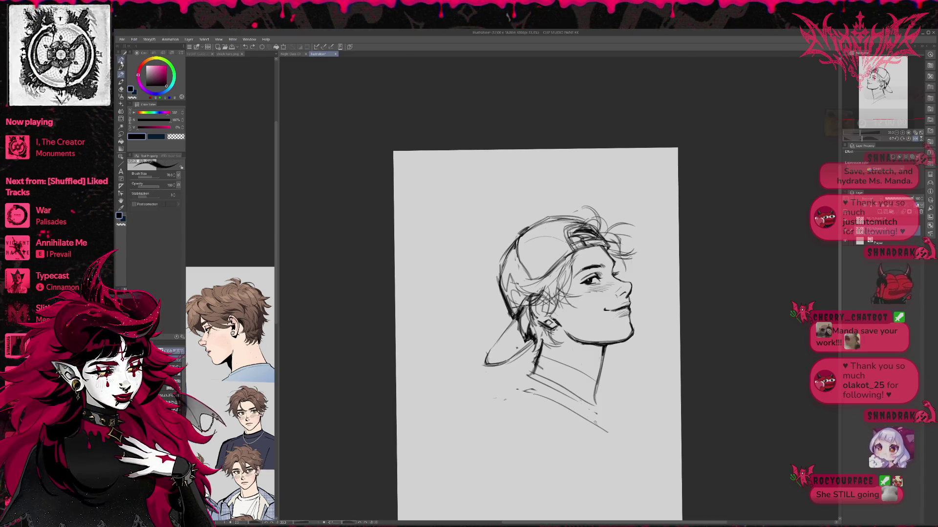
pyautogui.moveTo(506, 329); pyautogui.dragTo(487, 360)
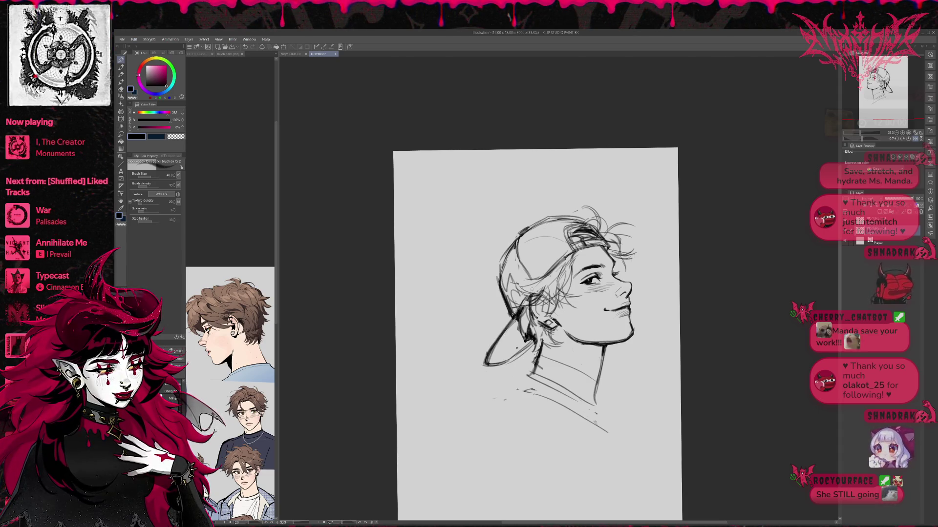
# - Add small strokes and hair strands around the cap's back edge
pyautogui.moveTo(538, 293); pyautogui.dragTo(517, 298)
pyautogui.moveTo(499, 332); pyautogui.dragTo(505, 364)
pyautogui.moveTo(537, 294); pyautogui.dragTo(520, 298)
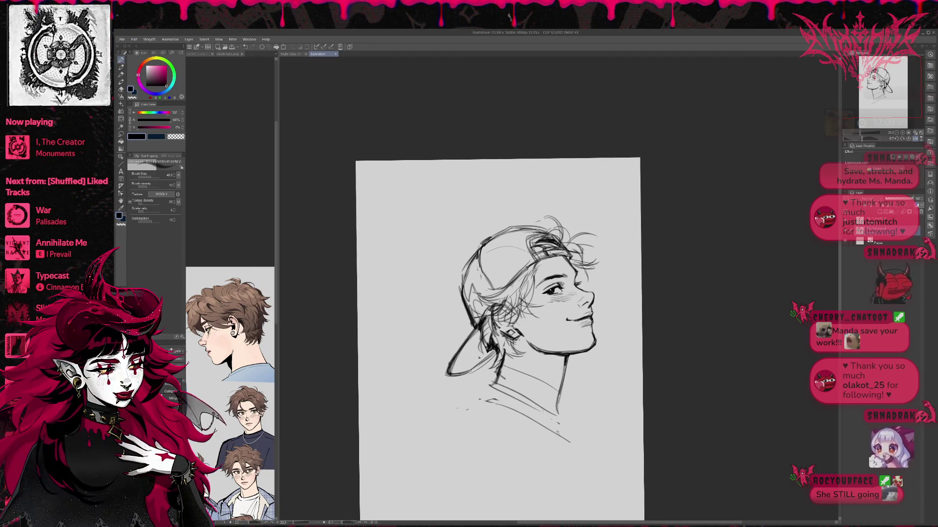
pyautogui.moveTo(496, 320); pyautogui.dragTo(537, 293)
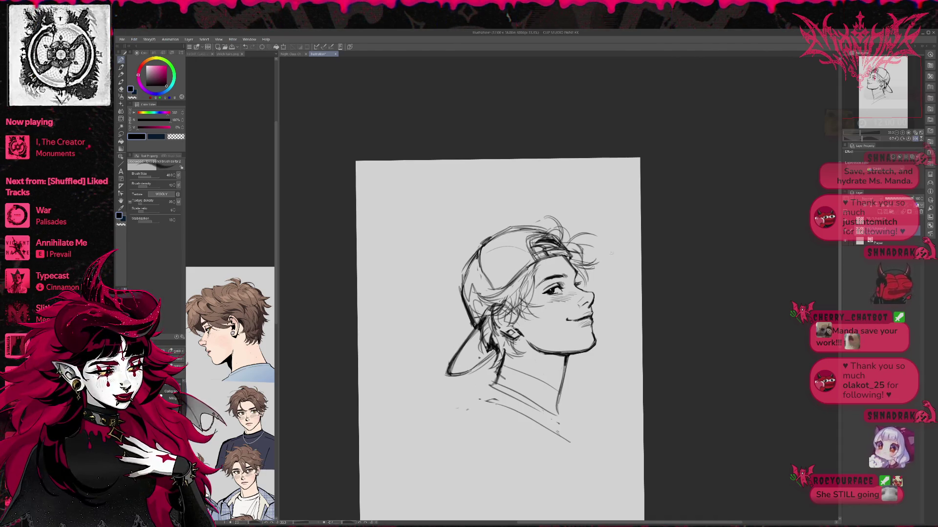
# - Add a short hair strand line and flip the view back so the face points left
pyautogui.press('e')
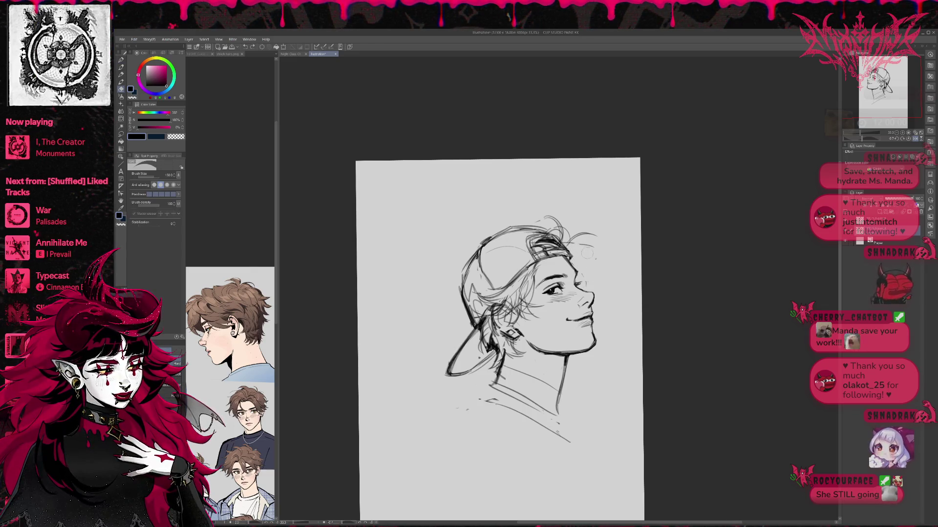
pyautogui.press('p')
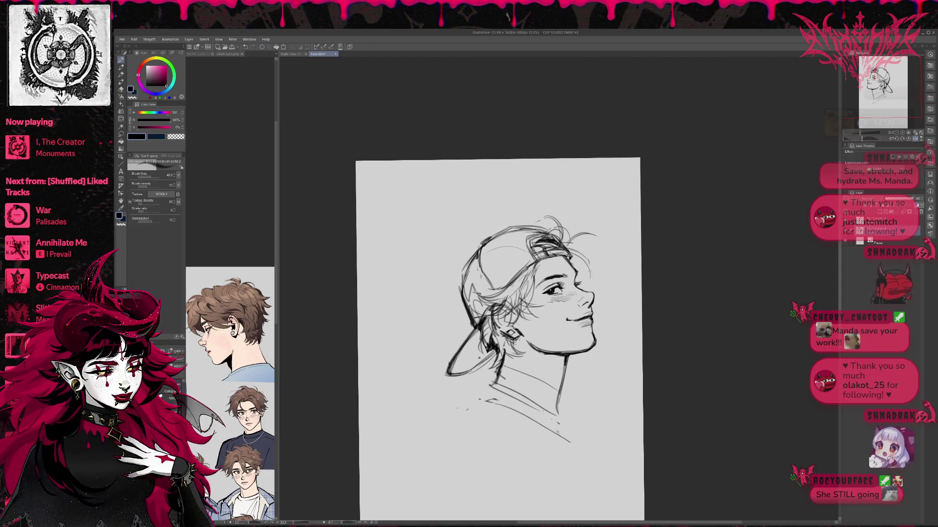
pyautogui.moveTo(563, 242); pyautogui.dragTo(595, 239)
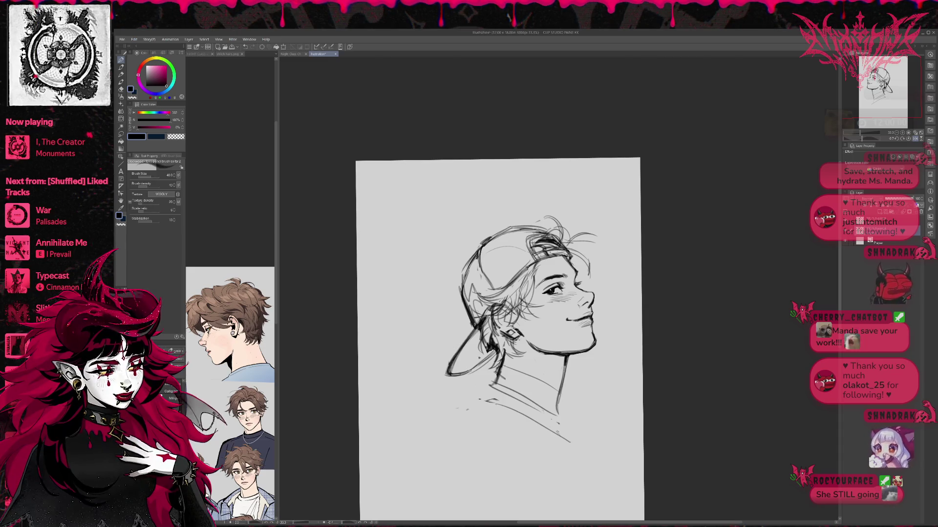
pyautogui.press('e')
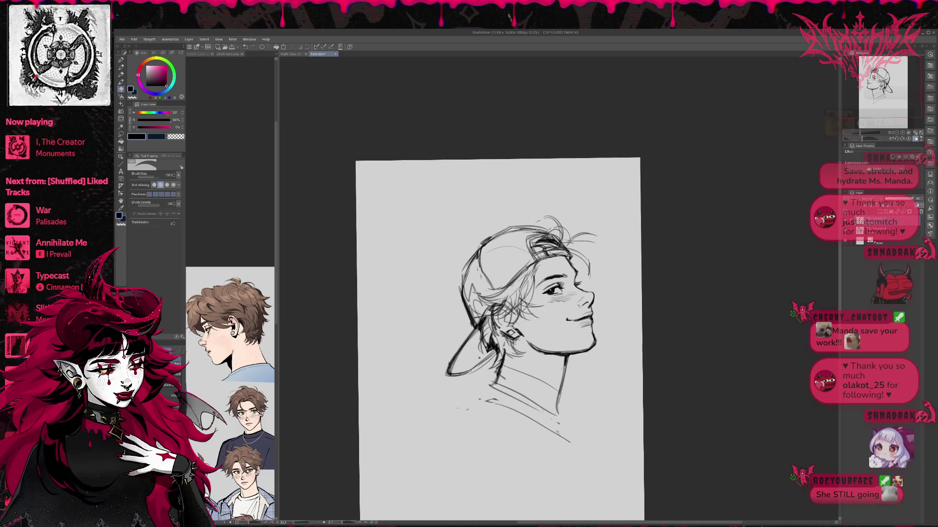
pyautogui.click(911, 139)
pyautogui.press('p')
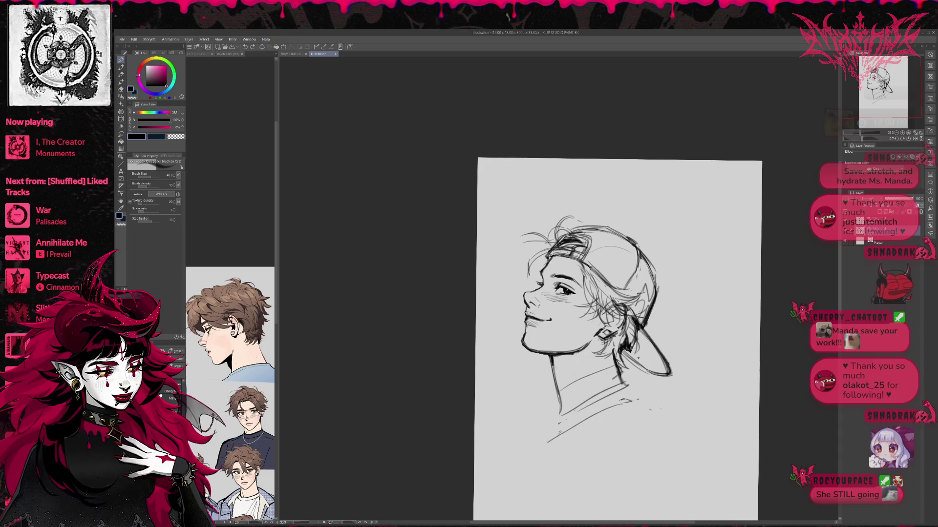
# - Add hair strands over the forehead, then erase the collar lines and lower neck line
pyautogui.moveTo(539, 277)
pyautogui.mouseDown()
pyautogui.moveTo(516, 284)
pyautogui.moveTo(521, 273)
pyautogui.mouseUp()
pyautogui.moveTo(537, 262); pyautogui.dragTo(519, 274)
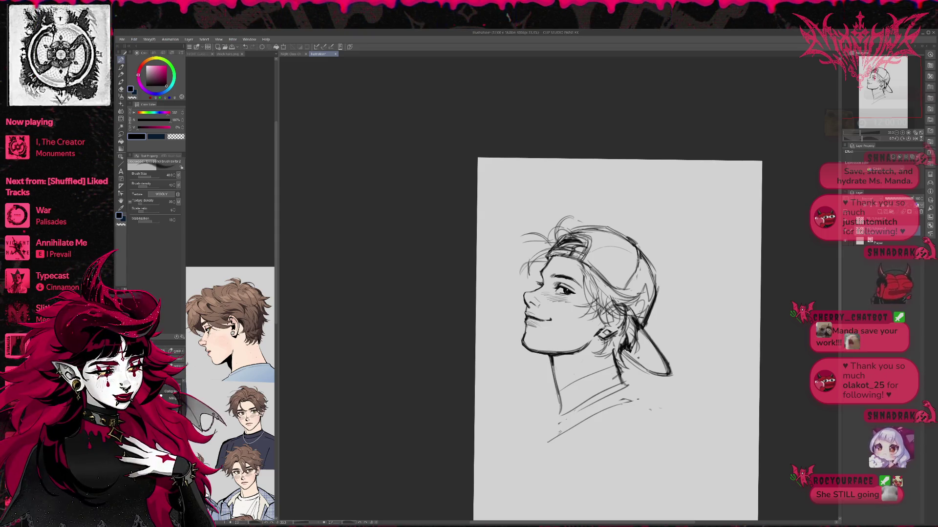
pyautogui.moveTo(661, 326); pyautogui.dragTo(576, 315)
pyautogui.press('e')
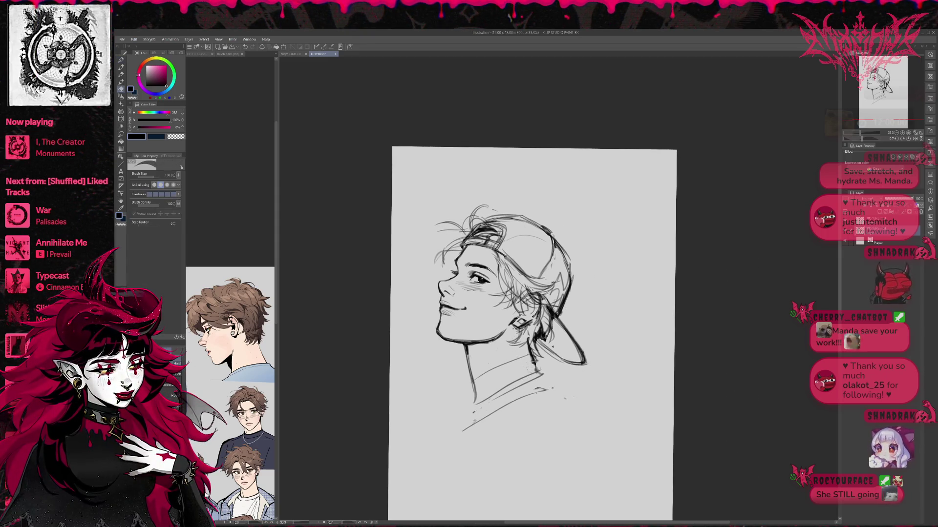
pyautogui.moveTo(525, 378)
pyautogui.mouseDown()
pyautogui.moveTo(477, 404)
pyautogui.moveTo(542, 388)
pyautogui.mouseUp()
pyautogui.moveTo(470, 376); pyautogui.dragTo(477, 403)
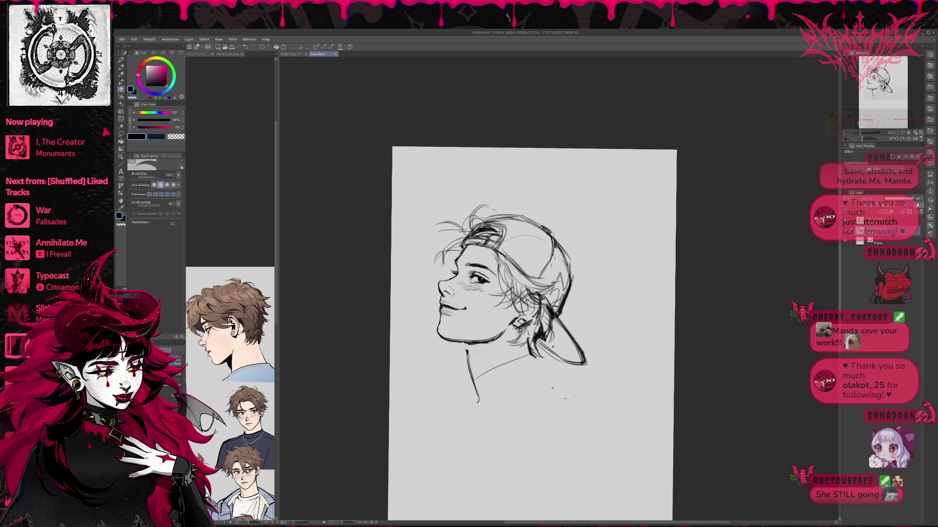
pyautogui.press('p')
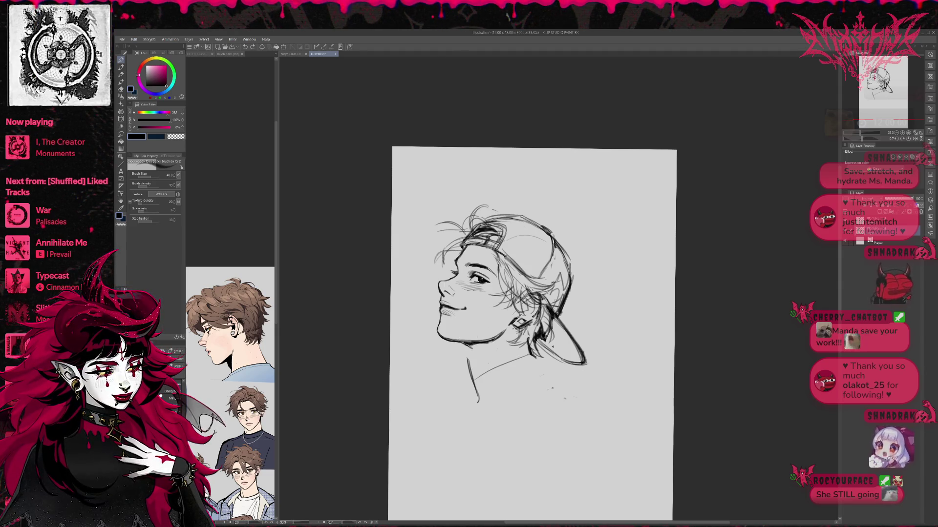
# - Redraw the left neck line longer and lighten its upper part
pyautogui.press('w')
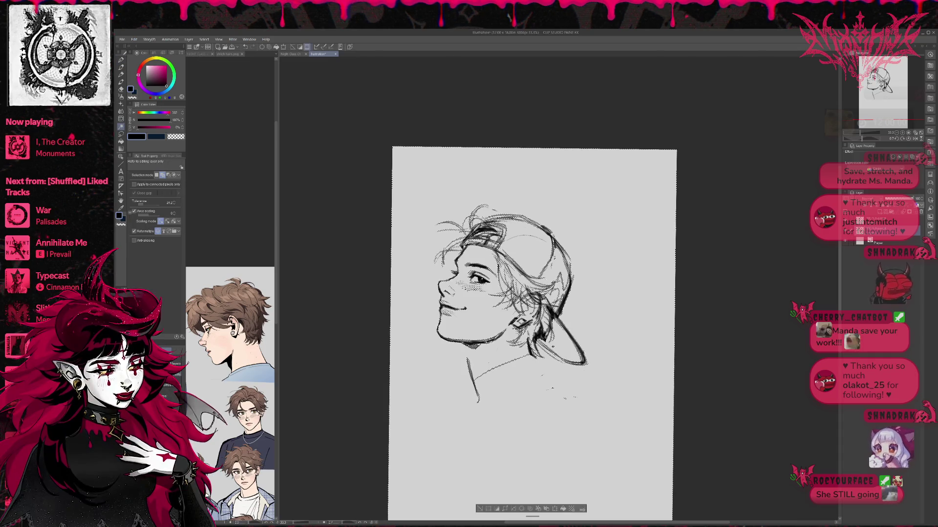
pyautogui.press('e')
pyautogui.moveTo(467, 360); pyautogui.dragTo(478, 403)
pyautogui.press('p')
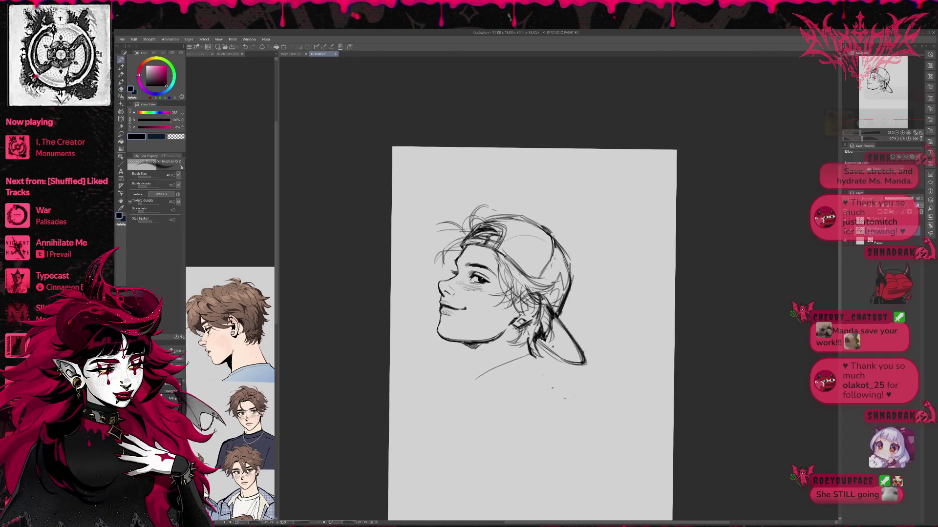
pyautogui.moveTo(467, 344); pyautogui.dragTo(475, 386)
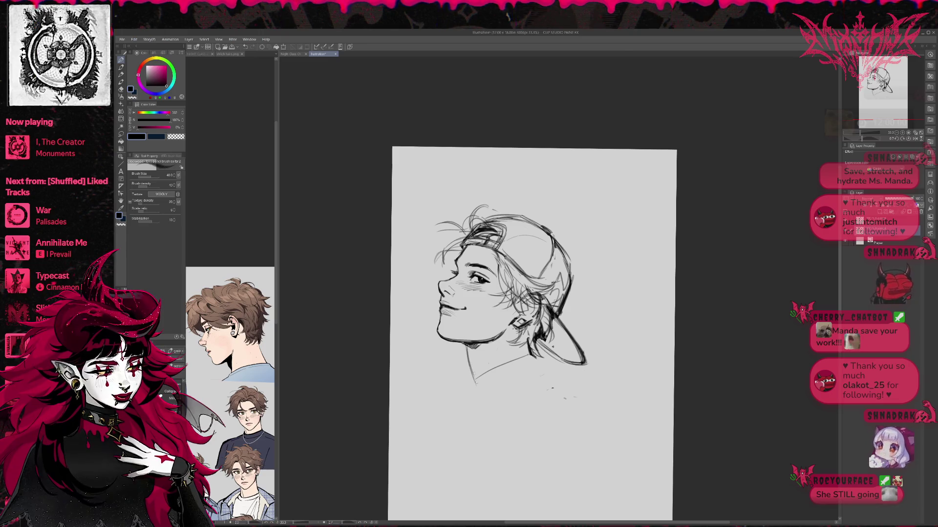
pyautogui.moveTo(468, 349); pyautogui.dragTo(474, 411)
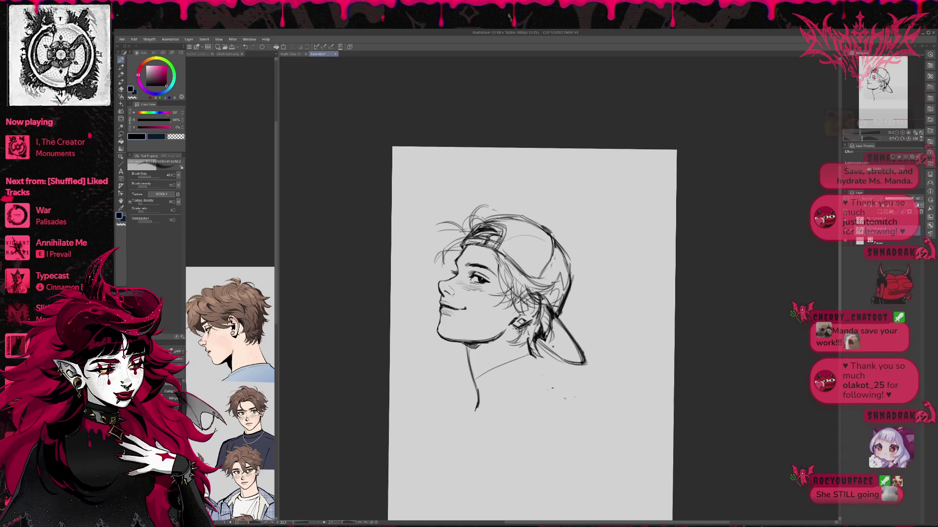
pyautogui.press('e')
pyautogui.moveTo(468, 352); pyautogui.dragTo(476, 382)
pyautogui.press('p')
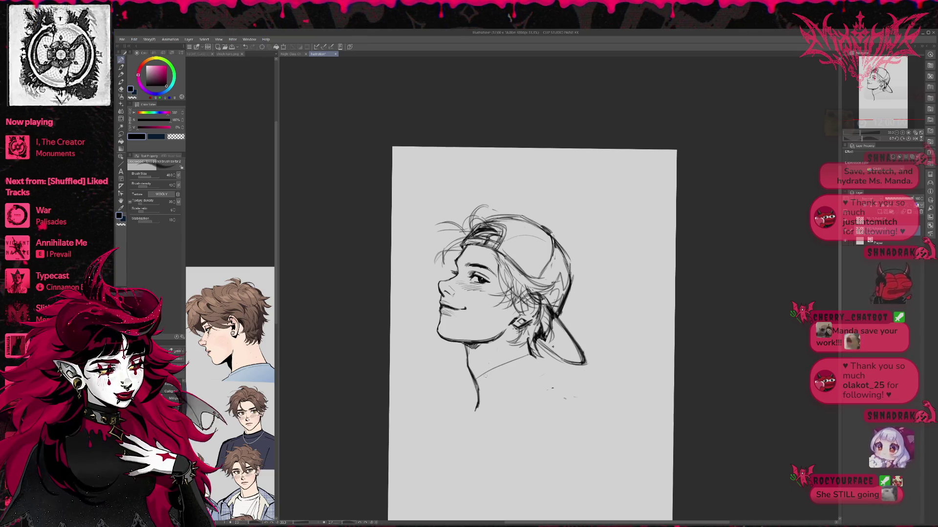
# - With the view flipped, sketch a shoulder line and the collar strokes and lower collar curve
pyautogui.press('h')
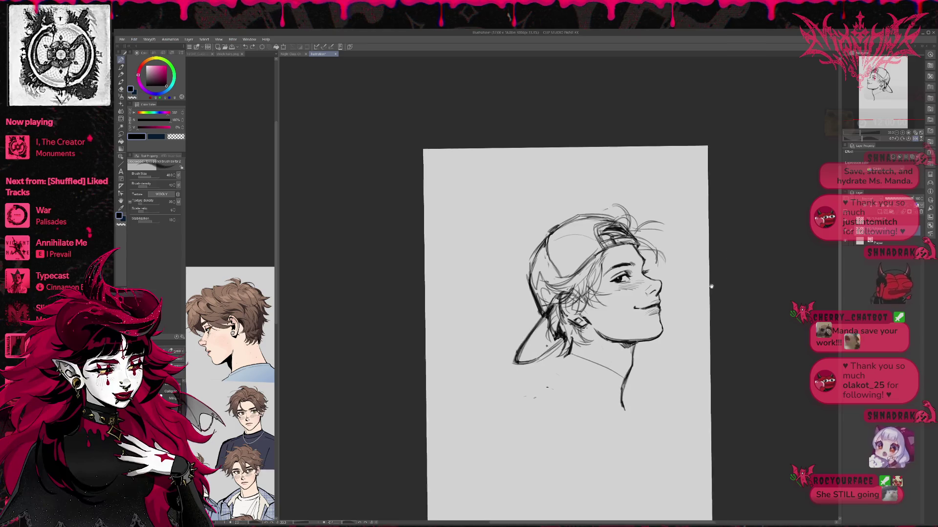
pyautogui.hscroll(5, 537, 332)
pyautogui.moveTo(489, 342)
pyautogui.mouseDown()
pyautogui.moveTo(522, 323)
pyautogui.moveTo(439, 382)
pyautogui.moveTo(555, 399)
pyautogui.mouseUp()
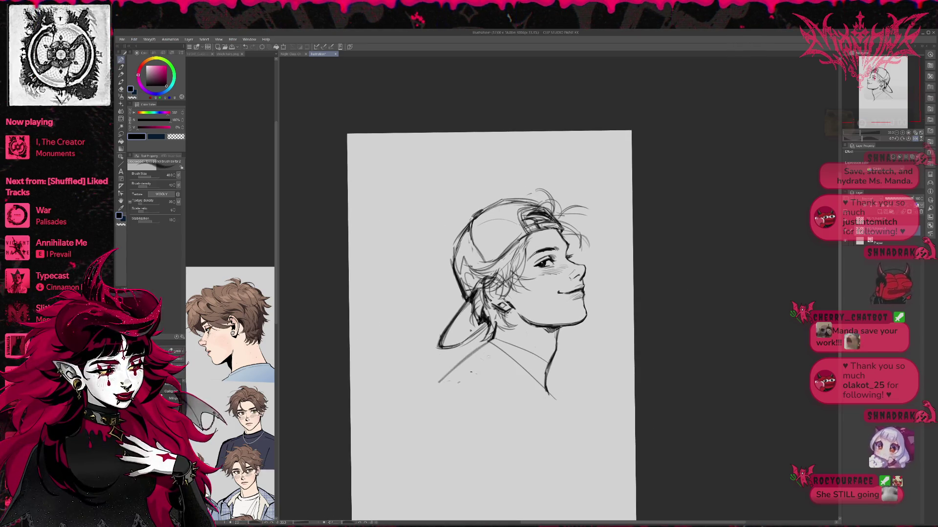
pyautogui.moveTo(486, 351); pyautogui.dragTo(557, 415)
pyautogui.moveTo(585, 339); pyautogui.dragTo(582, 305)
pyautogui.moveTo(460, 385); pyautogui.dragTo(555, 403)
pyautogui.moveTo(528, 372); pyautogui.dragTo(558, 415)
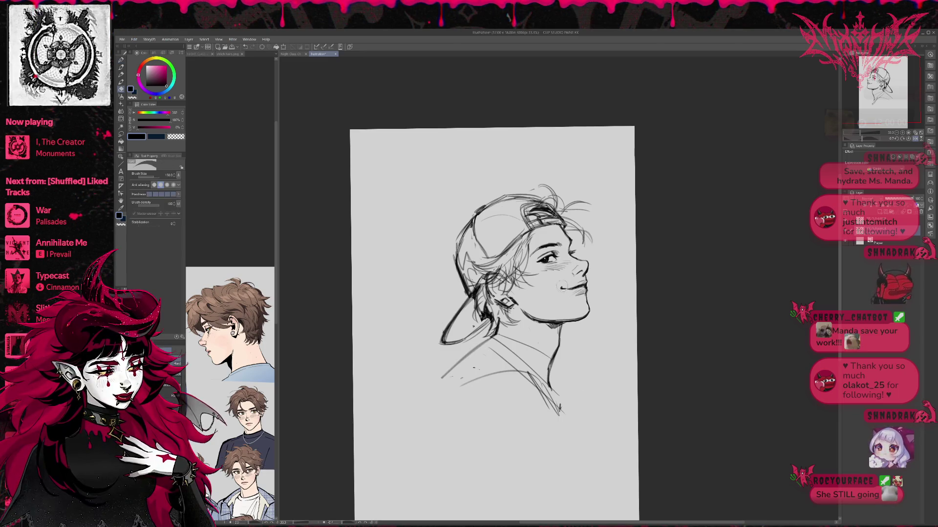
# - Trim the end of the mouth line
pyautogui.press('e')
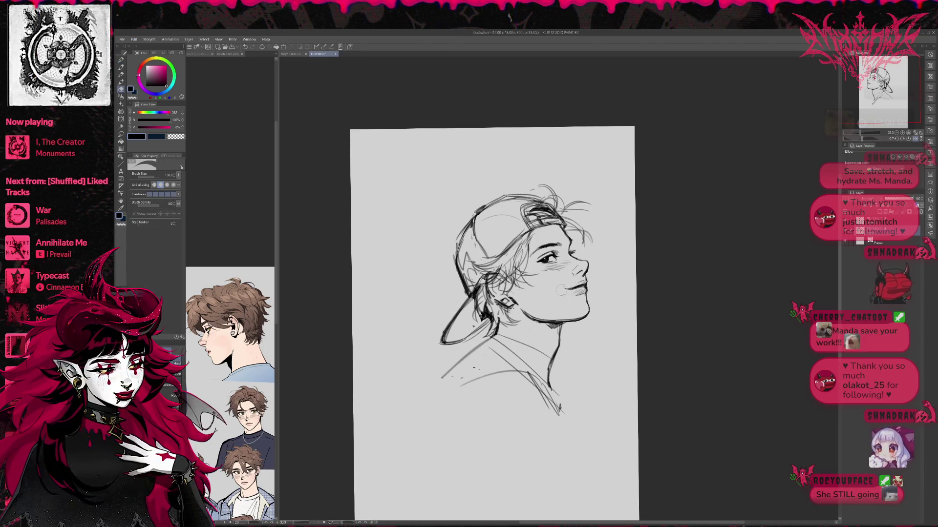
pyautogui.moveTo(567, 288); pyautogui.dragTo(567, 289)
pyautogui.press('p')
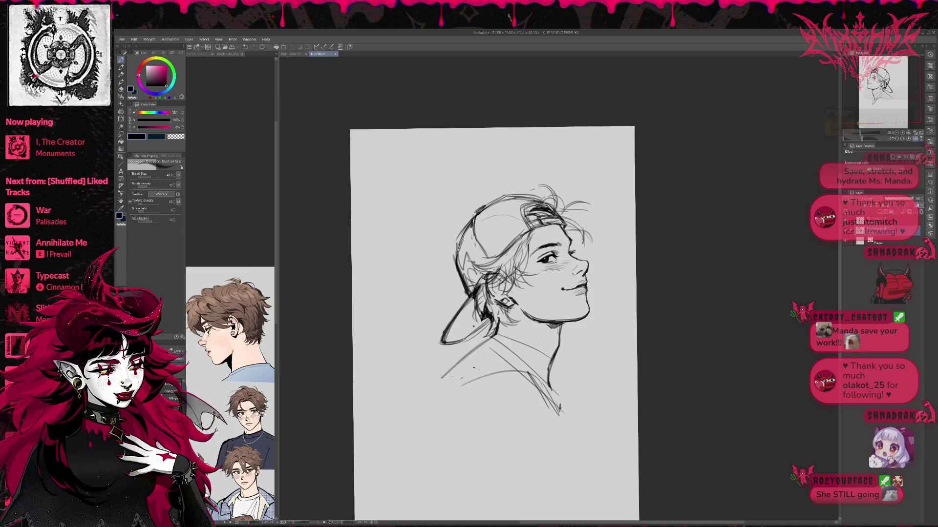
# - Darken lines near the cap brim and ear, then rough in the shoulders and torso
pyautogui.moveTo(586, 276); pyautogui.dragTo(583, 276)
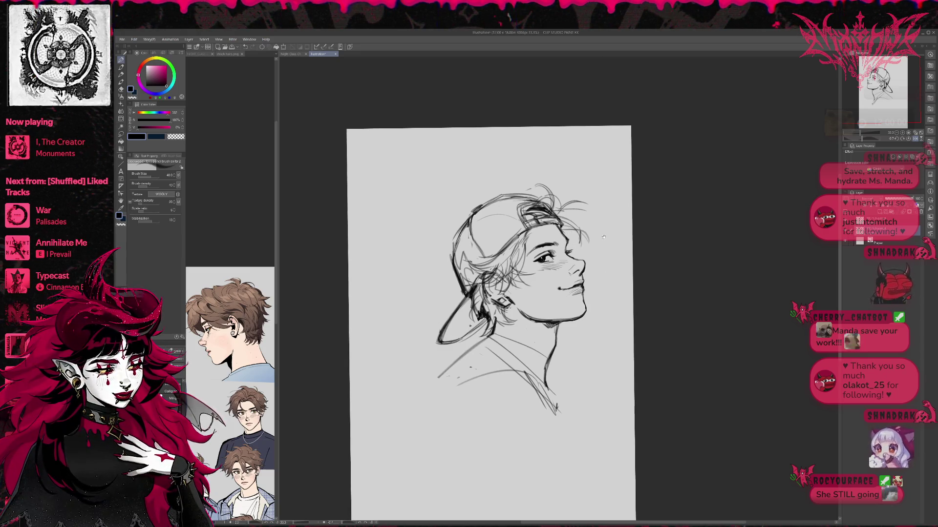
pyautogui.moveTo(462, 307); pyautogui.dragTo(485, 340)
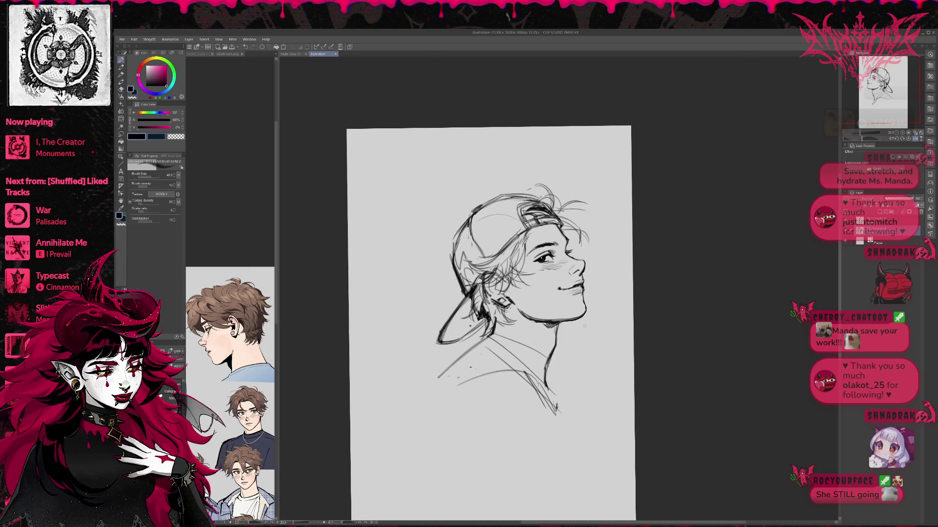
pyautogui.moveTo(461, 411)
pyautogui.mouseDown()
pyautogui.moveTo(485, 486)
pyautogui.moveTo(576, 437)
pyautogui.mouseUp()
pyautogui.moveTo(493, 491)
pyautogui.mouseDown()
pyautogui.moveTo(574, 454)
pyautogui.moveTo(560, 394)
pyautogui.mouseUp()
pyautogui.moveTo(532, 350); pyautogui.dragTo(559, 483)
# - Sketch collar lines and a line from the neck down the chest to the page bottom
pyautogui.moveTo(534, 391); pyautogui.dragTo(552, 474)
pyautogui.hotkey('ctrl', 'z')
pyautogui.hotkey('ctrl', 'z')
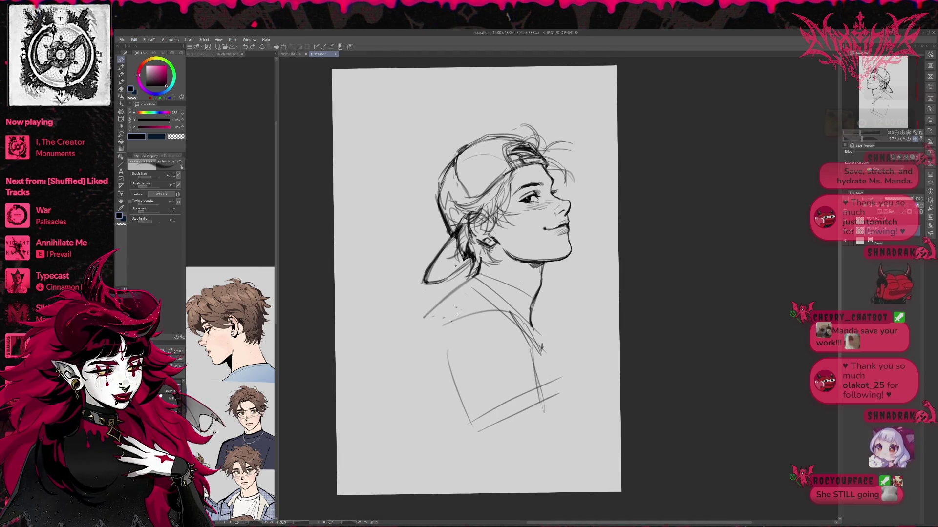
pyautogui.moveTo(450, 322)
pyautogui.mouseDown()
pyautogui.moveTo(528, 304)
pyautogui.moveTo(554, 320)
pyautogui.mouseUp()
pyautogui.moveTo(553, 320); pyautogui.dragTo(540, 397)
pyautogui.moveTo(532, 332)
pyautogui.mouseDown()
pyautogui.moveTo(543, 403)
pyautogui.moveTo(515, 492)
pyautogui.mouseUp()
pyautogui.moveTo(525, 432); pyautogui.dragTo(521, 452)
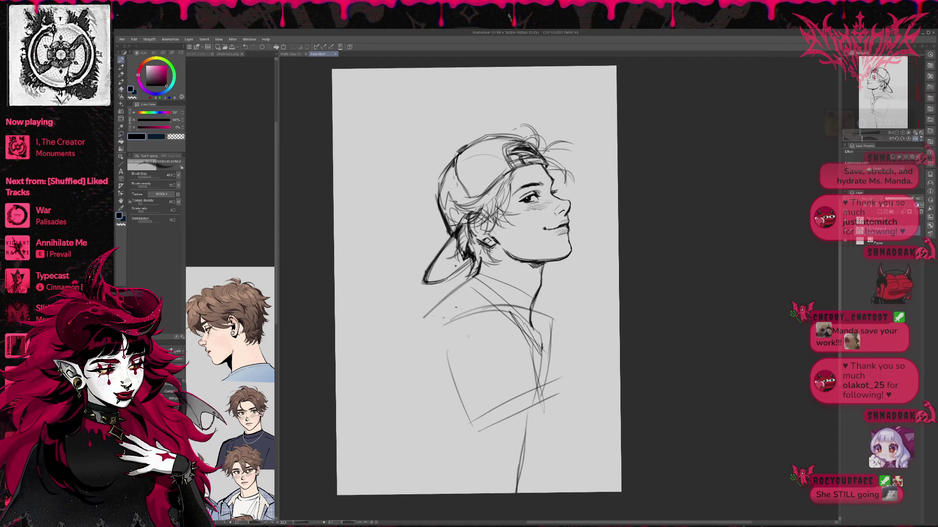
# - Sketch the left and right sides of the torso with long strokes
pyautogui.moveTo(471, 375); pyautogui.dragTo(462, 494)
pyautogui.moveTo(464, 423); pyautogui.dragTo(460, 493)
pyautogui.moveTo(470, 382); pyautogui.dragTo(464, 435)
pyautogui.moveTo(464, 435); pyautogui.dragTo(461, 469)
pyautogui.moveTo(469, 400); pyautogui.dragTo(464, 494)
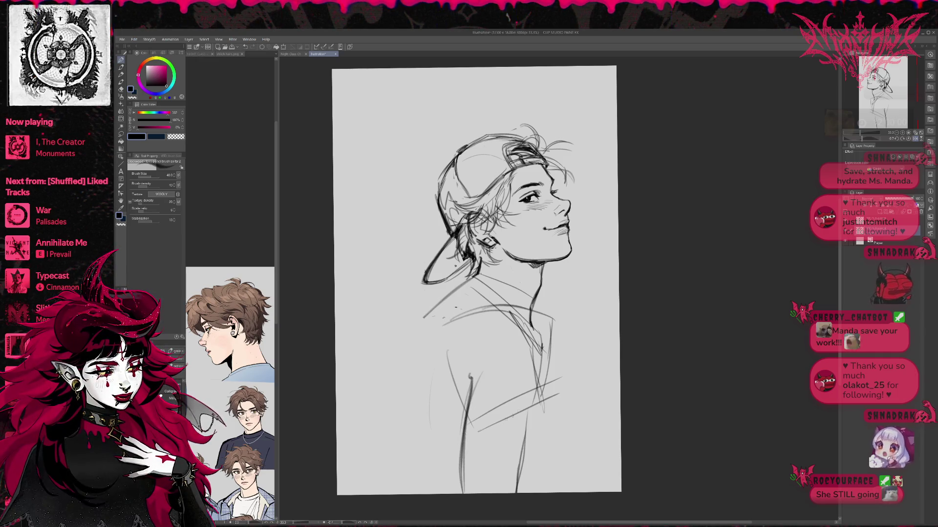
pyautogui.moveTo(469, 375); pyautogui.dragTo(463, 457)
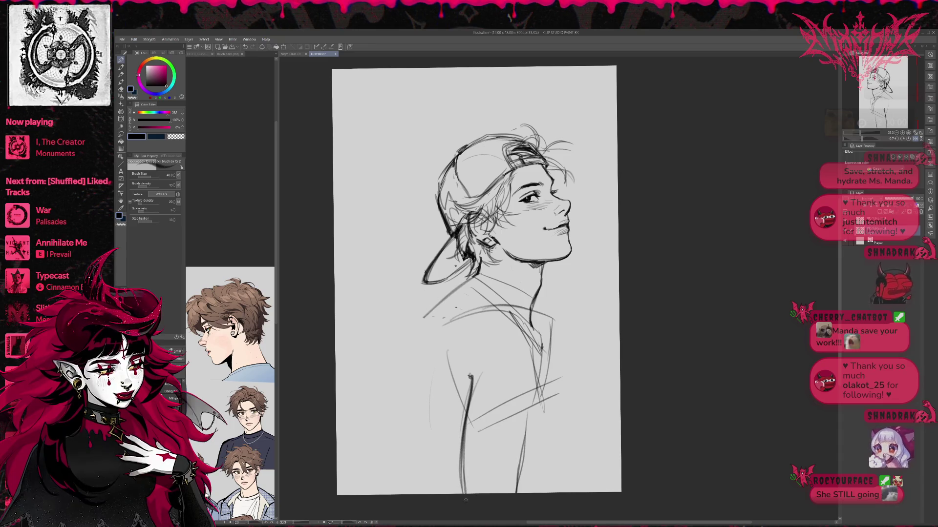
pyautogui.moveTo(550, 318); pyautogui.dragTo(544, 386)
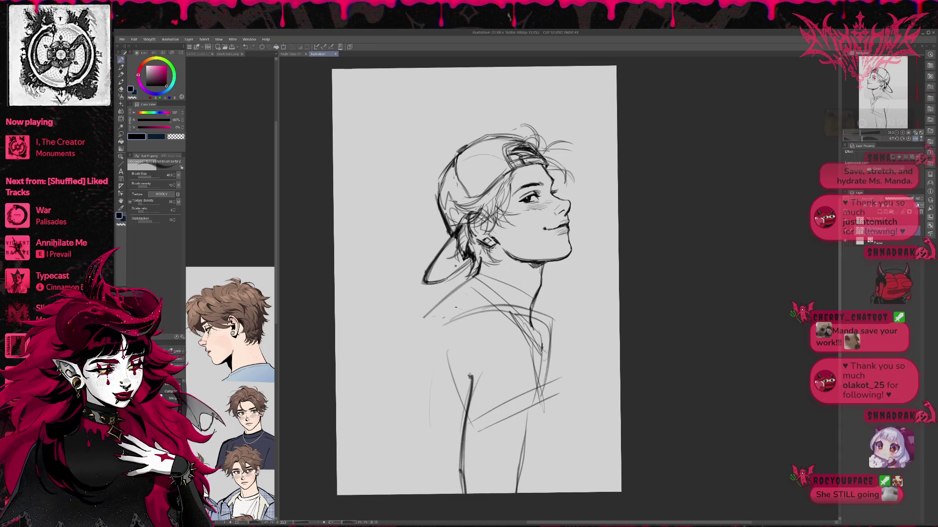
pyautogui.moveTo(547, 346); pyautogui.dragTo(516, 493)
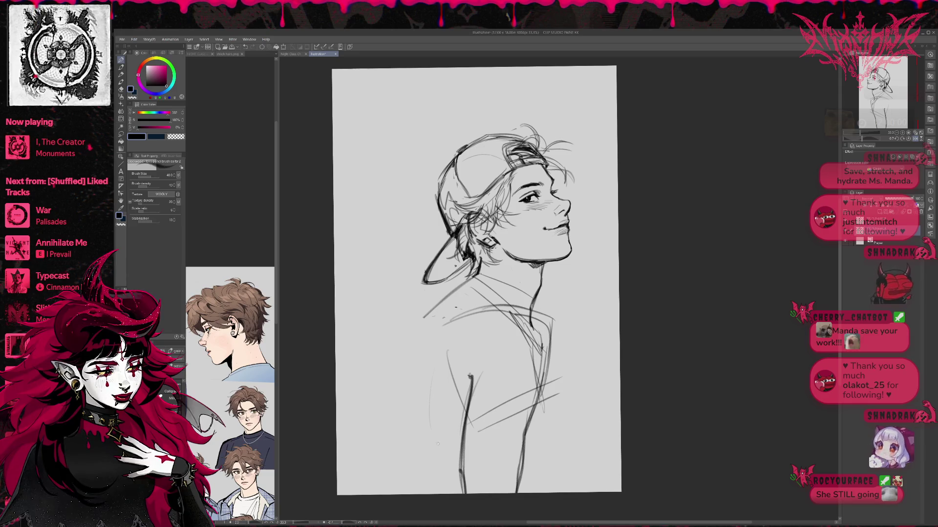
# - Curve and thicken the left shoulder and torso line, and extend the right chest line
pyautogui.moveTo(449, 310); pyautogui.dragTo(401, 379)
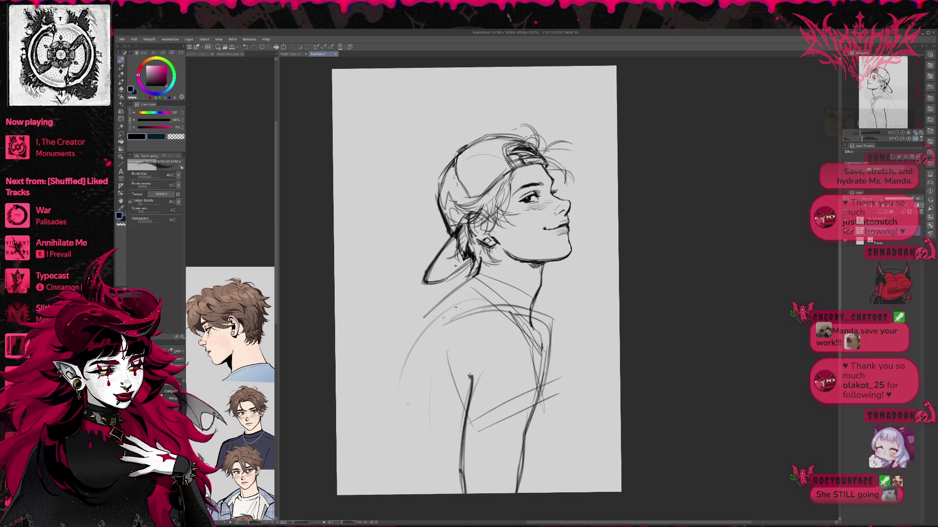
pyautogui.moveTo(459, 301); pyautogui.dragTo(398, 380)
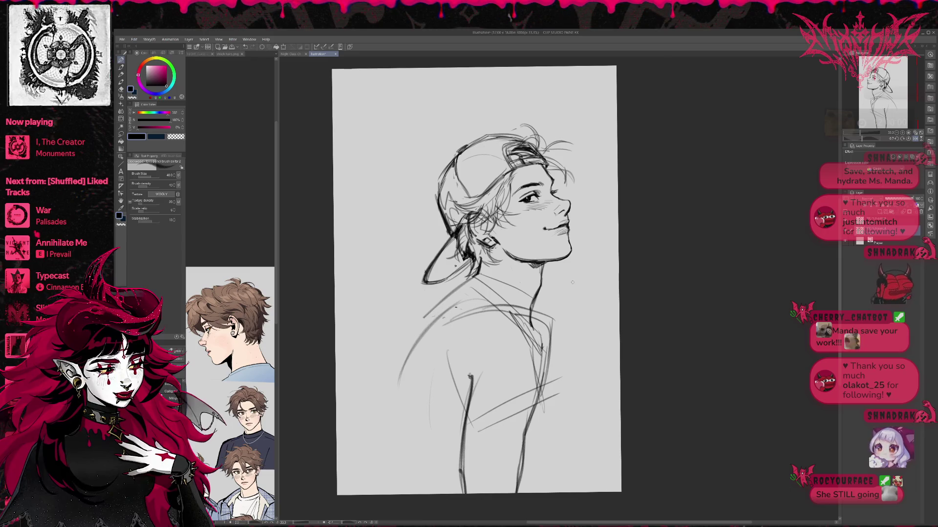
pyautogui.moveTo(458, 291); pyautogui.dragTo(420, 341)
pyautogui.moveTo(481, 280)
pyautogui.mouseDown()
pyautogui.moveTo(398, 371)
pyautogui.moveTo(411, 350)
pyautogui.mouseUp()
pyautogui.moveTo(541, 293); pyautogui.dragTo(530, 326)
pyautogui.moveTo(549, 337); pyautogui.dragTo(539, 430)
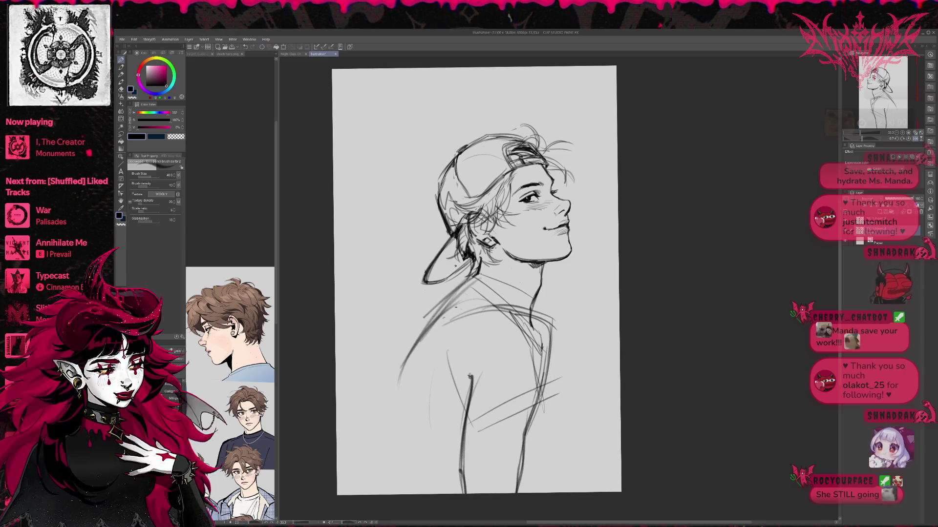
# - Undo the trial lower-left torso lines and erase stray lines near the shoulder
pyautogui.moveTo(442, 407); pyautogui.dragTo(381, 494)
pyautogui.moveTo(415, 353)
pyautogui.mouseDown()
pyautogui.moveTo(378, 494)
pyautogui.moveTo(377, 475)
pyautogui.mouseUp()
pyautogui.hotkey('ctrl', 'z')
pyautogui.hotkey('ctrl', 'z')
pyautogui.press('e')
pyautogui.moveTo(415, 371)
pyautogui.mouseDown()
pyautogui.moveTo(439, 303)
pyautogui.moveTo(412, 326)
pyautogui.mouseUp()
pyautogui.moveTo(455, 298); pyautogui.dragTo(437, 315)
pyautogui.press('p')
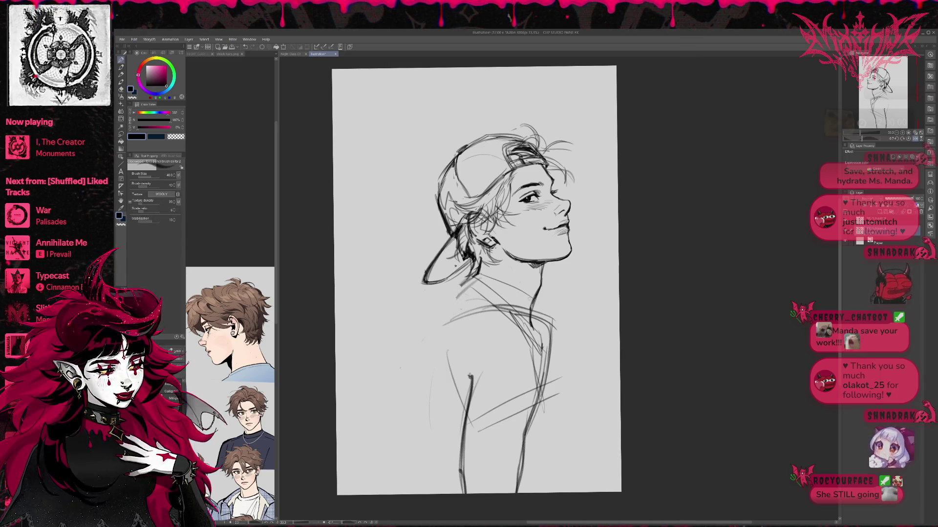
# - Mirror the view, try a shoulder and back contour, undo it, and lighten the shoulder strokes
pyautogui.click(909, 140)
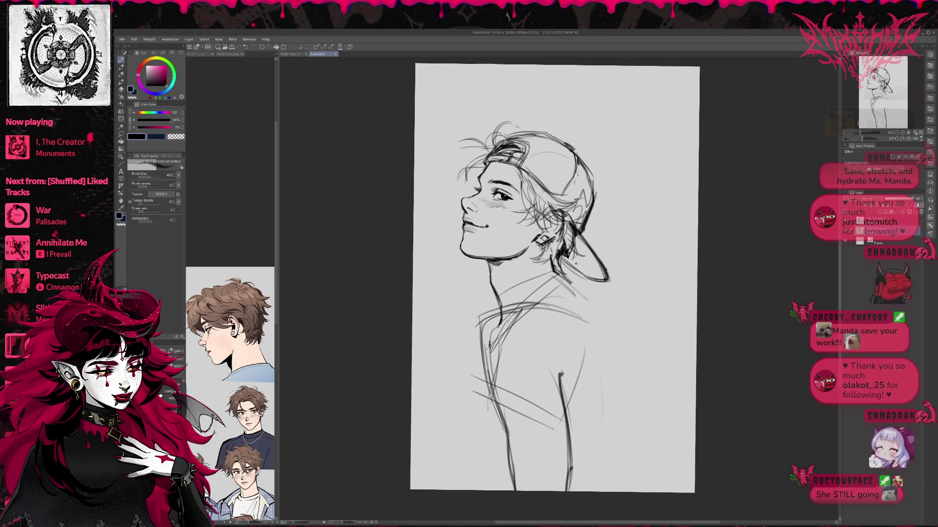
pyautogui.moveTo(555, 274)
pyautogui.mouseDown()
pyautogui.moveTo(599, 312)
pyautogui.moveTo(629, 378)
pyautogui.mouseUp()
pyautogui.moveTo(595, 299); pyautogui.dragTo(634, 442)
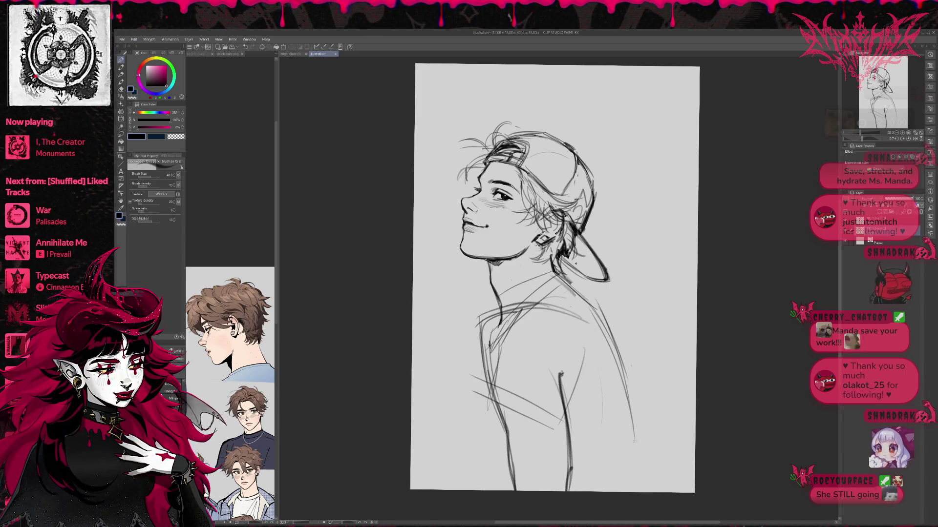
pyautogui.hotkey('ctrl', 'z')
pyautogui.hotkey('ctrl', 'z')
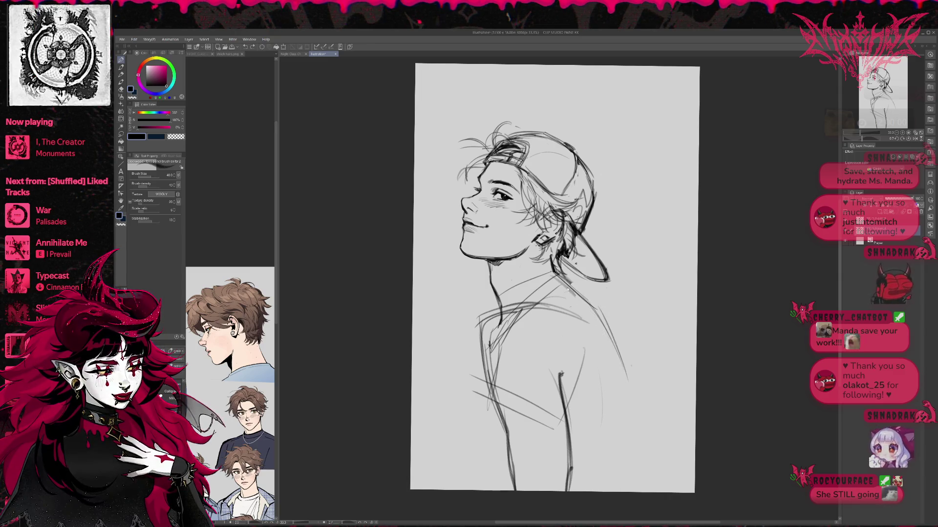
pyautogui.hotkey('ctrl', 'z')
pyautogui.press('e')
pyautogui.moveTo(551, 266); pyautogui.dragTo(606, 331)
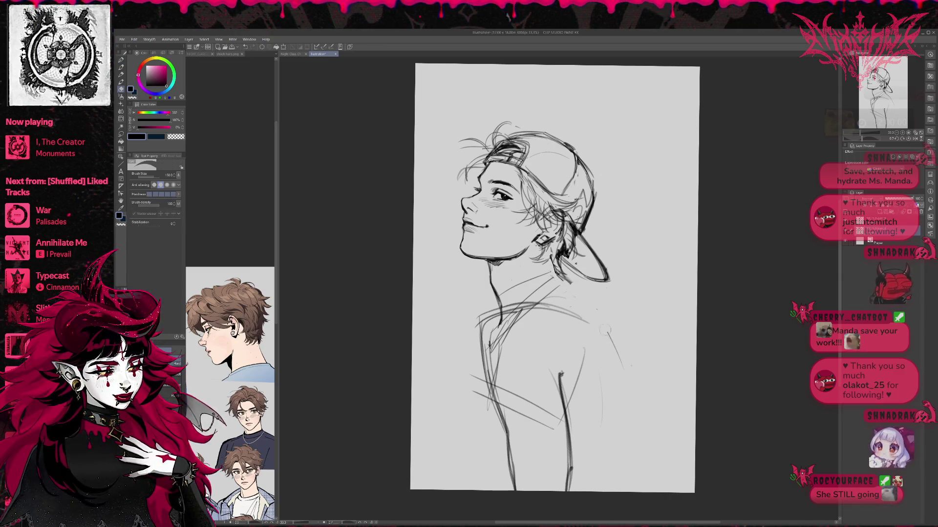
pyautogui.press('p')
# - Redraw the shoulder lines, discard trial back contours, and clean up the shoulder, neck and collar
pyautogui.moveTo(564, 281)
pyautogui.mouseDown()
pyautogui.moveTo(598, 314)
pyautogui.moveTo(617, 410)
pyautogui.mouseUp()
pyautogui.moveTo(604, 335); pyautogui.dragTo(620, 445)
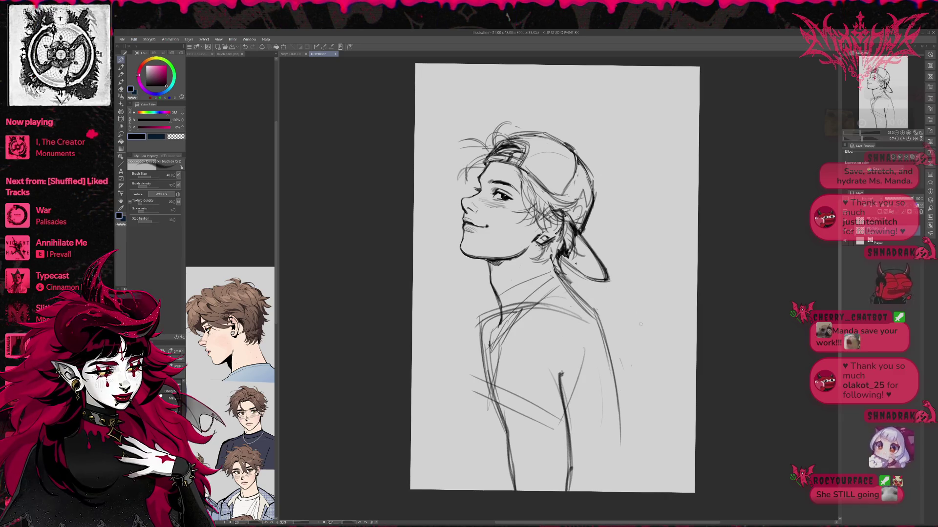
pyautogui.hotkey('ctrl', 'z')
pyautogui.hotkey('ctrl', 'z')
pyautogui.moveTo(601, 318); pyautogui.dragTo(635, 459)
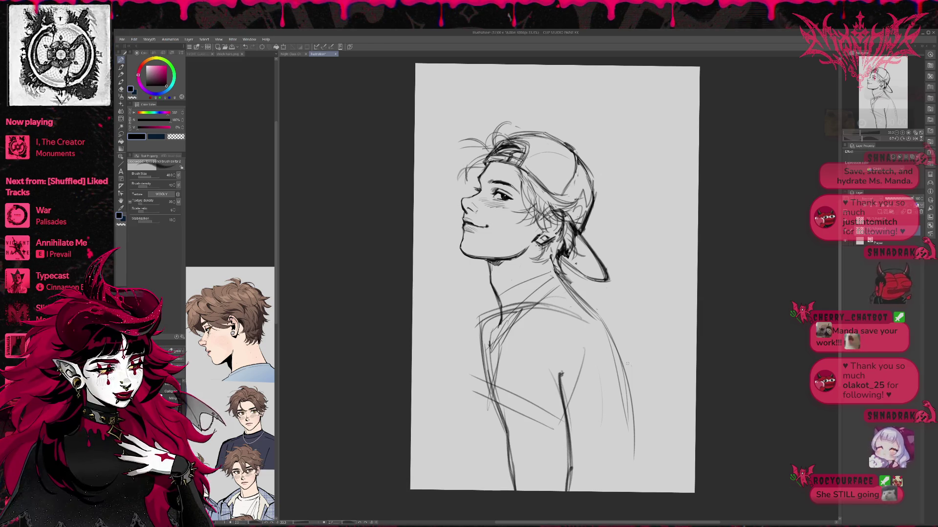
pyautogui.hotkey('ctrl', 'z')
pyautogui.hotkey('ctrl', 'z')
pyautogui.press('e')
pyautogui.moveTo(598, 288)
pyautogui.mouseDown()
pyautogui.moveTo(564, 318)
pyautogui.moveTo(488, 318)
pyautogui.moveTo(494, 366)
pyautogui.mouseUp()
pyautogui.moveTo(518, 315); pyautogui.dragTo(511, 333)
pyautogui.moveTo(495, 367); pyautogui.dragTo(493, 381)
pyautogui.press('p')
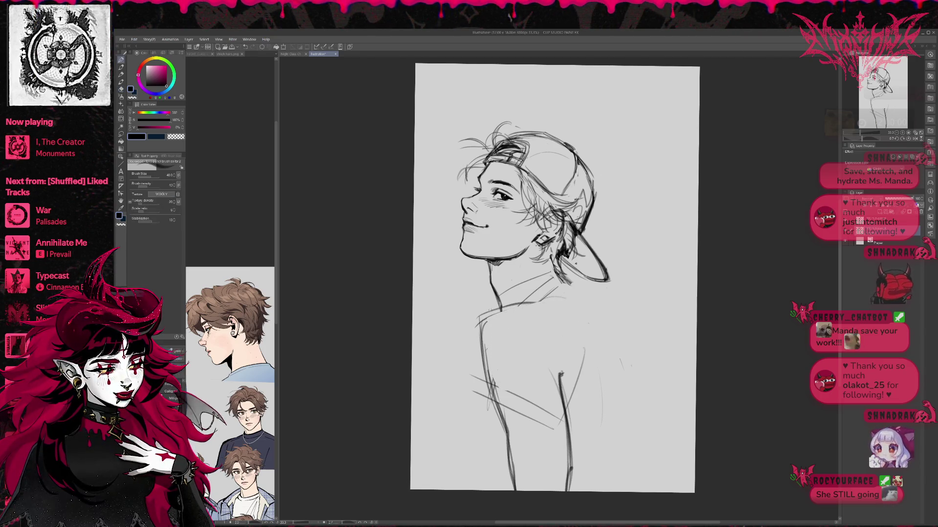
# - Redraw and darken the curved shoulder and back contour, extending it toward the page bottom
pyautogui.moveTo(575, 297); pyautogui.dragTo(612, 382)
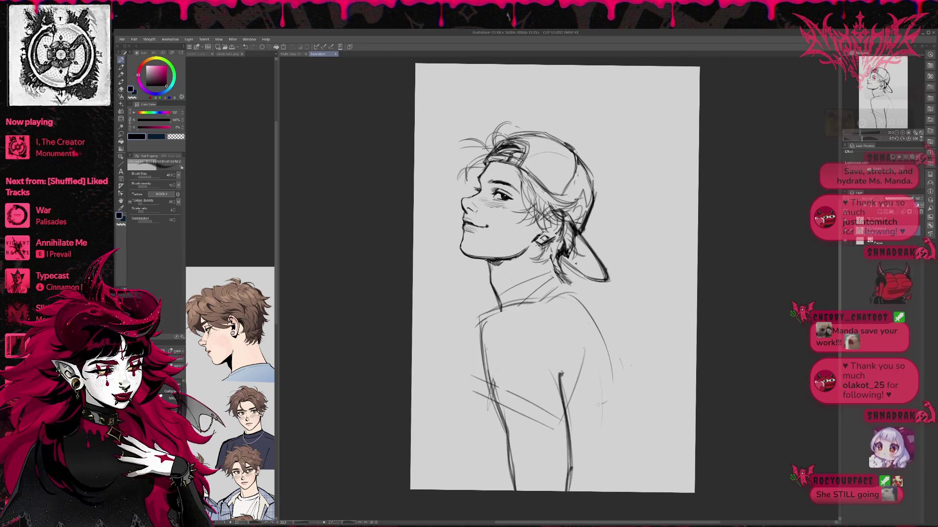
pyautogui.moveTo(584, 354); pyautogui.dragTo(593, 405)
pyautogui.moveTo(493, 318); pyautogui.dragTo(606, 401)
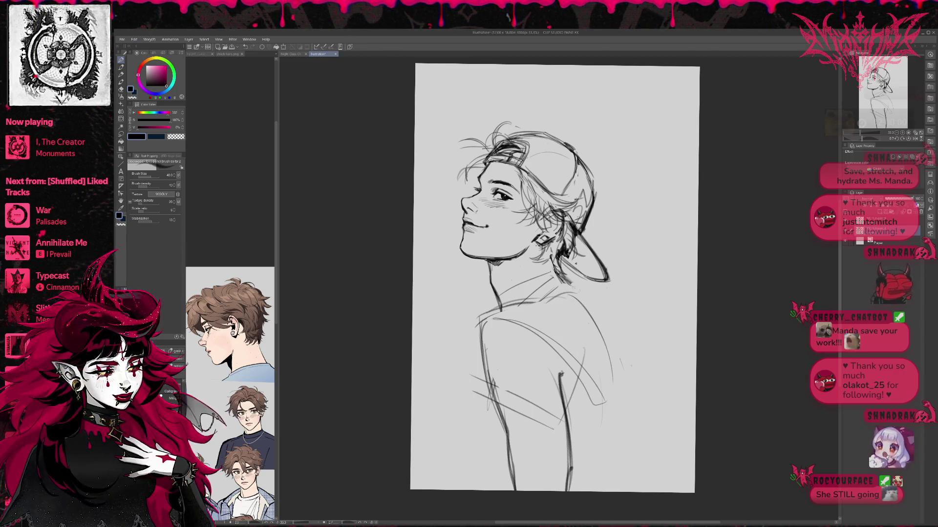
pyautogui.moveTo(568, 282); pyautogui.dragTo(619, 367)
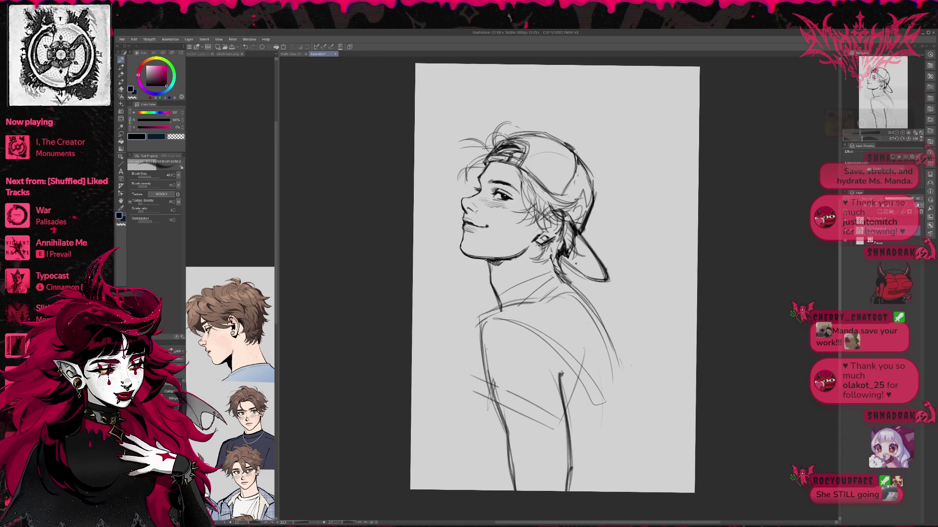
pyautogui.moveTo(584, 299); pyautogui.dragTo(620, 400)
pyautogui.moveTo(612, 342); pyautogui.dragTo(625, 468)
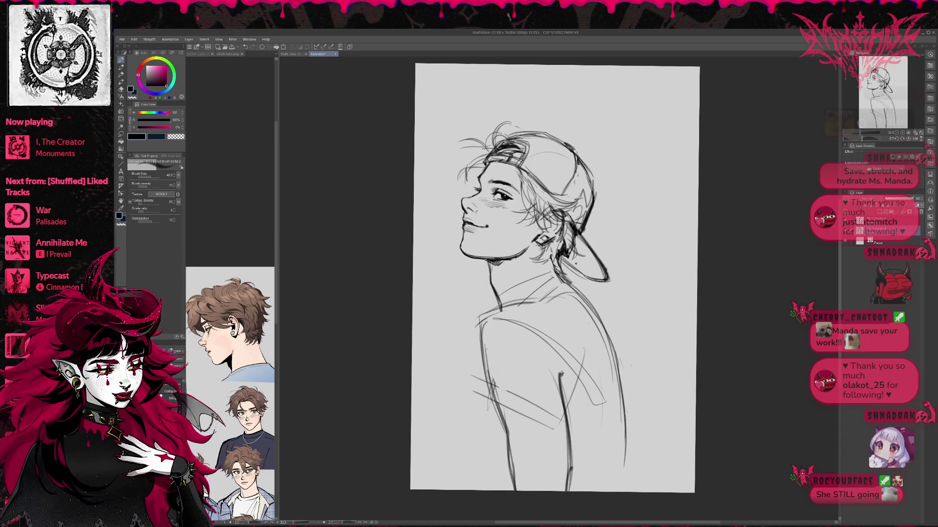
pyautogui.moveTo(578, 293); pyautogui.dragTo(621, 345)
pyautogui.moveTo(602, 306); pyautogui.dragTo(625, 380)
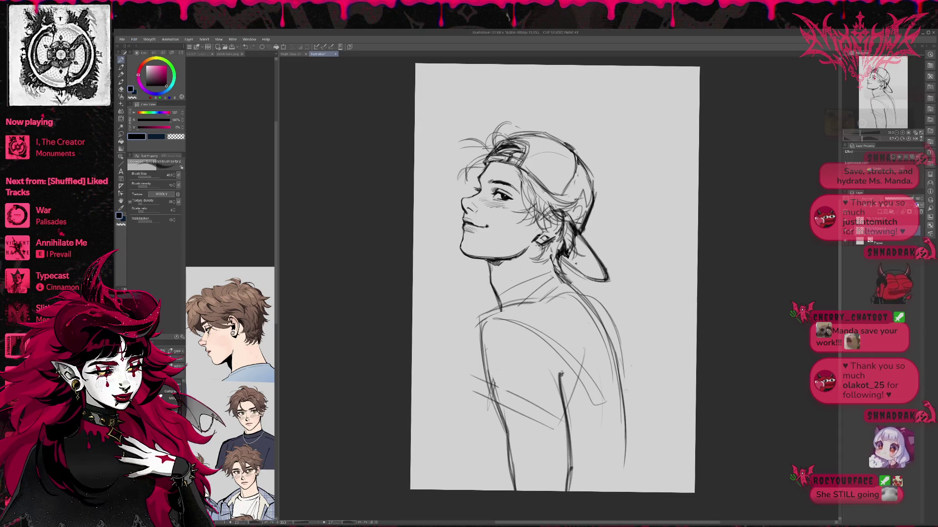
pyautogui.moveTo(585, 292); pyautogui.dragTo(625, 382)
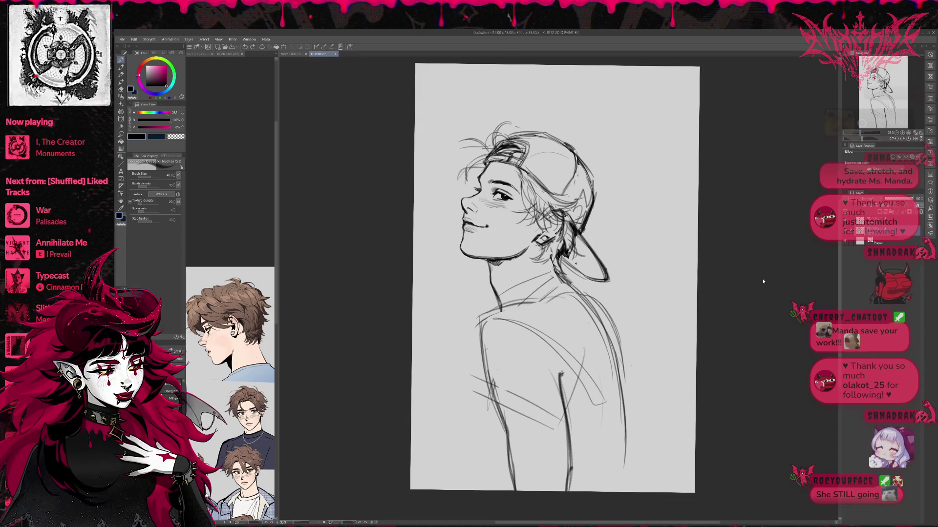
# - Unmirror the view and darken the neck and shoulder line, undoing the trial back strokes
pyautogui.press('h')
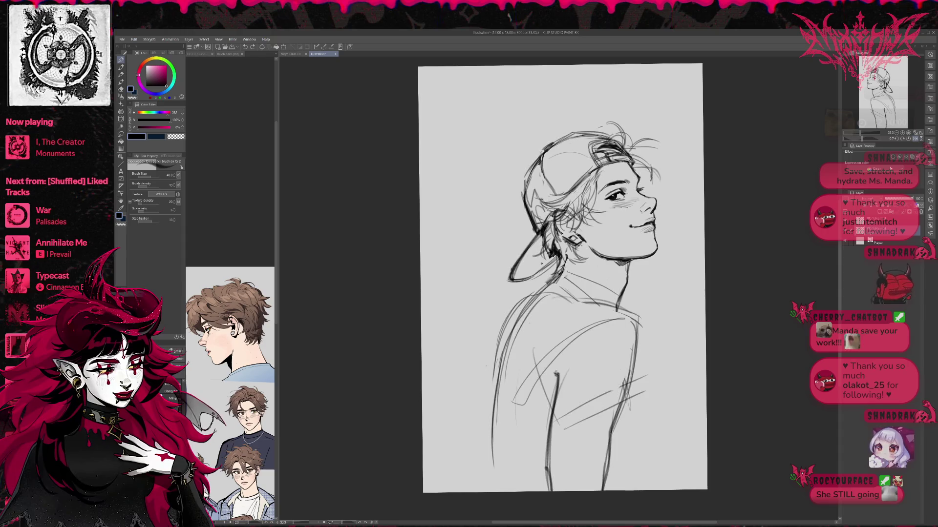
pyautogui.moveTo(757, 293); pyautogui.dragTo(704, 287)
pyautogui.moveTo(502, 265)
pyautogui.mouseDown()
pyautogui.moveTo(464, 290)
pyautogui.moveTo(427, 345)
pyautogui.mouseUp()
pyautogui.moveTo(467, 271); pyautogui.dragTo(434, 384)
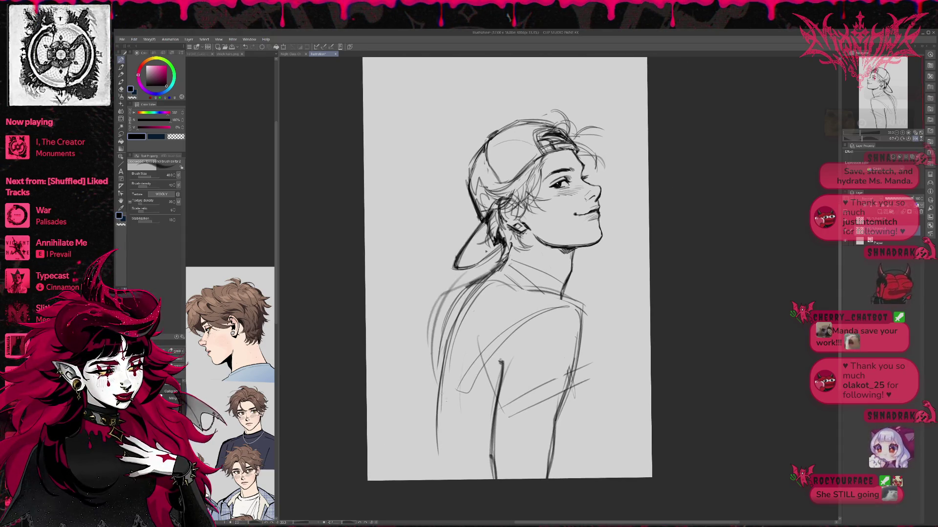
pyautogui.hotkey('ctrl', 'z')
pyautogui.hotkey('ctrl', 'z')
pyautogui.hotkey('ctrl', 'z')
pyautogui.moveTo(451, 310)
pyautogui.mouseDown()
pyautogui.moveTo(423, 415)
pyautogui.moveTo(432, 479)
pyautogui.mouseUp()
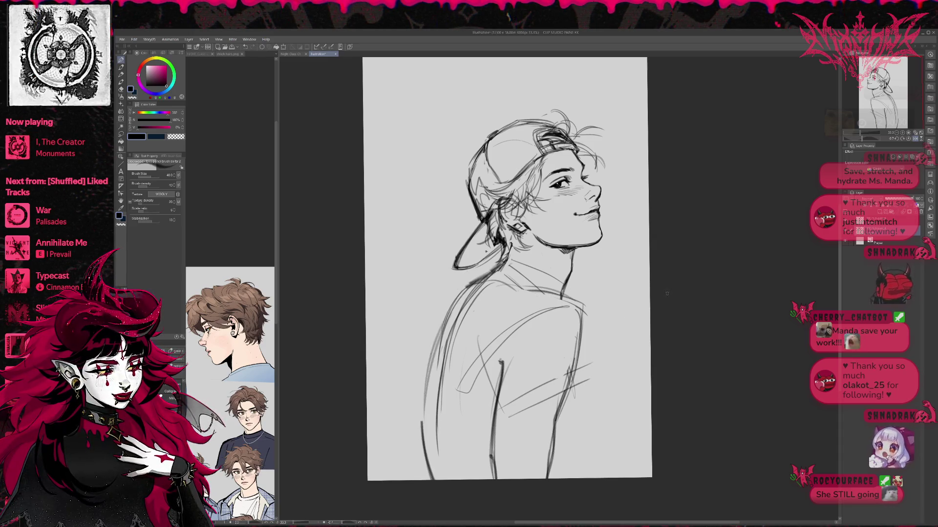
pyautogui.hotkey('ctrl', 'z')
pyautogui.hotkey('ctrl', 'z')
pyautogui.hotkey('ctrl', 'z')
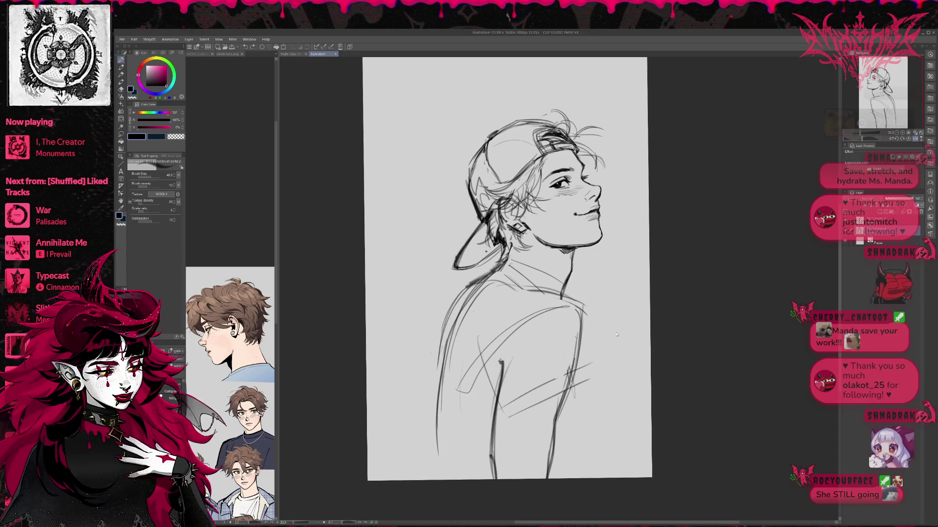
# - Erase the lower back lines, redraw long lines down the lower back, and clear the upper back strokes
pyautogui.press('e')
pyautogui.moveTo(450, 342); pyautogui.dragTo(412, 478)
pyautogui.press('p')
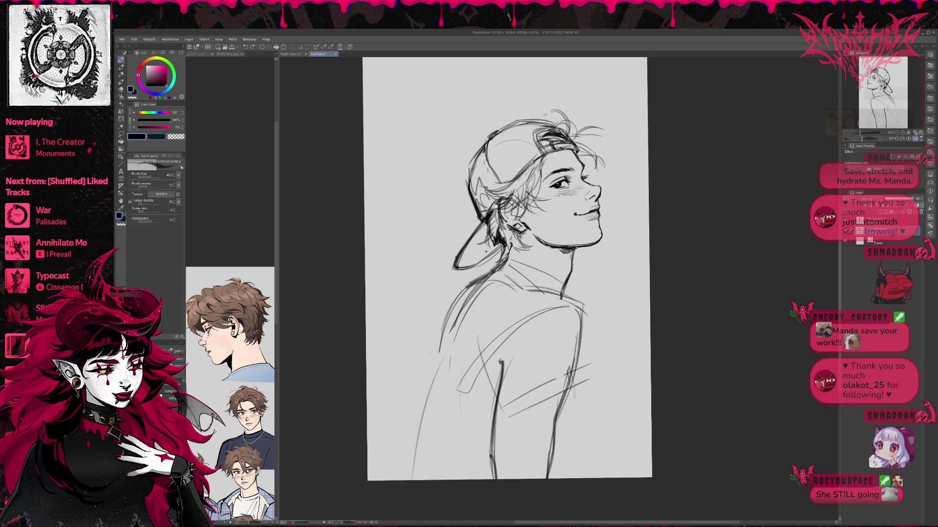
pyautogui.moveTo(476, 285); pyautogui.dragTo(421, 479)
pyautogui.press('e')
pyautogui.moveTo(459, 296); pyautogui.dragTo(442, 342)
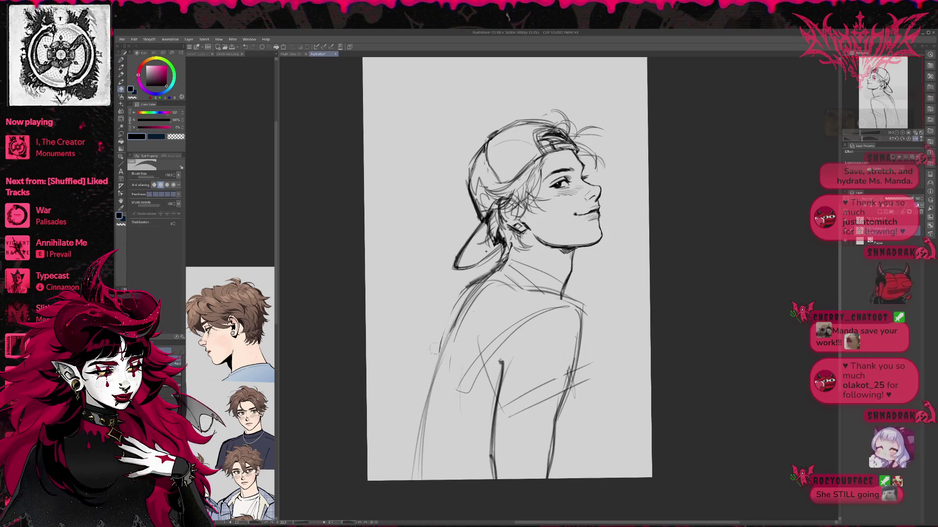
pyautogui.moveTo(476, 278); pyautogui.dragTo(452, 315)
pyautogui.press('p')
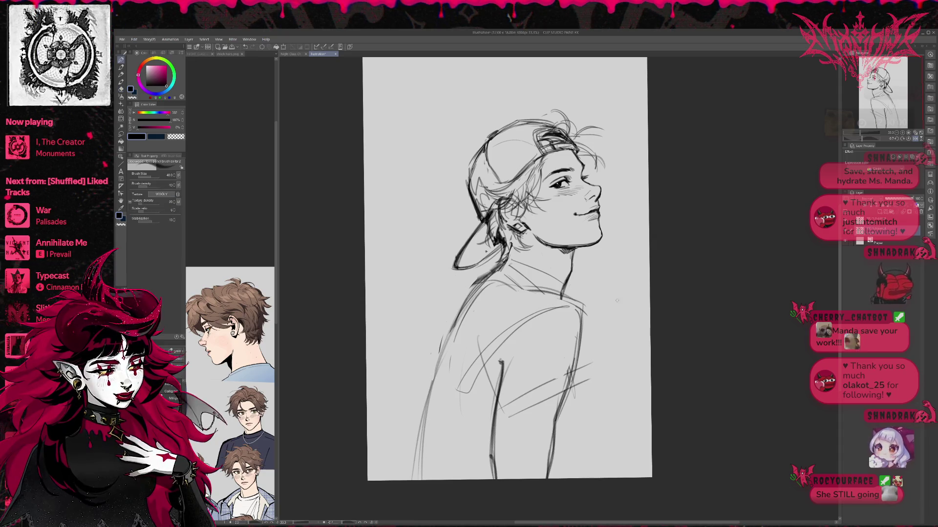
# - Try hatching near the right shoulder, then erase the old left-shoulder sketch lines
pyautogui.moveTo(574, 366); pyautogui.dragTo(559, 447)
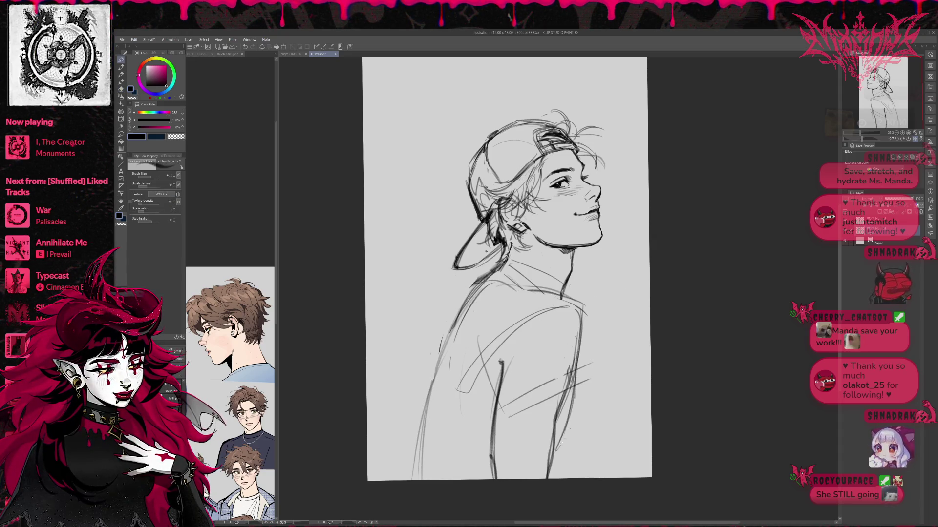
pyautogui.moveTo(624, 348); pyautogui.dragTo(619, 359)
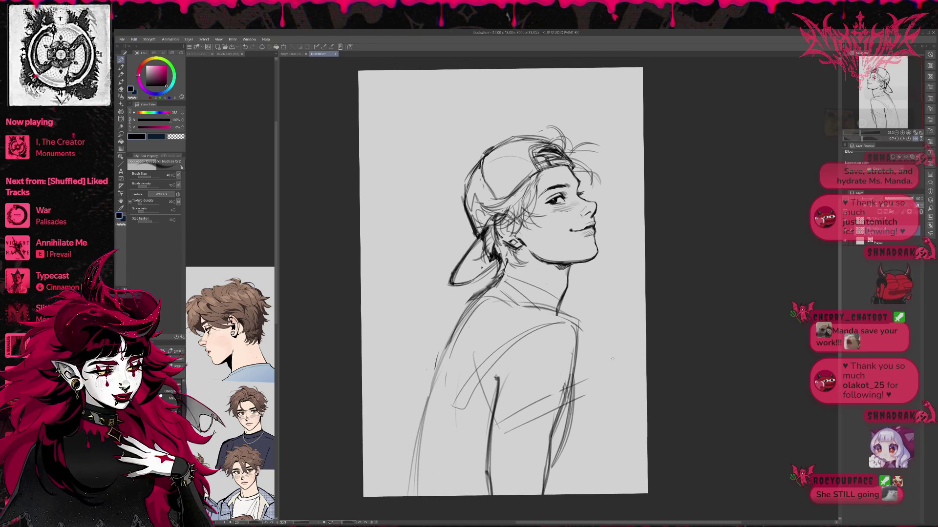
pyautogui.hotkey('ctrl', 'z')
pyautogui.press('e')
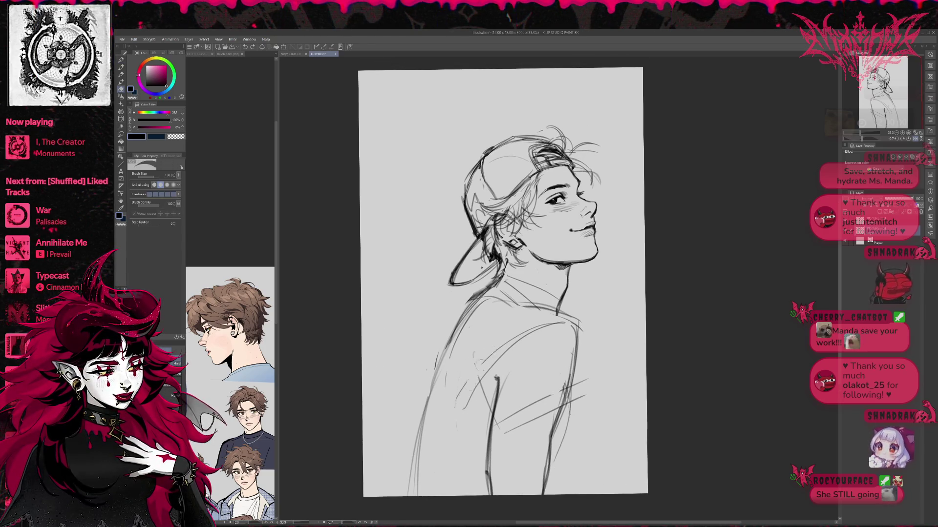
pyautogui.moveTo(474, 406)
pyautogui.mouseDown()
pyautogui.moveTo(469, 351)
pyautogui.moveTo(488, 288)
pyautogui.mouseUp()
pyautogui.moveTo(443, 358); pyautogui.dragTo(416, 445)
# - Redraw the left shoulder curve down the arm with sleeve cuff and fold lines
pyautogui.press('p')
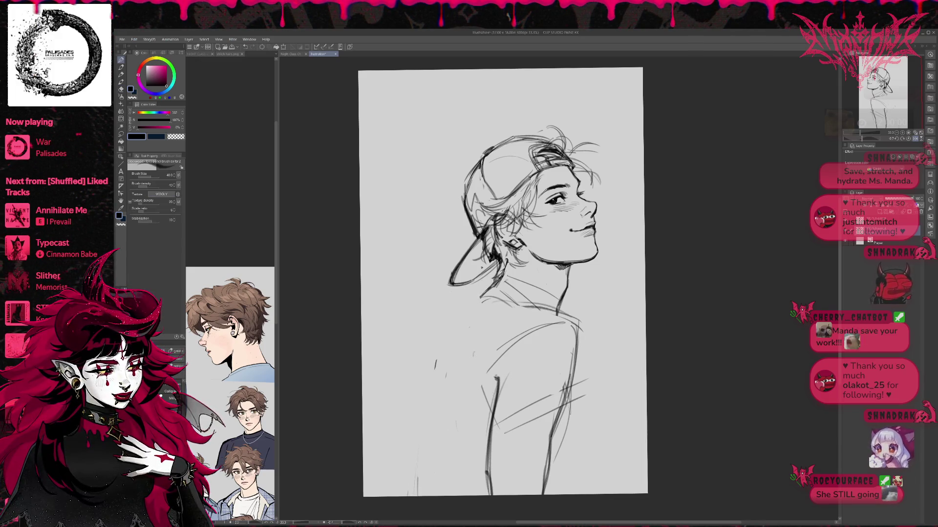
pyautogui.moveTo(484, 319); pyautogui.dragTo(545, 311)
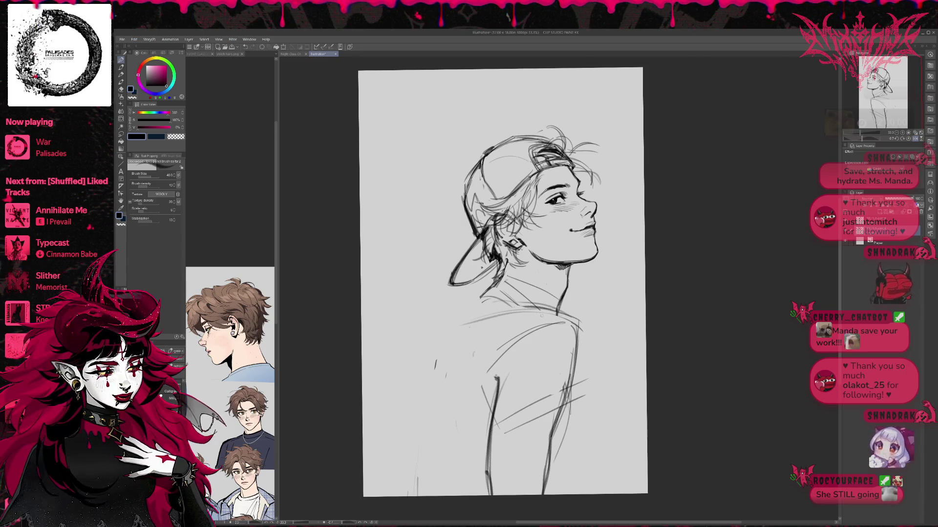
pyautogui.moveTo(430, 340); pyautogui.dragTo(520, 308)
pyautogui.moveTo(468, 323)
pyautogui.mouseDown()
pyautogui.moveTo(426, 413)
pyautogui.moveTo(451, 437)
pyautogui.mouseUp()
pyautogui.moveTo(430, 397)
pyautogui.mouseDown()
pyautogui.moveTo(453, 434)
pyautogui.moveTo(484, 390)
pyautogui.mouseUp()
pyautogui.moveTo(436, 454); pyautogui.dragTo(487, 386)
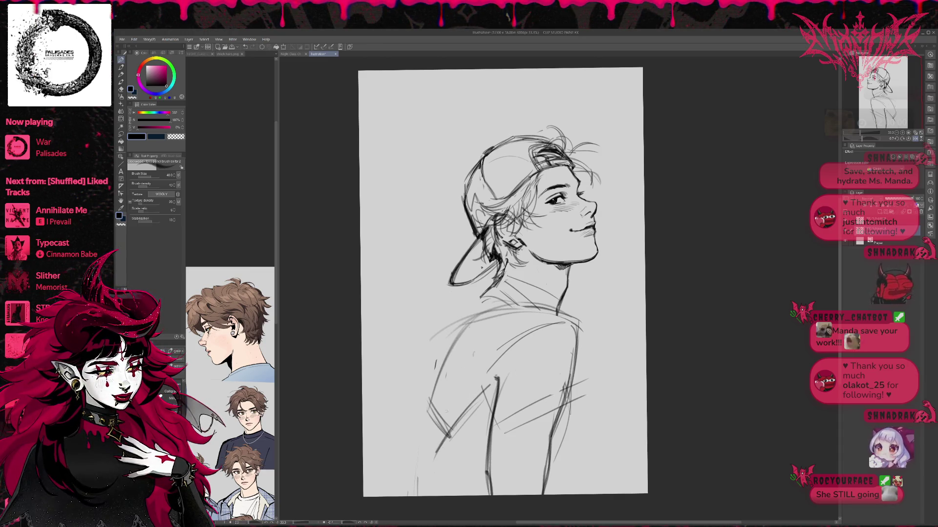
# - Draw and reinforce the long left side of the torso down to the page bottom
pyautogui.moveTo(429, 384); pyautogui.dragTo(414, 475)
pyautogui.moveTo(452, 341); pyautogui.dragTo(414, 457)
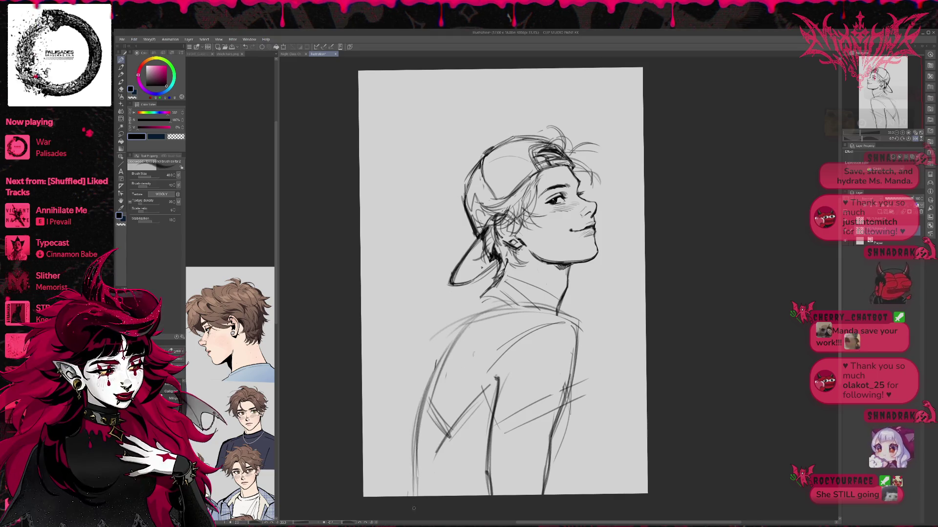
pyautogui.moveTo(441, 359); pyautogui.dragTo(410, 488)
pyautogui.moveTo(445, 356); pyautogui.dragTo(407, 497)
pyautogui.moveTo(461, 333)
pyautogui.mouseDown()
pyautogui.moveTo(433, 377)
pyautogui.moveTo(401, 497)
pyautogui.moveTo(420, 394)
pyautogui.mouseUp()
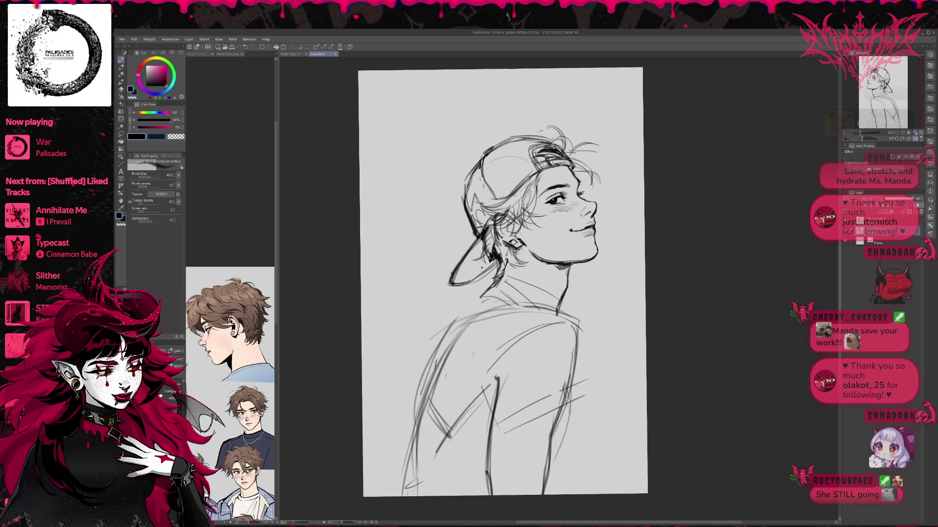
pyautogui.moveTo(496, 284)
pyautogui.mouseDown()
pyautogui.moveTo(449, 325)
pyautogui.moveTo(431, 366)
pyautogui.mouseUp()
pyautogui.moveTo(450, 324); pyautogui.dragTo(413, 420)
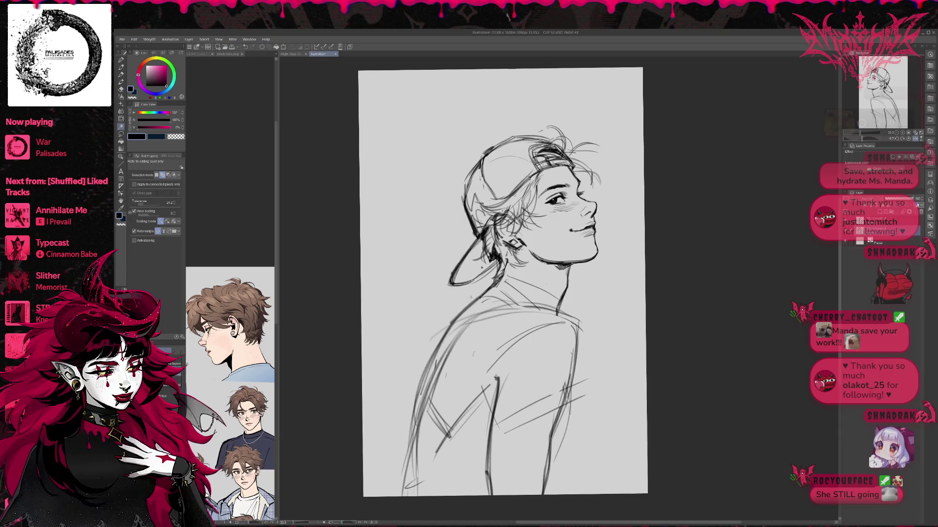
# - Retry darkening the left shoulder line and lighten faint strokes along the arm and shoulder edge
pyautogui.hotkey('ctrl', 'z')
pyautogui.hotkey('ctrl', 'z')
pyautogui.hotkey('ctrl', 'z')
pyautogui.hotkey('ctrl', 'z')
pyautogui.moveTo(493, 286); pyautogui.dragTo(448, 333)
pyautogui.moveTo(490, 284); pyautogui.dragTo(462, 318)
pyautogui.hotkey('ctrl', 'z')
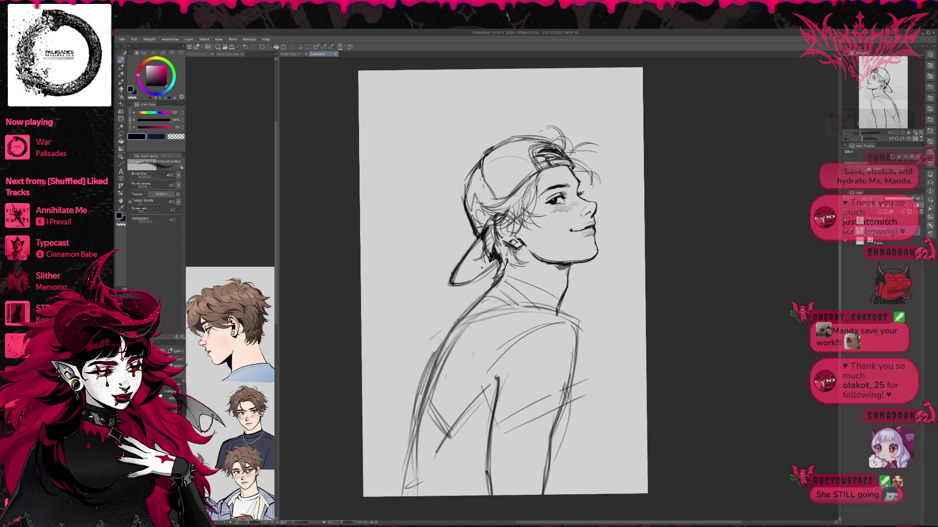
pyautogui.press('e')
pyautogui.moveTo(437, 345); pyautogui.dragTo(413, 435)
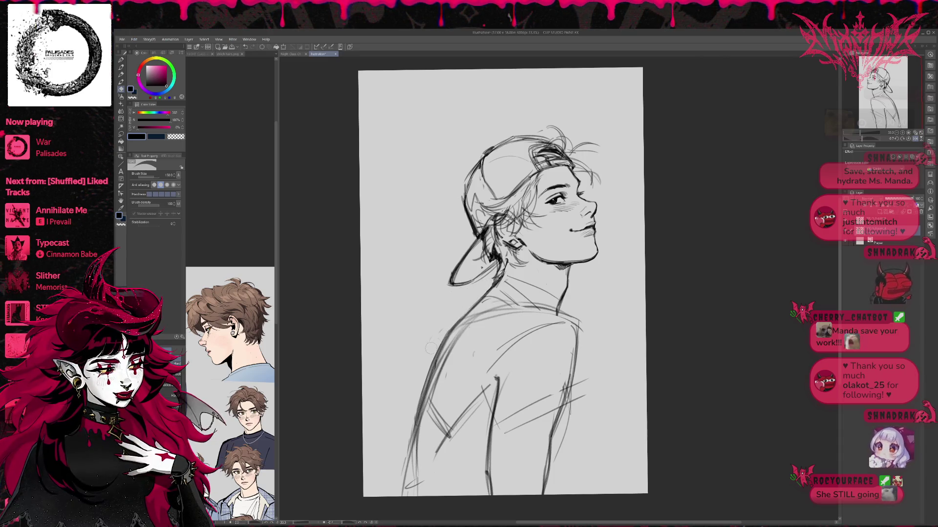
pyautogui.moveTo(442, 331); pyautogui.dragTo(430, 366)
# - Draw a darker shoulder and collar line and darken the left shoulder and back contour
pyautogui.press('p')
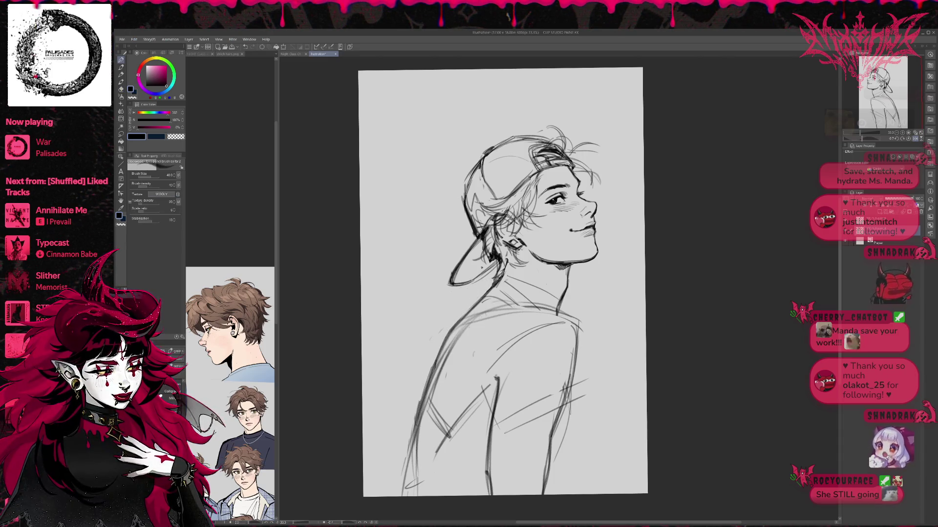
pyautogui.moveTo(464, 324)
pyautogui.mouseDown()
pyautogui.moveTo(528, 304)
pyautogui.moveTo(569, 320)
pyautogui.moveTo(550, 311)
pyautogui.mouseUp()
pyautogui.press('e')
pyautogui.moveTo(466, 324)
pyautogui.mouseDown()
pyautogui.moveTo(498, 307)
pyautogui.moveTo(436, 378)
pyautogui.mouseUp()
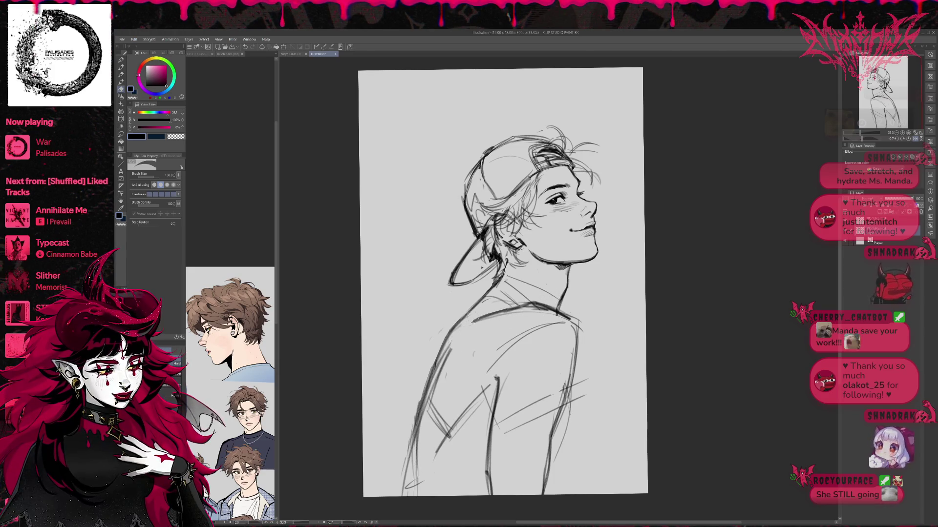
pyautogui.press('p')
pyautogui.moveTo(491, 313)
pyautogui.mouseDown()
pyautogui.moveTo(433, 386)
pyautogui.moveTo(432, 371)
pyautogui.moveTo(434, 414)
pyautogui.moveTo(454, 437)
pyautogui.moveTo(459, 424)
pyautogui.mouseUp()
# - Darken the arm contour and erase the faint arm strokes and dark elbow marks
pyautogui.press('e')
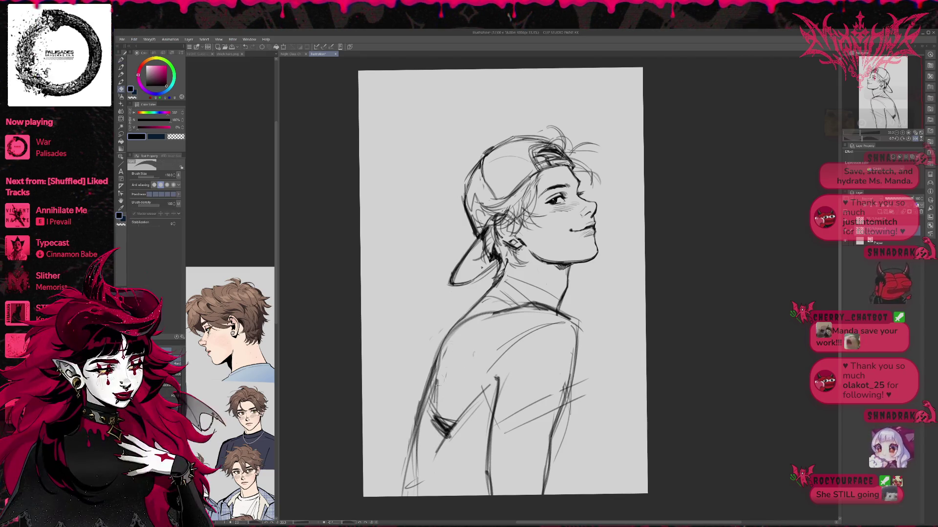
pyautogui.moveTo(436, 379); pyautogui.dragTo(434, 413)
pyautogui.moveTo(442, 353); pyautogui.dragTo(430, 406)
pyautogui.press('p')
pyautogui.moveTo(446, 336)
pyautogui.mouseDown()
pyautogui.moveTo(432, 410)
pyautogui.moveTo(447, 442)
pyautogui.moveTo(462, 422)
pyautogui.mouseUp()
pyautogui.press('e')
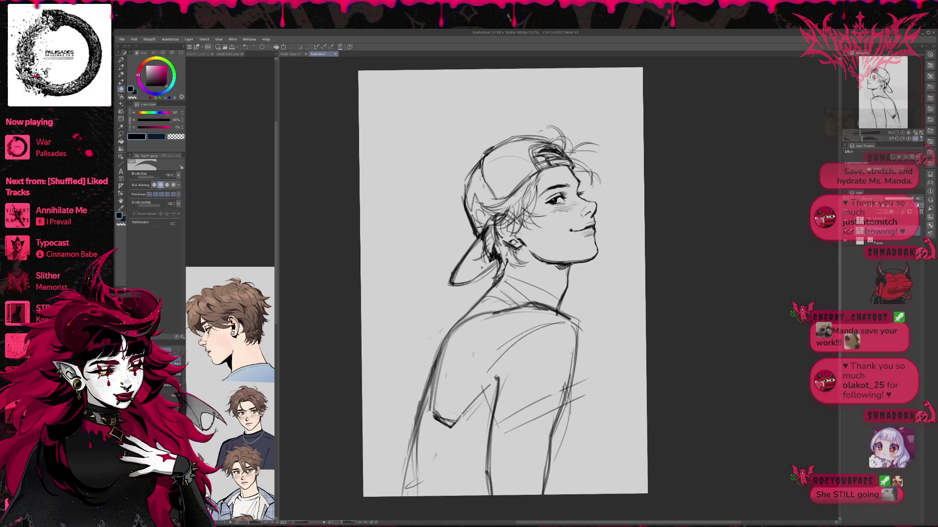
pyautogui.moveTo(486, 388)
pyautogui.mouseDown()
pyautogui.moveTo(464, 412)
pyautogui.moveTo(442, 419)
pyautogui.moveTo(472, 416)
pyautogui.moveTo(481, 400)
pyautogui.moveTo(475, 411)
pyautogui.mouseUp()
# - Erase a shoulder-line segment, the crossing diagonals on the lower torso, and stray shoulder marks
pyautogui.press('p')
pyautogui.press('e')
pyautogui.moveTo(489, 371)
pyautogui.mouseDown()
pyautogui.moveTo(551, 315)
pyautogui.moveTo(517, 308)
pyautogui.moveTo(571, 324)
pyautogui.moveTo(579, 345)
pyautogui.mouseUp()
pyautogui.press('p')
pyautogui.press('e')
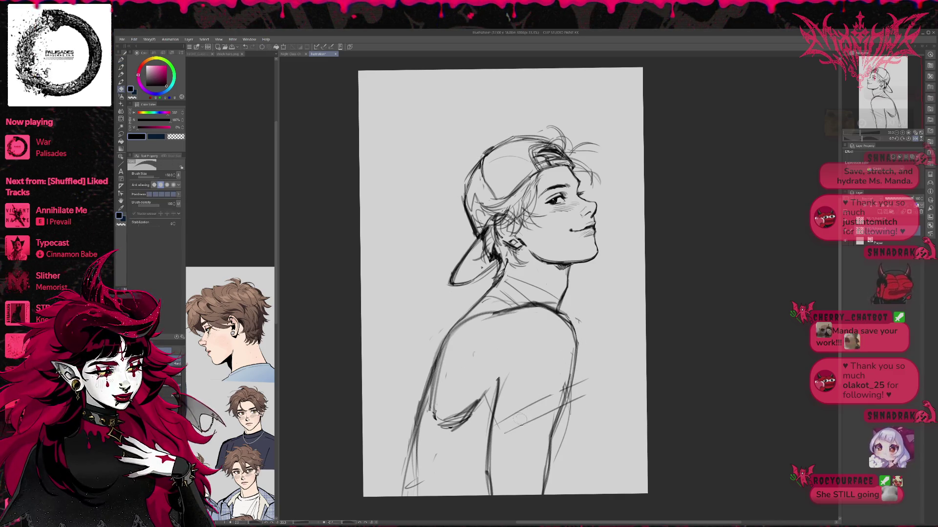
pyautogui.moveTo(529, 414); pyautogui.dragTo(567, 383)
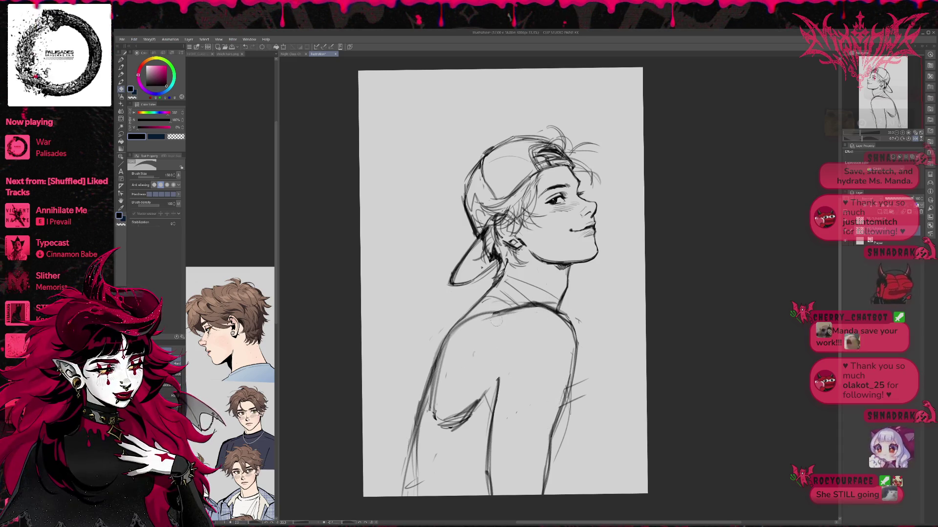
pyautogui.moveTo(504, 307)
pyautogui.mouseDown()
pyautogui.moveTo(552, 303)
pyautogui.moveTo(576, 341)
pyautogui.moveTo(562, 451)
pyautogui.mouseUp()
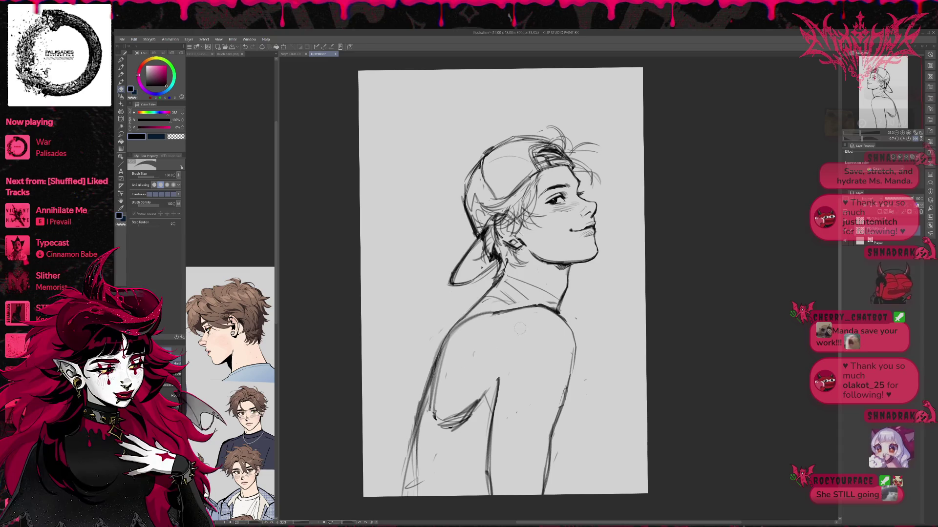
# - Add short dark strokes along the shoulder and redraw the torso line down the back
pyautogui.press('p')
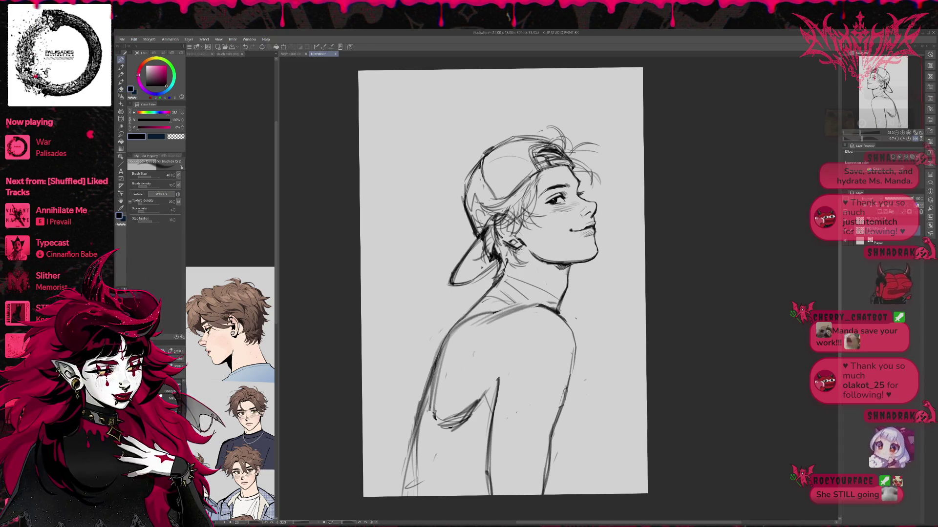
pyautogui.moveTo(528, 305)
pyautogui.mouseDown()
pyautogui.moveTo(554, 314)
pyautogui.moveTo(570, 373)
pyautogui.mouseUp()
pyautogui.press('e')
pyautogui.moveTo(498, 378); pyautogui.dragTo(490, 459)
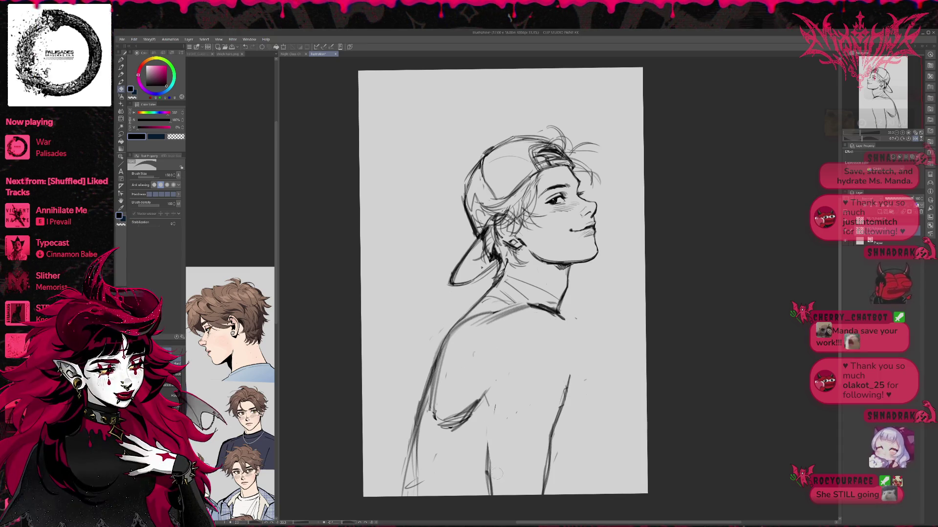
pyautogui.press('p')
pyautogui.moveTo(498, 364); pyautogui.dragTo(487, 442)
pyautogui.moveTo(495, 386); pyautogui.dragTo(487, 471)
pyautogui.moveTo(500, 365); pyautogui.dragTo(485, 471)
# - Erase and redraw the lower right torso edge, then erase it again
pyautogui.press('e')
pyautogui.moveTo(569, 376); pyautogui.dragTo(549, 439)
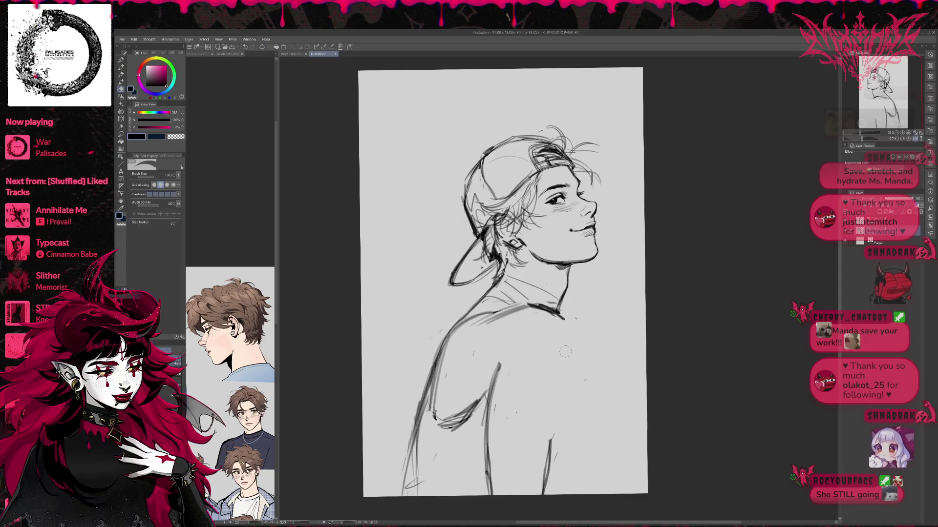
pyautogui.press('p')
pyautogui.moveTo(576, 327)
pyautogui.mouseDown()
pyautogui.moveTo(571, 386)
pyautogui.moveTo(554, 421)
pyautogui.mouseUp()
pyautogui.moveTo(574, 351); pyautogui.dragTo(549, 441)
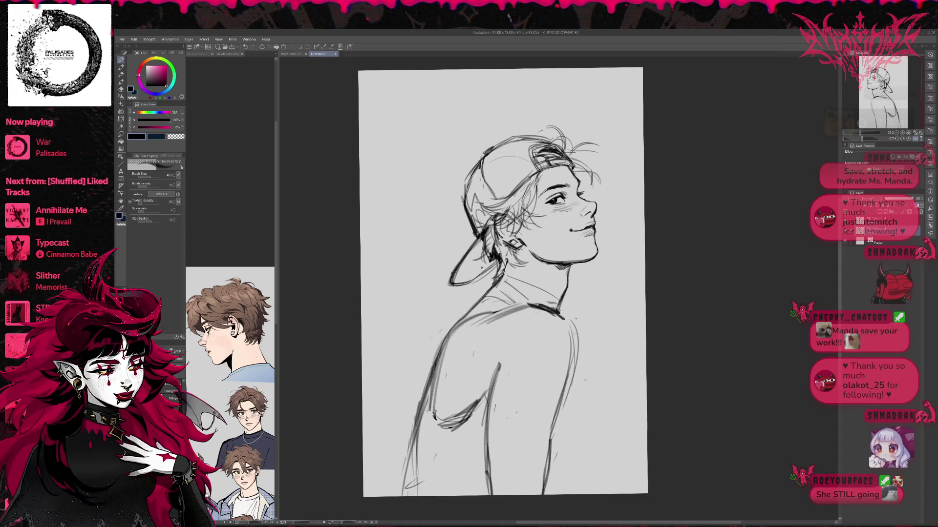
pyautogui.press('e')
pyautogui.moveTo(574, 323); pyautogui.dragTo(549, 450)
# - Lighten a shoulder-line patch, add a diagonal below the right shoulder, and extend the right torso line
pyautogui.press('p')
pyautogui.press('e')
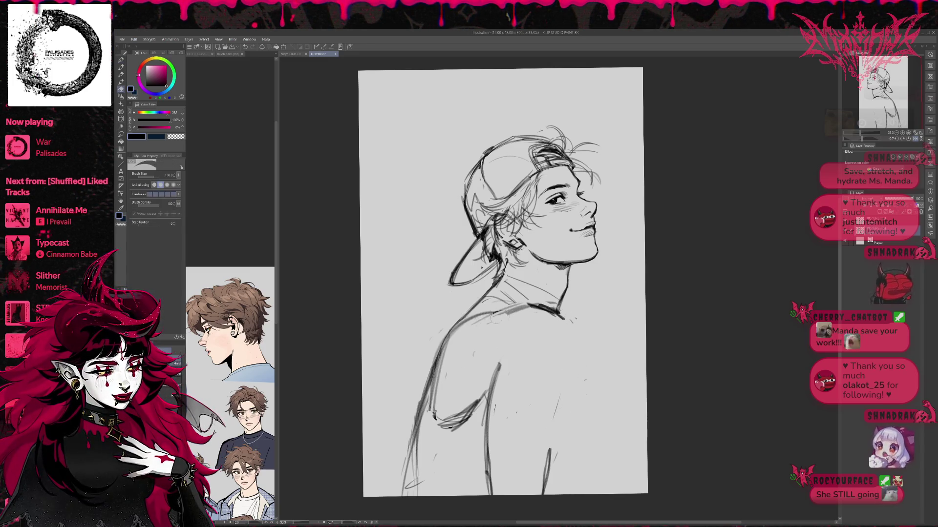
pyautogui.moveTo(478, 325)
pyautogui.mouseDown()
pyautogui.moveTo(522, 308)
pyautogui.moveTo(556, 350)
pyautogui.mouseUp()
pyautogui.press('p')
pyautogui.moveTo(529, 313)
pyautogui.mouseDown()
pyautogui.moveTo(573, 321)
pyautogui.moveTo(565, 424)
pyautogui.mouseUp()
pyautogui.moveTo(575, 347); pyautogui.dragTo(555, 433)
pyautogui.moveTo(569, 378); pyautogui.dragTo(546, 491)
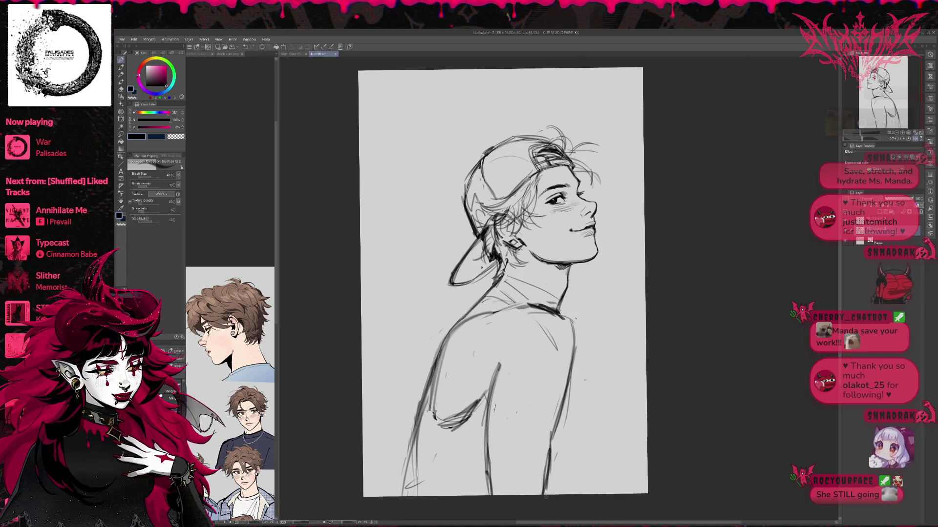
pyautogui.moveTo(555, 425)
pyautogui.mouseDown()
pyautogui.moveTo(545, 498)
pyautogui.moveTo(547, 491)
pyautogui.mouseUp()
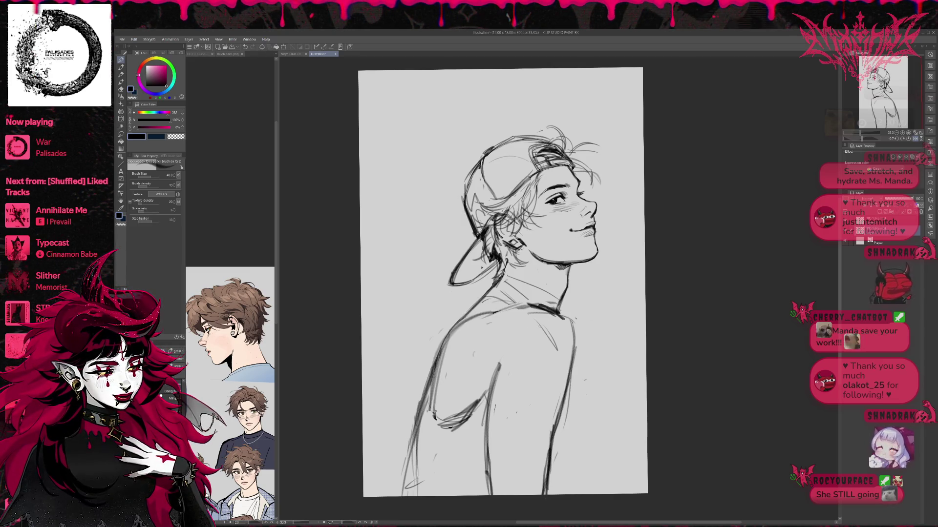
# - Redraw and darken the right torso edge
pyautogui.press('e')
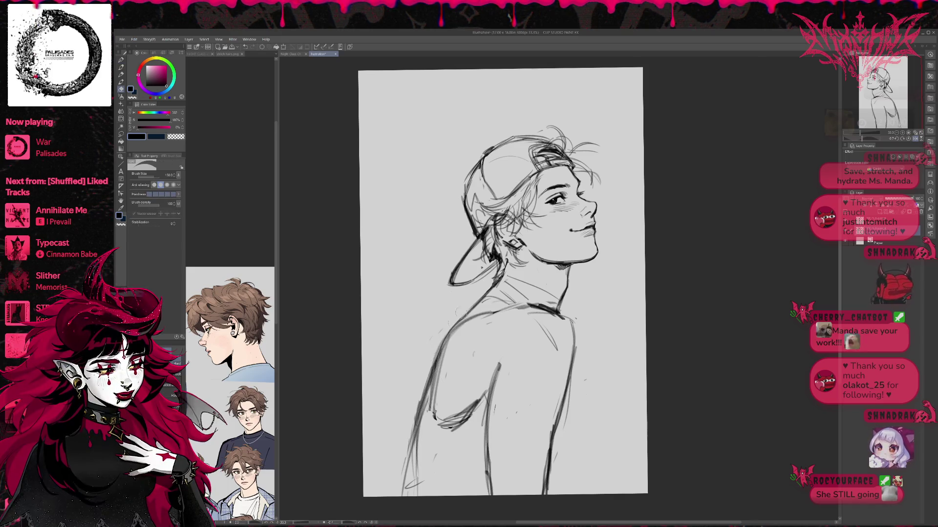
pyautogui.press('p')
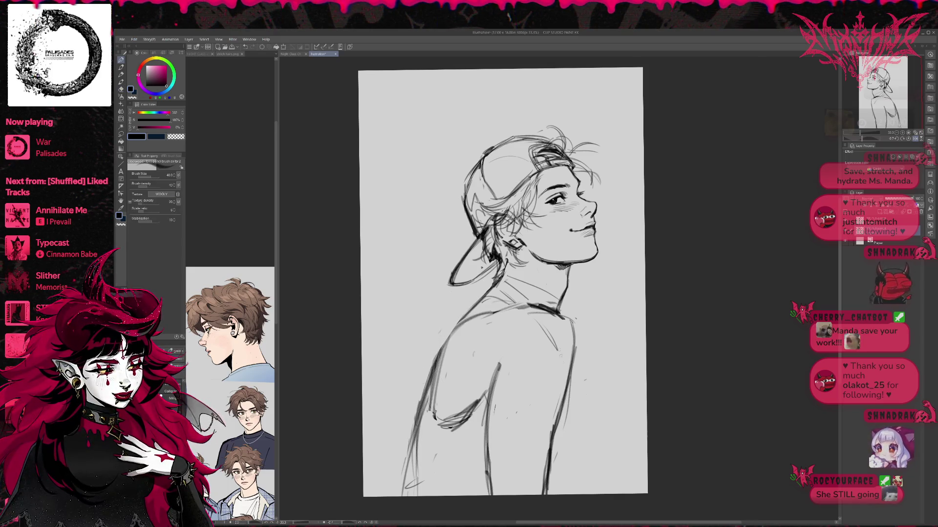
pyautogui.moveTo(569, 380)
pyautogui.mouseDown()
pyautogui.moveTo(564, 460)
pyautogui.moveTo(553, 482)
pyautogui.mouseUp()
pyautogui.moveTo(570, 437); pyautogui.dragTo(551, 480)
pyautogui.moveTo(569, 380); pyautogui.dragTo(564, 458)
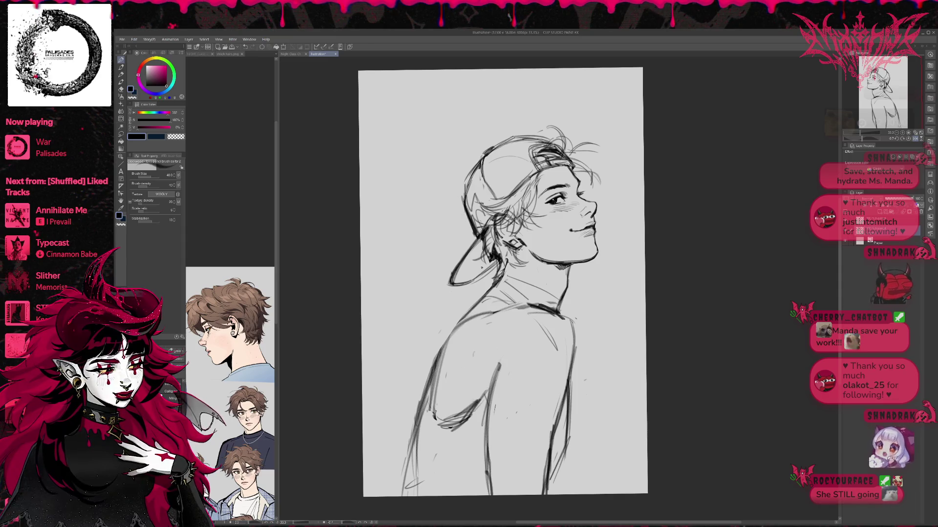
# - Draw dark hatching strokes down the back, then erase them again
pyautogui.press('e')
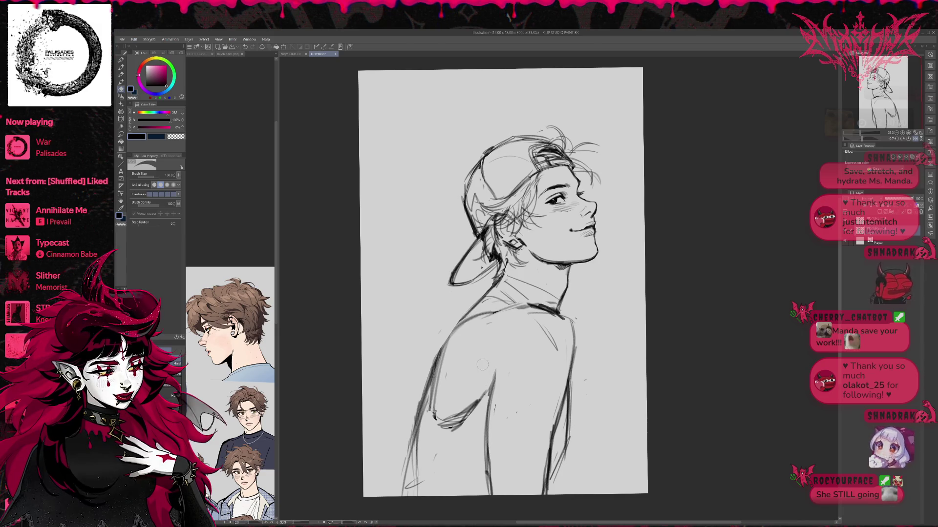
pyautogui.press('p')
pyautogui.moveTo(501, 361); pyautogui.dragTo(491, 409)
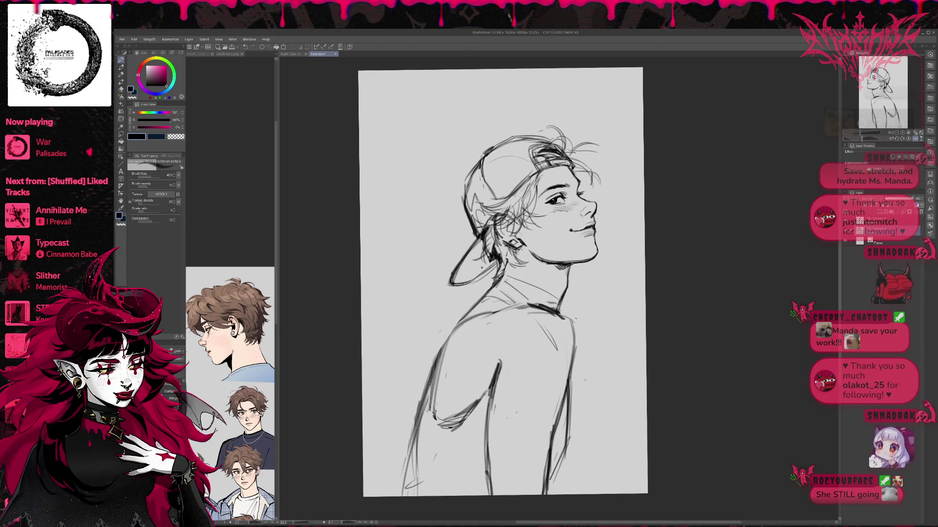
pyautogui.press('e')
pyautogui.moveTo(499, 361); pyautogui.dragTo(494, 396)
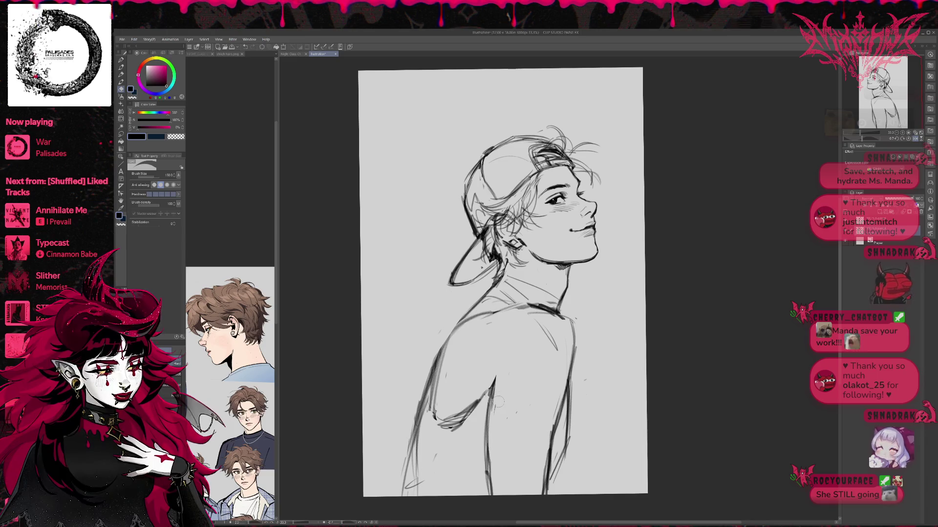
pyautogui.press('p')
pyautogui.moveTo(492, 354)
pyautogui.mouseDown()
pyautogui.moveTo(483, 378)
pyautogui.moveTo(492, 392)
pyautogui.moveTo(489, 454)
pyautogui.mouseUp()
pyautogui.press('e')
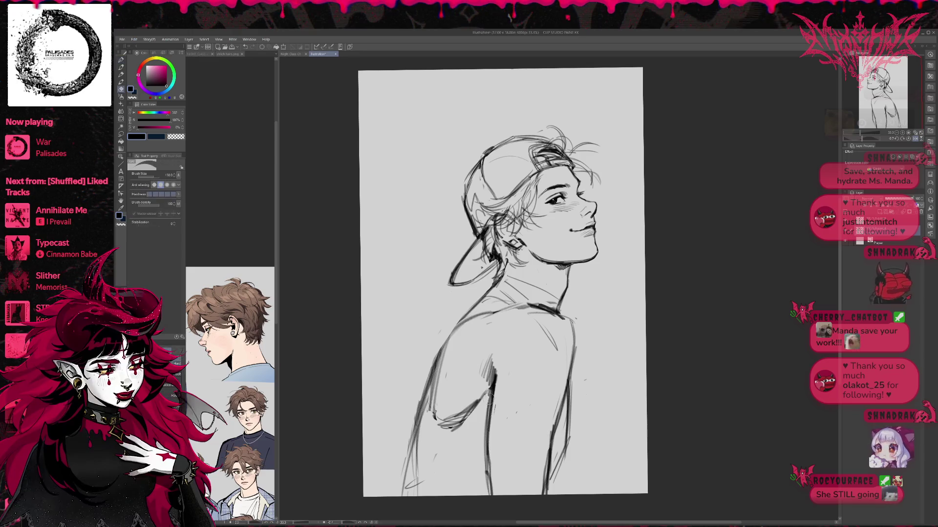
pyautogui.moveTo(490, 393); pyautogui.dragTo(481, 442)
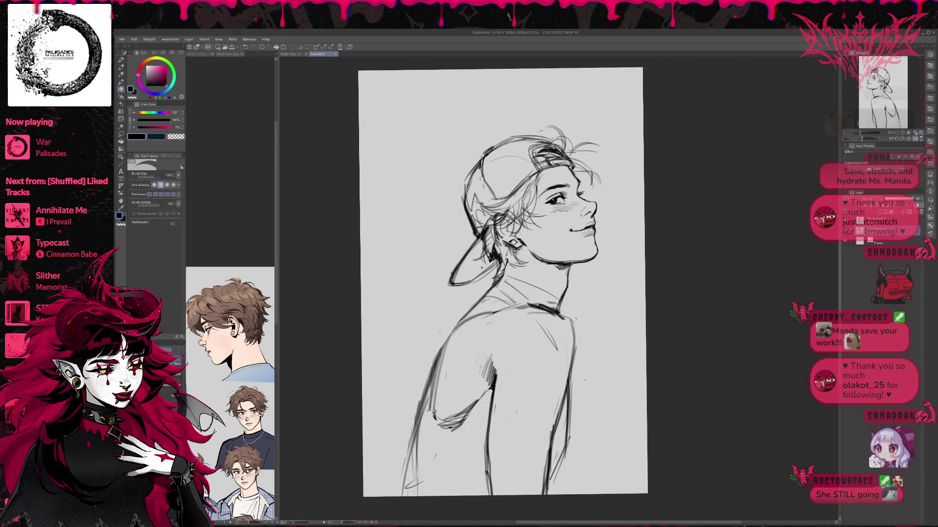
pyautogui.moveTo(481, 361)
pyautogui.mouseDown()
pyautogui.moveTo(493, 385)
pyautogui.moveTo(496, 374)
pyautogui.mouseUp()
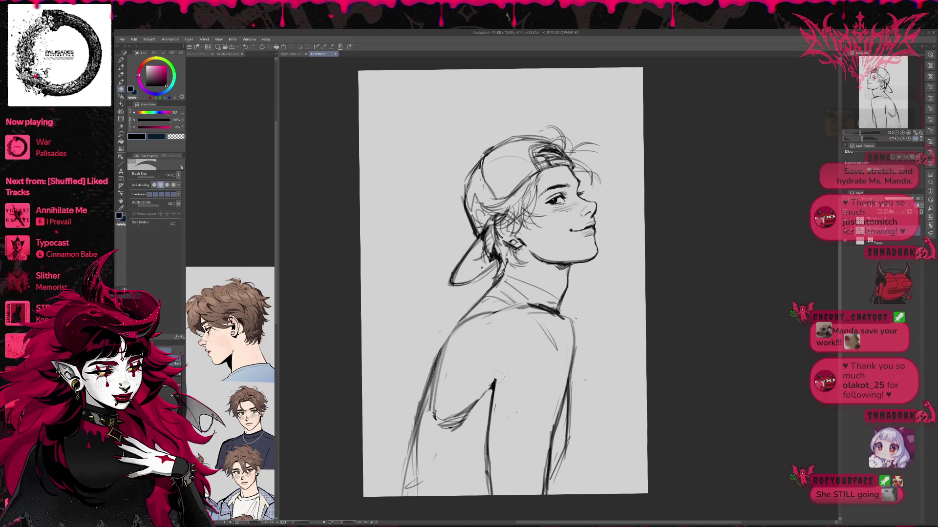
# - Wipe stray sketch lines along the left arm and back, then tilt the canvas
pyautogui.press('p')
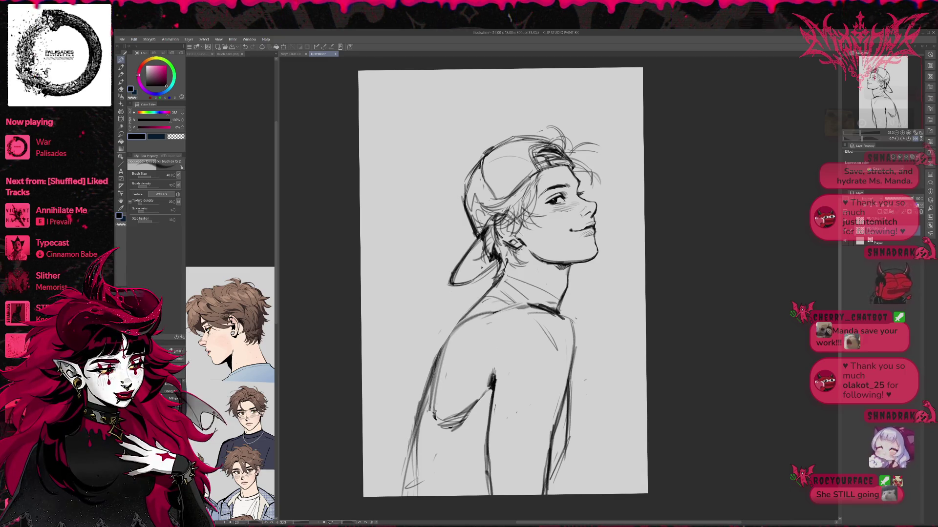
pyautogui.press('e')
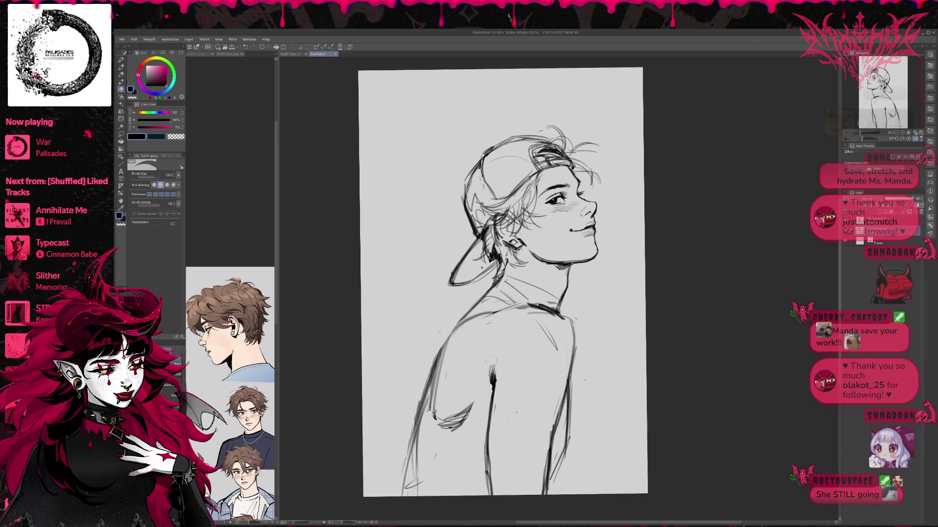
pyautogui.press('p')
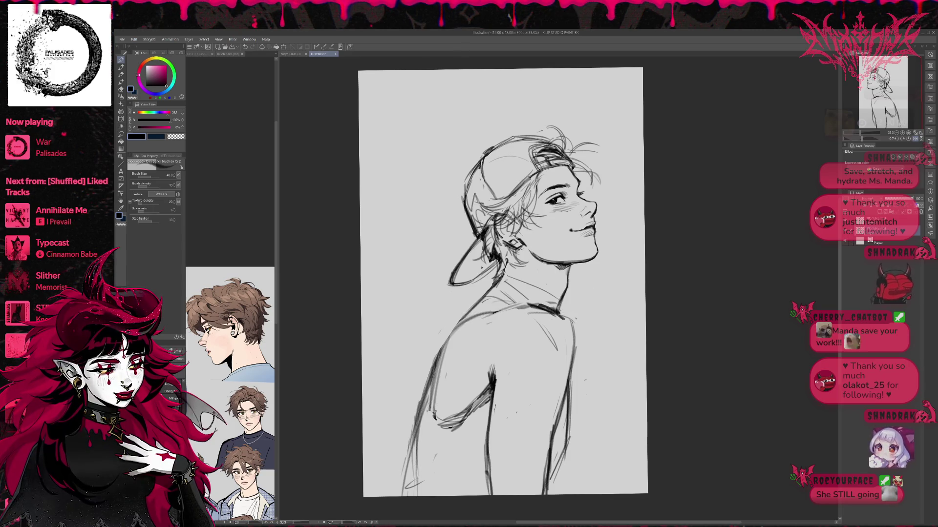
pyautogui.press('e')
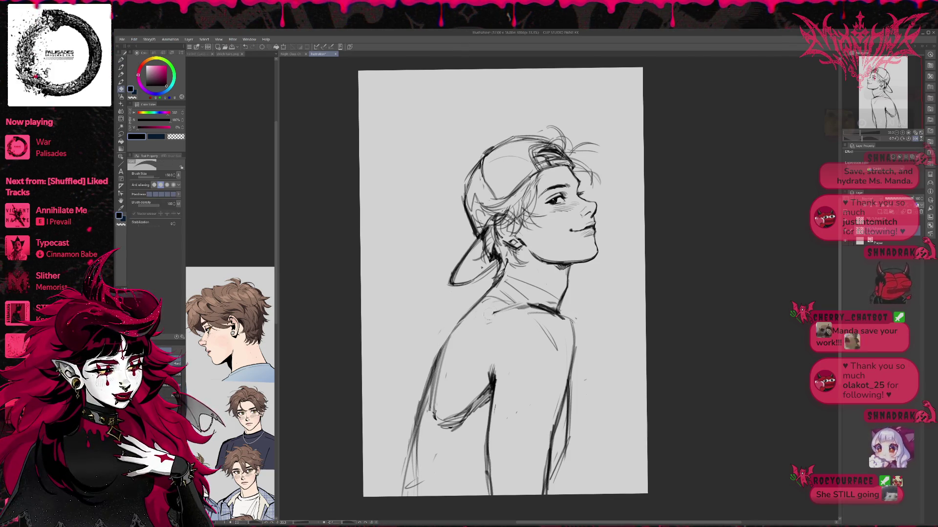
pyautogui.moveTo(453, 338); pyautogui.dragTo(433, 415)
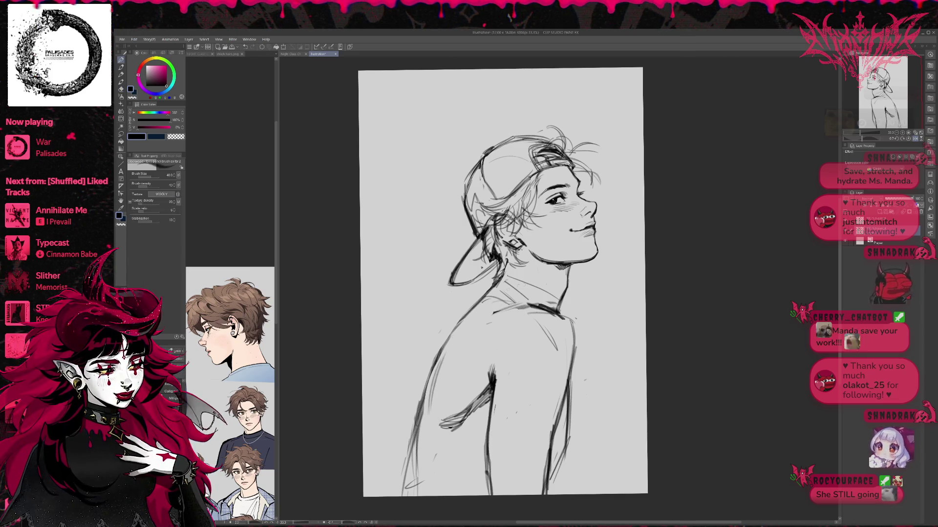
pyautogui.press('r')
pyautogui.moveTo(503, 283)
pyautogui.mouseDown()
pyautogui.moveTo(488, 313)
pyautogui.moveTo(495, 298)
pyautogui.mouseUp()
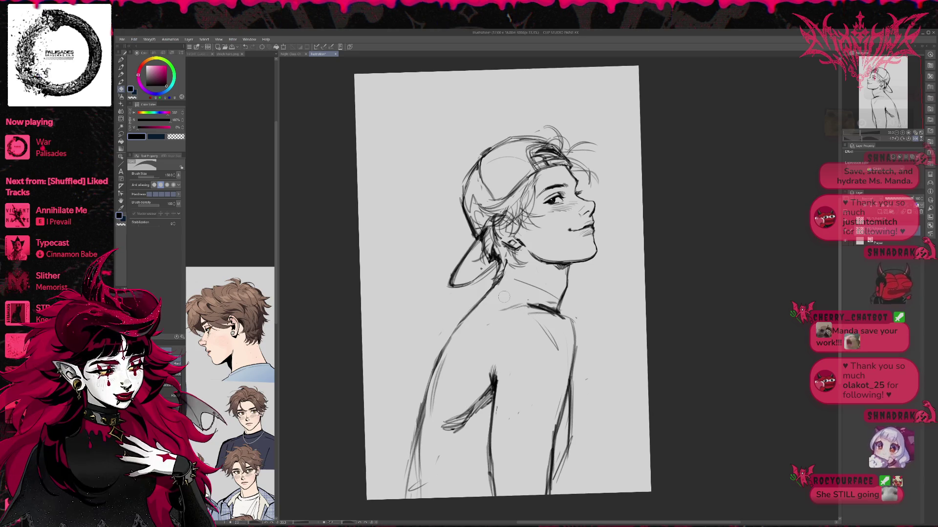
# - Redraw the shoulder line, partly erase it, and darken the neck line
pyautogui.press('p')
pyautogui.moveTo(464, 326)
pyautogui.mouseDown()
pyautogui.moveTo(491, 306)
pyautogui.moveTo(519, 304)
pyautogui.mouseUp()
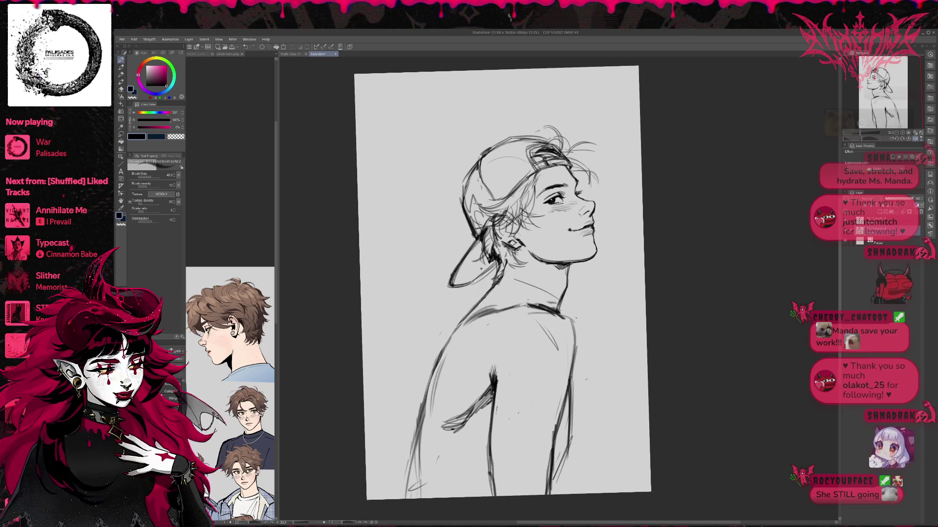
pyautogui.press('e')
pyautogui.moveTo(464, 326)
pyautogui.mouseDown()
pyautogui.moveTo(519, 307)
pyautogui.moveTo(532, 285)
pyautogui.mouseUp()
pyautogui.press('p')
pyautogui.press('e')
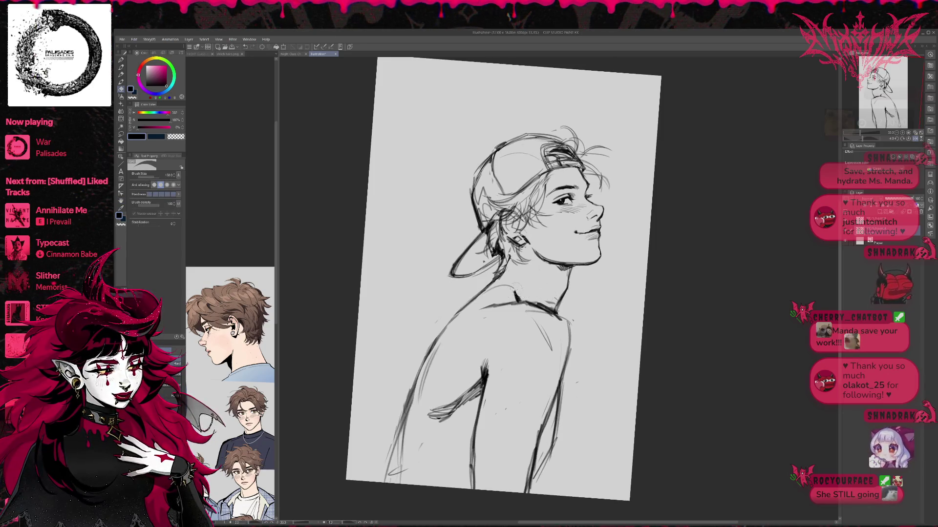
pyautogui.press('p')
pyautogui.moveTo(509, 287)
pyautogui.mouseDown()
pyautogui.moveTo(513, 304)
pyautogui.moveTo(493, 319)
pyautogui.moveTo(494, 305)
pyautogui.moveTo(523, 302)
pyautogui.moveTo(537, 273)
pyautogui.moveTo(515, 303)
pyautogui.mouseUp()
# - Darken the right shoulder and back contour, trim a dark back stroke, and set the canvas upright
pyautogui.press('e')
pyautogui.press('p')
pyautogui.press('e')
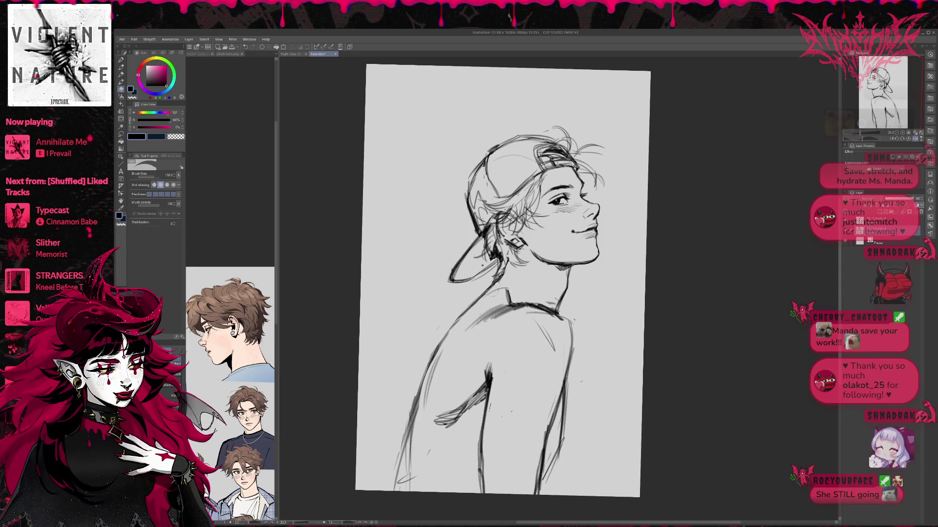
pyautogui.press('p')
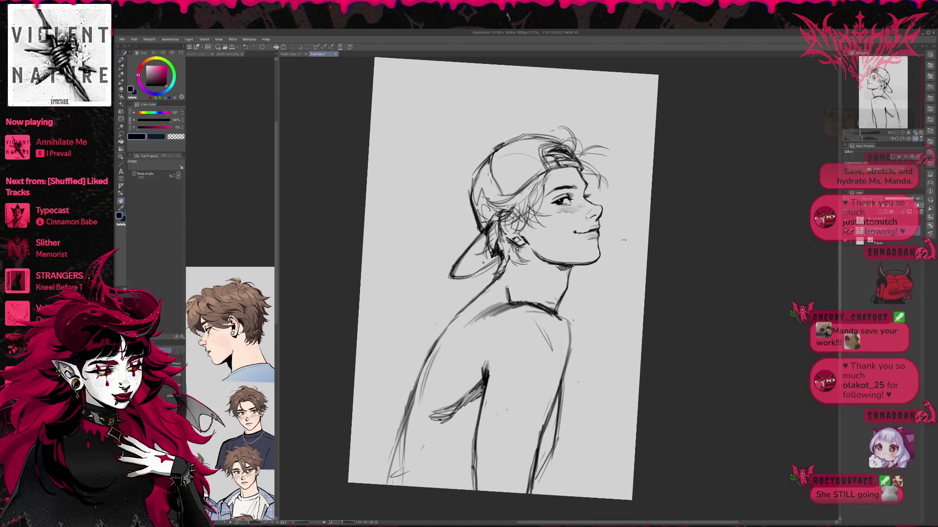
pyautogui.press('e')
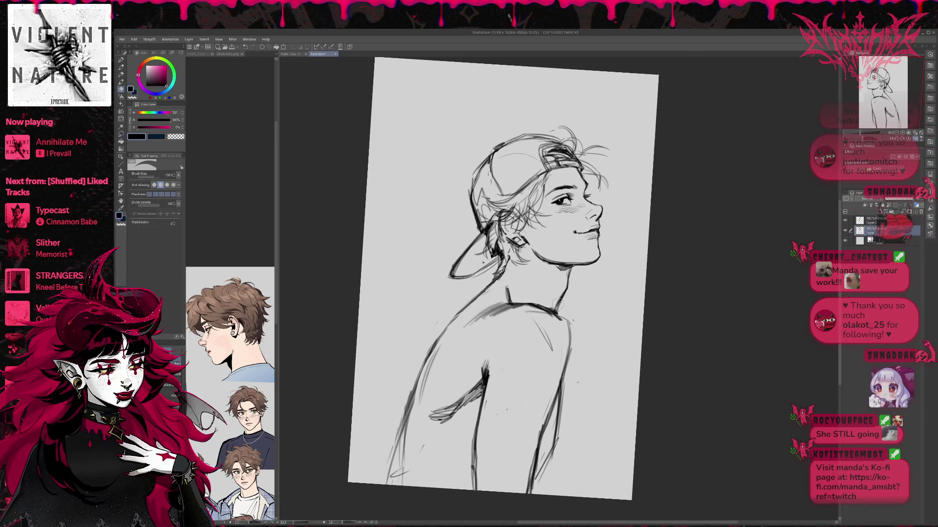
pyautogui.press('p')
pyautogui.moveTo(565, 322); pyautogui.dragTo(568, 369)
pyautogui.press('e')
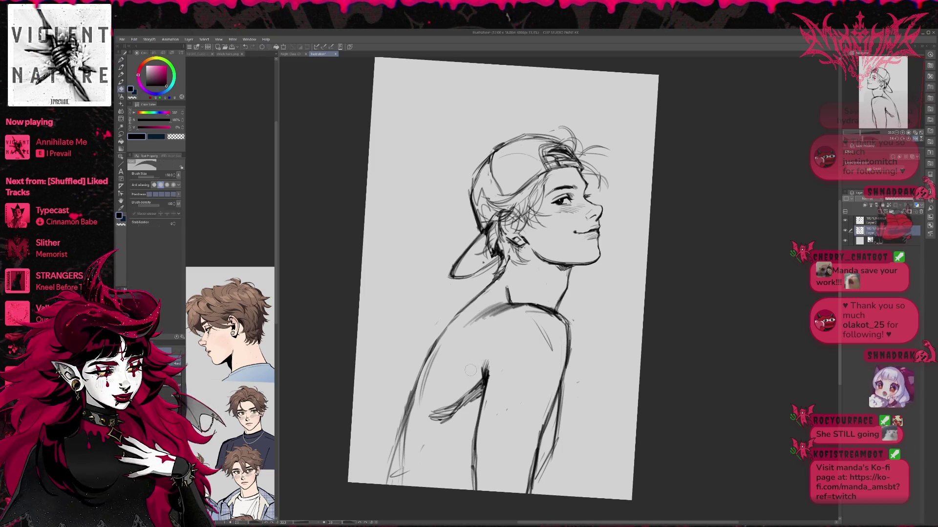
pyautogui.moveTo(483, 363); pyautogui.dragTo(477, 377)
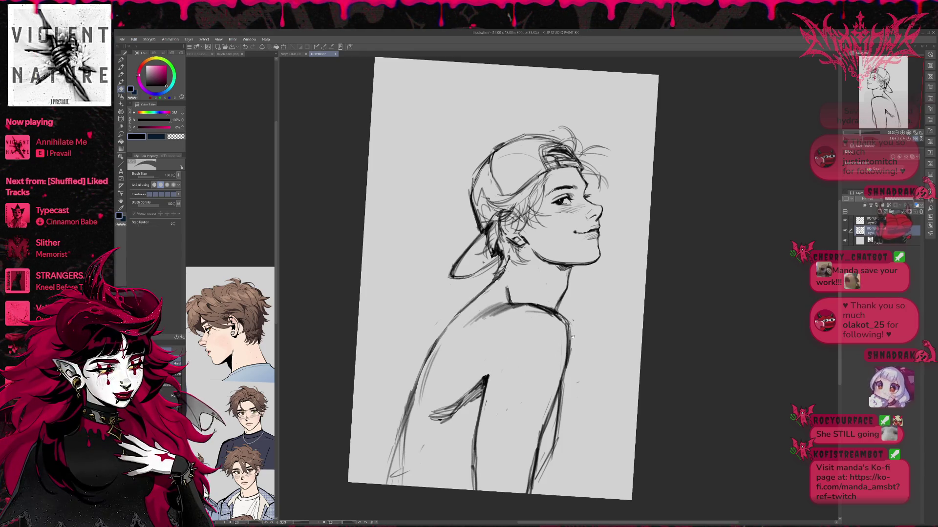
pyautogui.moveTo(573, 337)
pyautogui.mouseDown()
pyautogui.moveTo(526, 315)
pyautogui.moveTo(573, 317)
pyautogui.mouseUp()
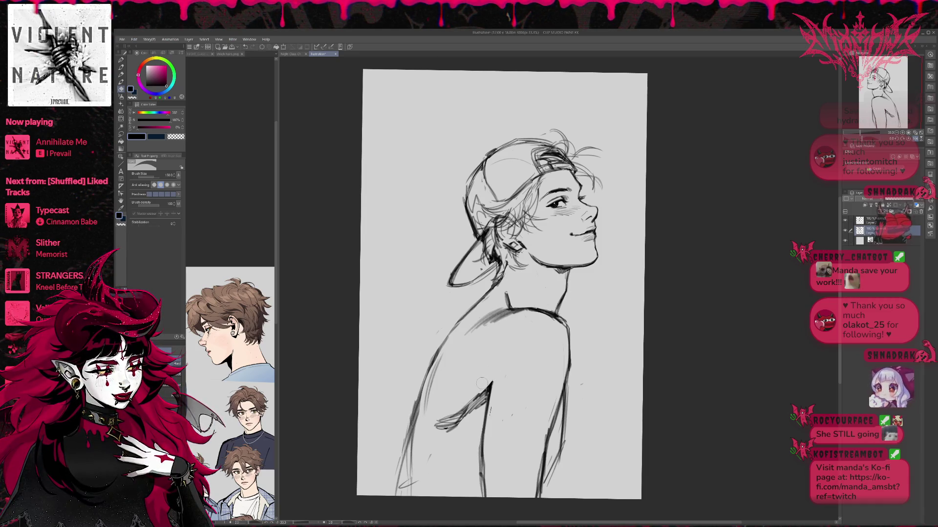
# - Darken the back contour with the pencil, hatch across the arm, and erase the arm's left contour
pyautogui.press('p')
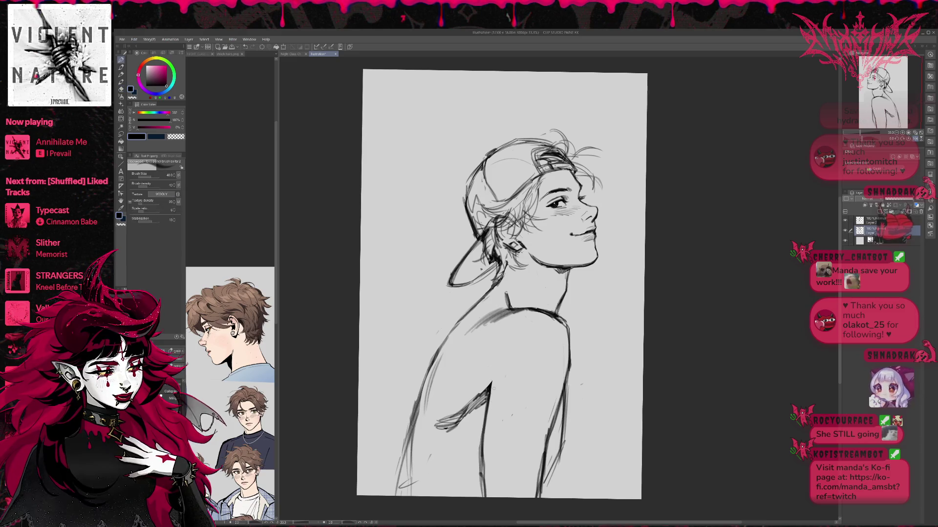
pyautogui.moveTo(495, 378); pyautogui.dragTo(483, 423)
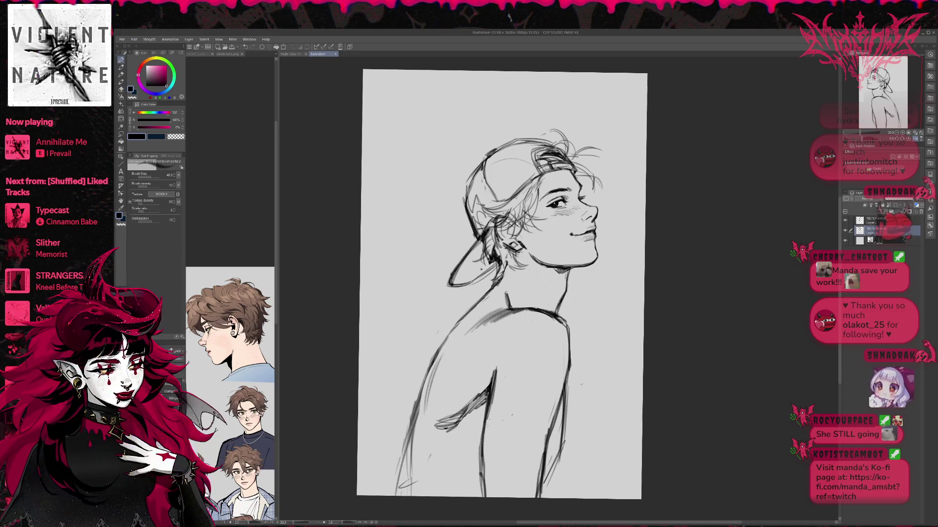
pyautogui.moveTo(497, 375)
pyautogui.mouseDown()
pyautogui.moveTo(486, 439)
pyautogui.moveTo(472, 401)
pyautogui.moveTo(486, 388)
pyautogui.mouseUp()
pyautogui.press('e')
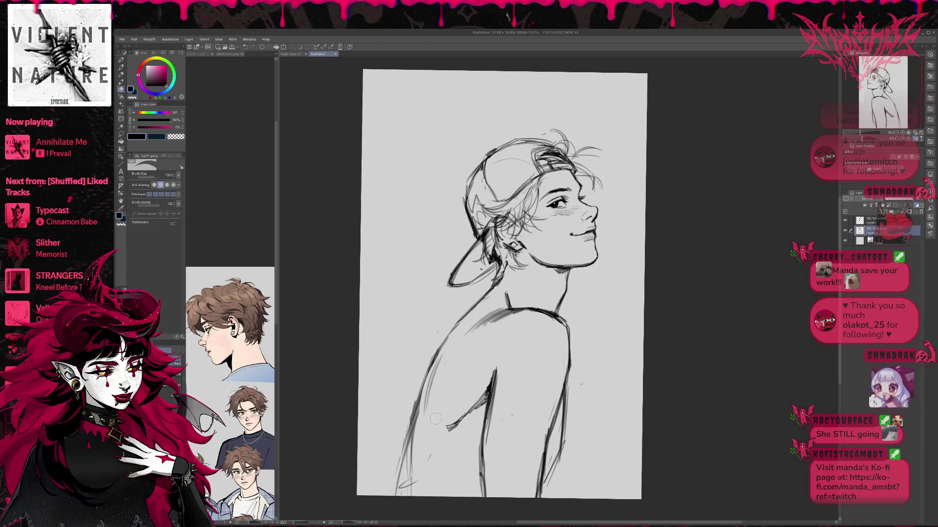
pyautogui.moveTo(455, 428); pyautogui.dragTo(443, 427)
pyautogui.press('p')
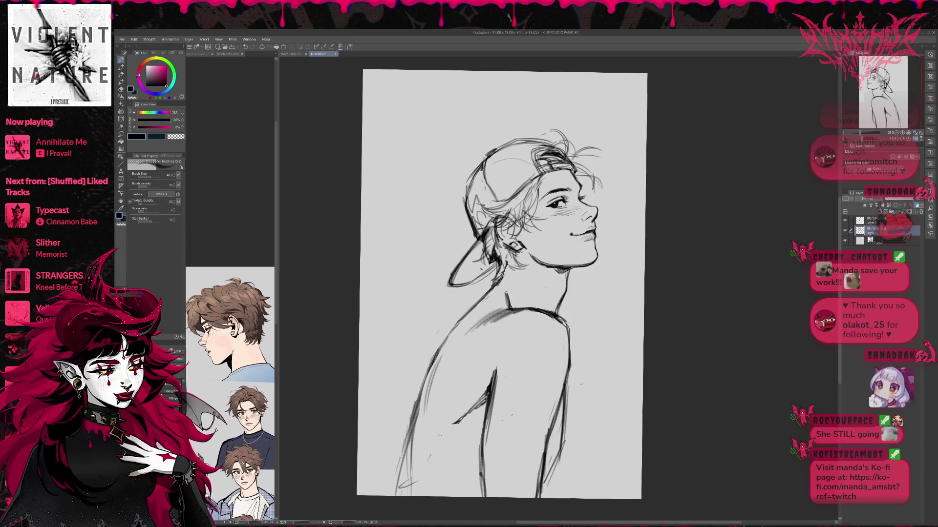
pyautogui.moveTo(433, 422); pyautogui.dragTo(487, 388)
pyautogui.press('e')
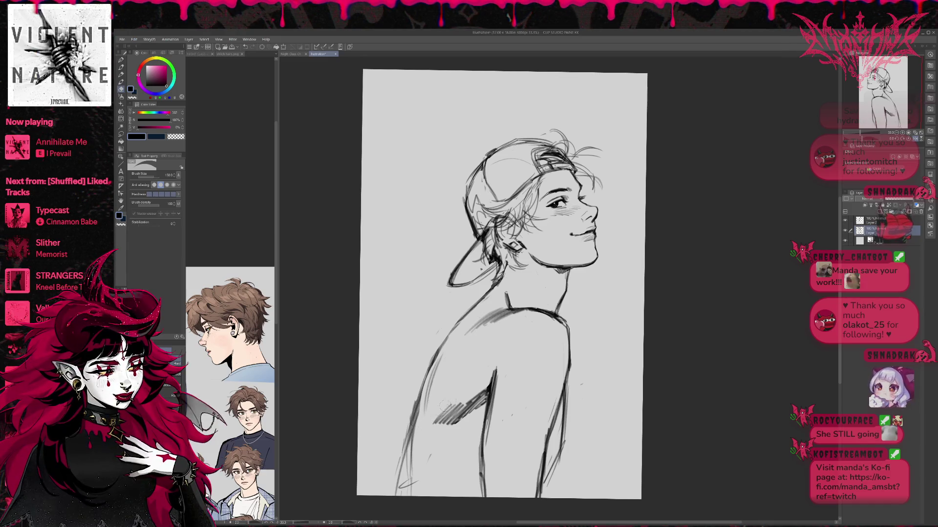
pyautogui.moveTo(435, 420); pyautogui.dragTo(450, 410)
pyautogui.moveTo(430, 371); pyautogui.dragTo(418, 414)
pyautogui.moveTo(454, 326)
pyautogui.mouseDown()
pyautogui.moveTo(415, 413)
pyautogui.moveTo(398, 491)
pyautogui.mouseUp()
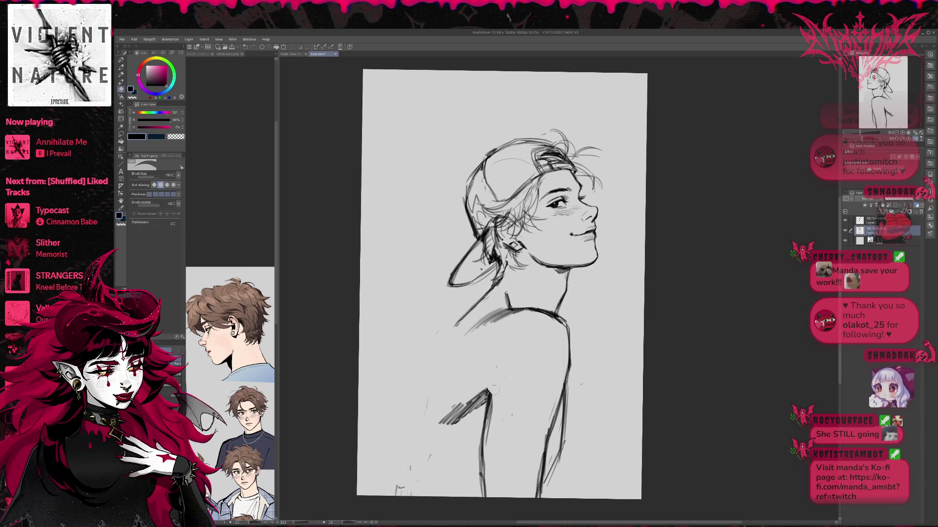
# - Draw curves from the shoulder down the back and along the lower back, undoing misplaced long lines
pyautogui.press('p')
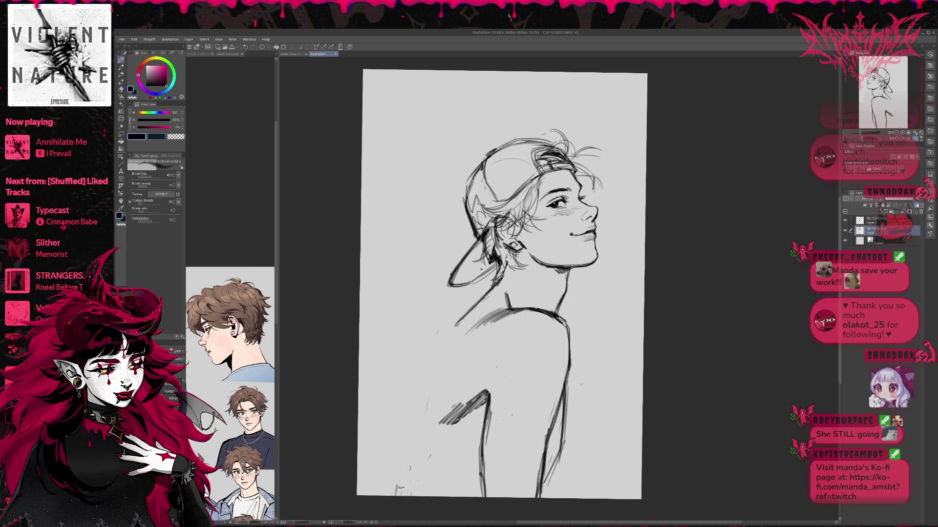
pyautogui.moveTo(498, 315); pyautogui.dragTo(487, 392)
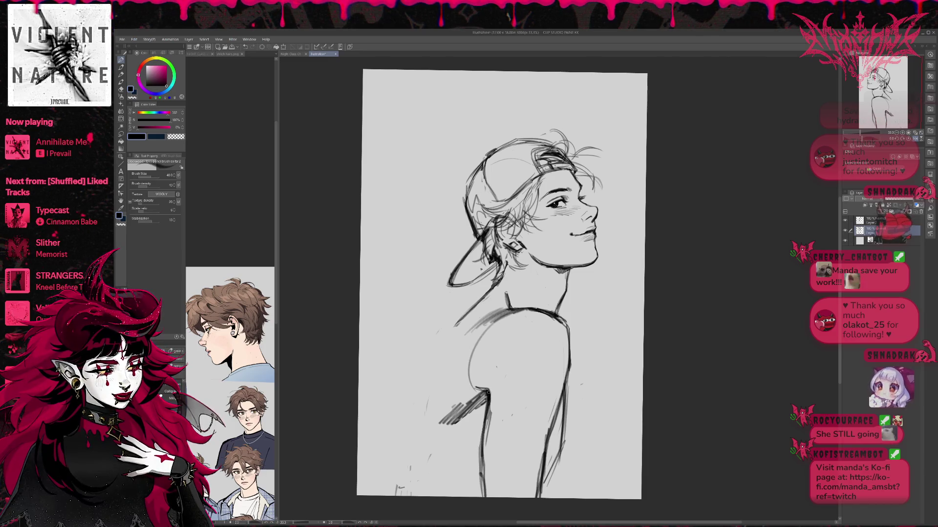
pyautogui.press('e')
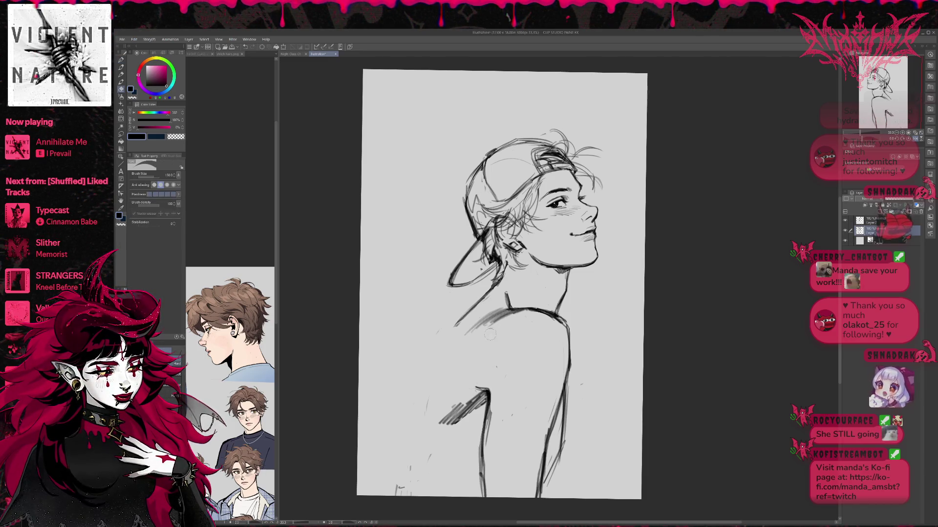
pyautogui.press('p')
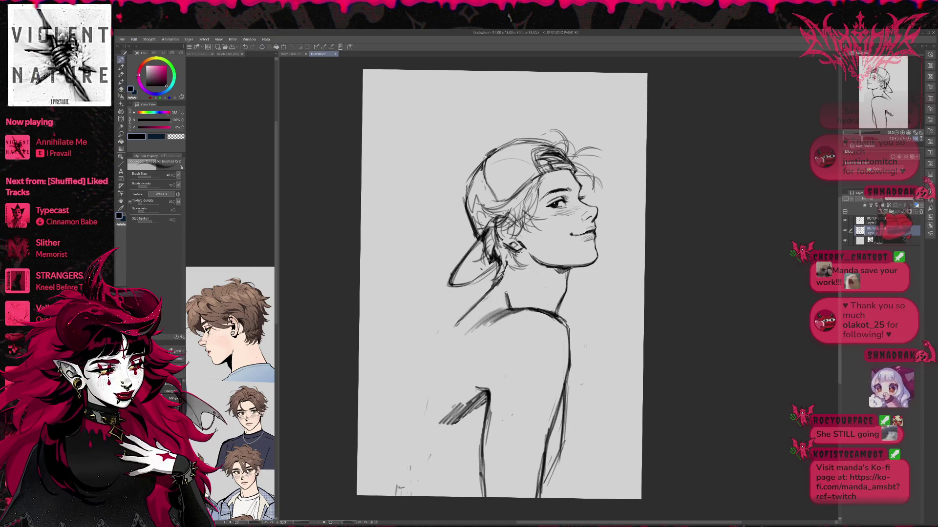
pyautogui.moveTo(423, 457); pyautogui.dragTo(472, 474)
pyautogui.moveTo(472, 315); pyautogui.dragTo(413, 444)
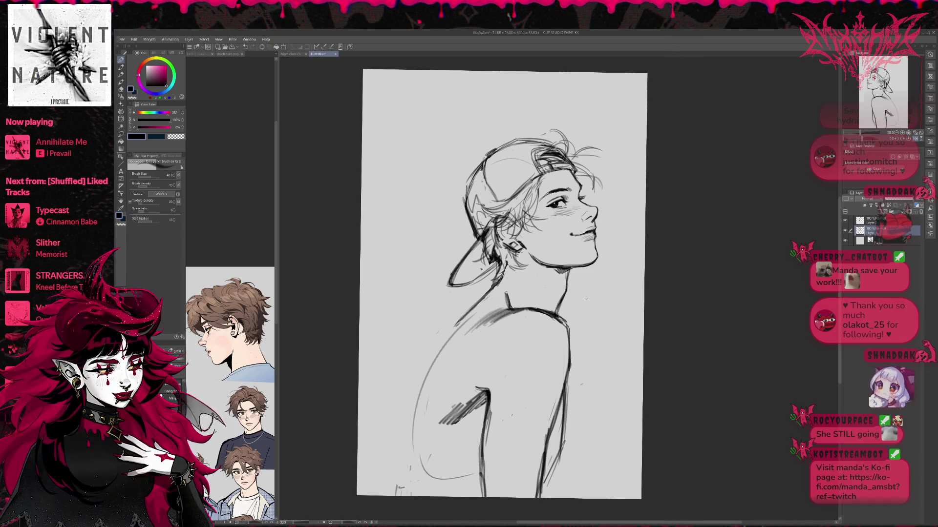
pyautogui.hotkey('ctrl', 'z')
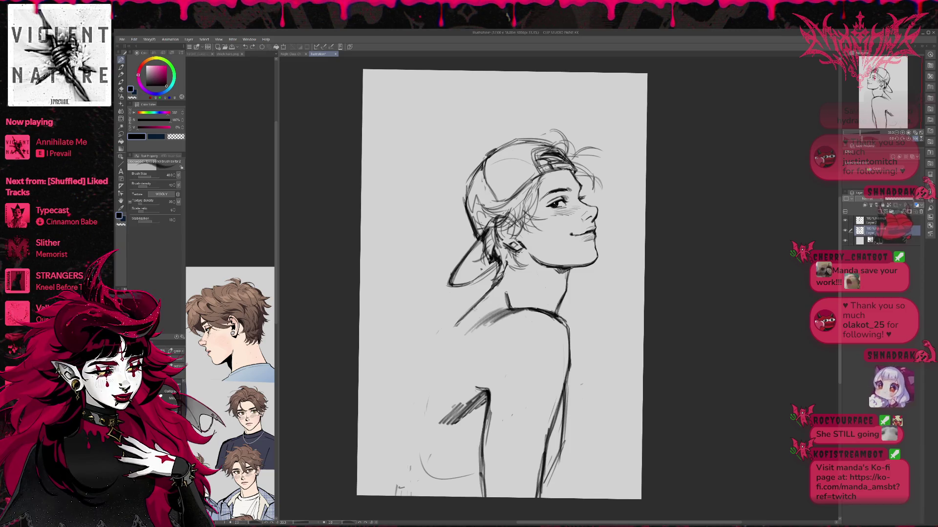
pyautogui.press('e')
pyautogui.press('p')
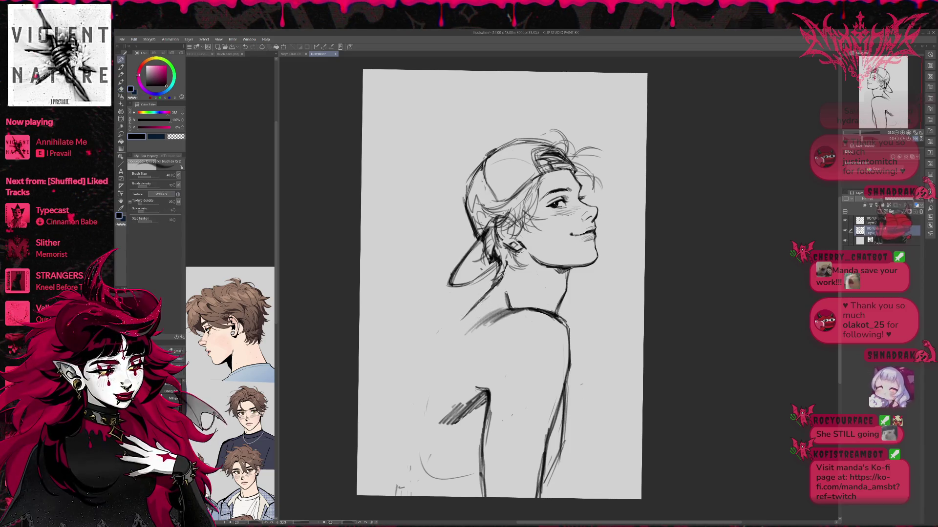
pyautogui.moveTo(465, 317); pyautogui.dragTo(428, 384)
pyautogui.moveTo(451, 332); pyautogui.dragTo(423, 402)
pyautogui.hotkey('ctrl', 'z')
# - Erase and redraw the back line from the shoulder until the back and shoulder line is darker
pyautogui.press('e')
pyautogui.moveTo(446, 334); pyautogui.dragTo(430, 379)
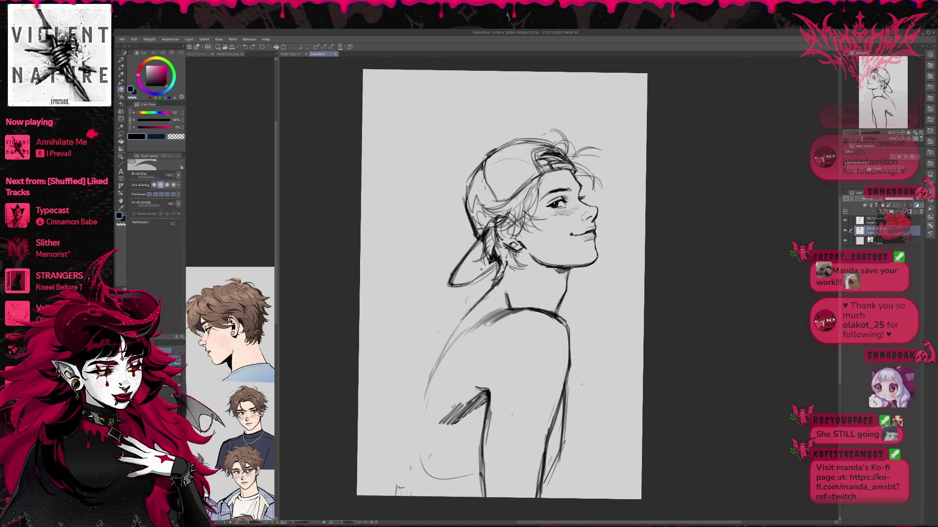
pyautogui.press('p')
pyautogui.moveTo(474, 306); pyautogui.dragTo(440, 357)
pyautogui.moveTo(470, 326); pyautogui.dragTo(441, 358)
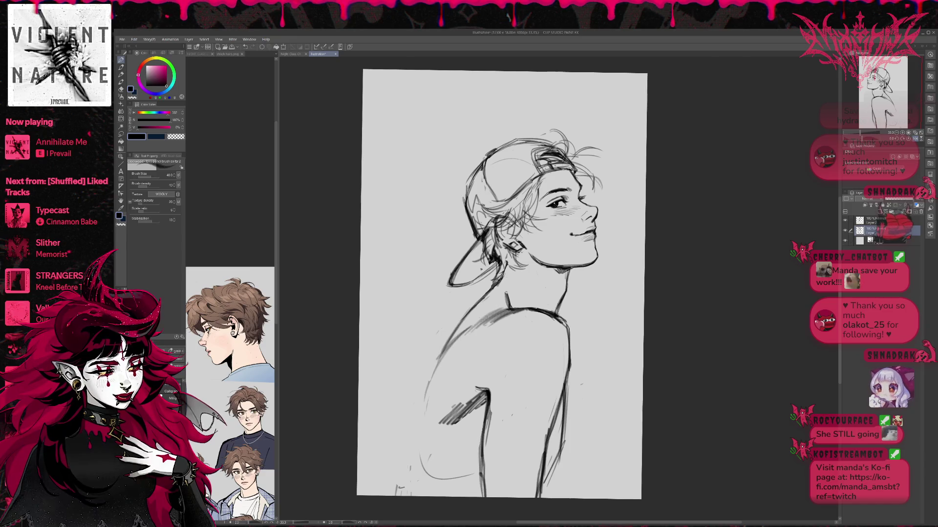
pyautogui.press('e')
pyautogui.moveTo(481, 300); pyautogui.dragTo(445, 344)
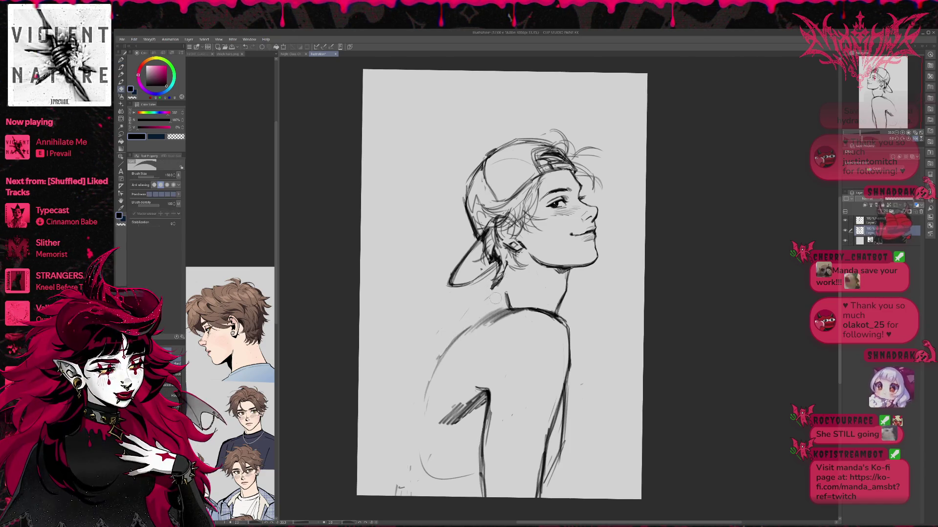
pyautogui.press('p')
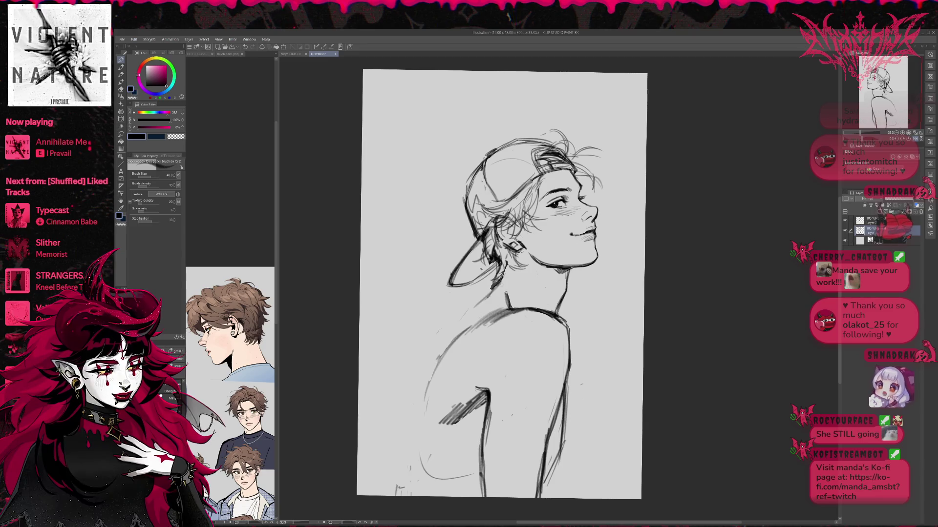
pyautogui.moveTo(501, 288); pyautogui.dragTo(457, 336)
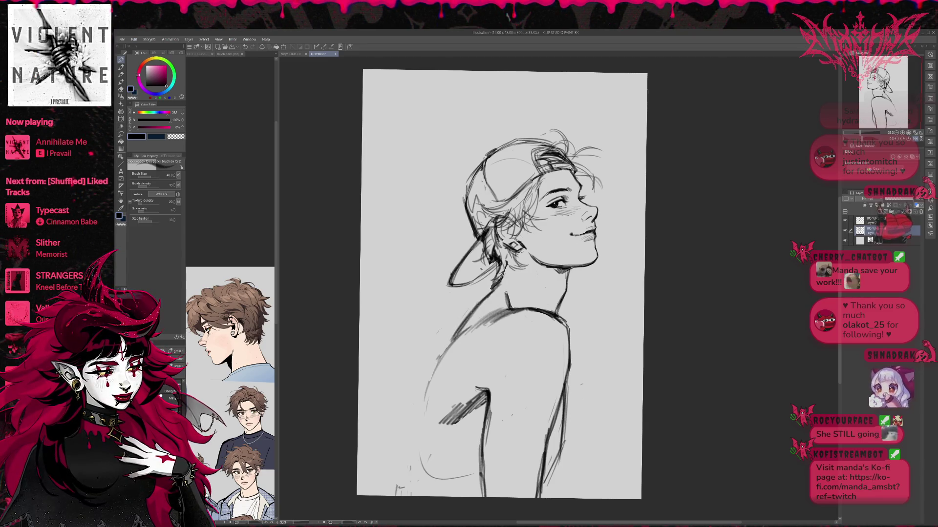
# - Flip the canvas horizontally and erase parts of the shoulder and back line
pyautogui.press('h')
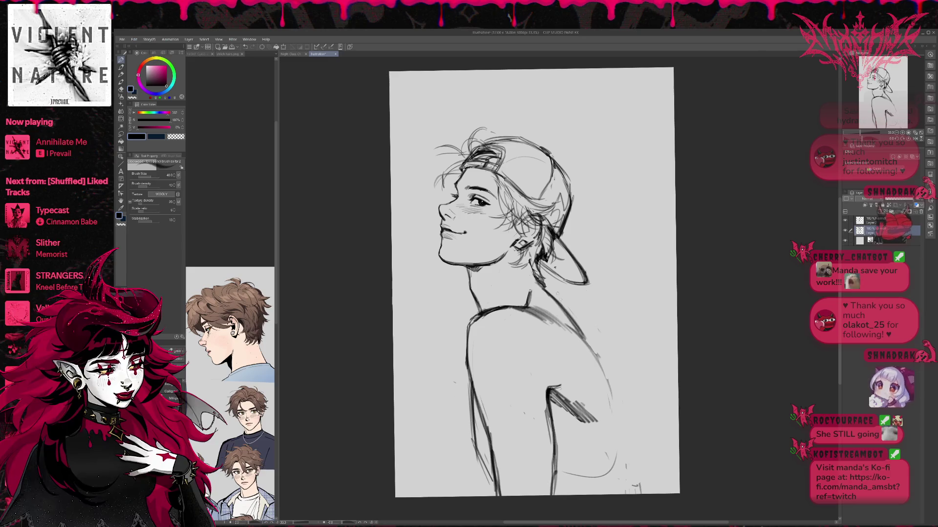
pyautogui.press('e')
pyautogui.moveTo(589, 340)
pyautogui.mouseDown()
pyautogui.moveTo(561, 307)
pyautogui.moveTo(556, 318)
pyautogui.mouseUp()
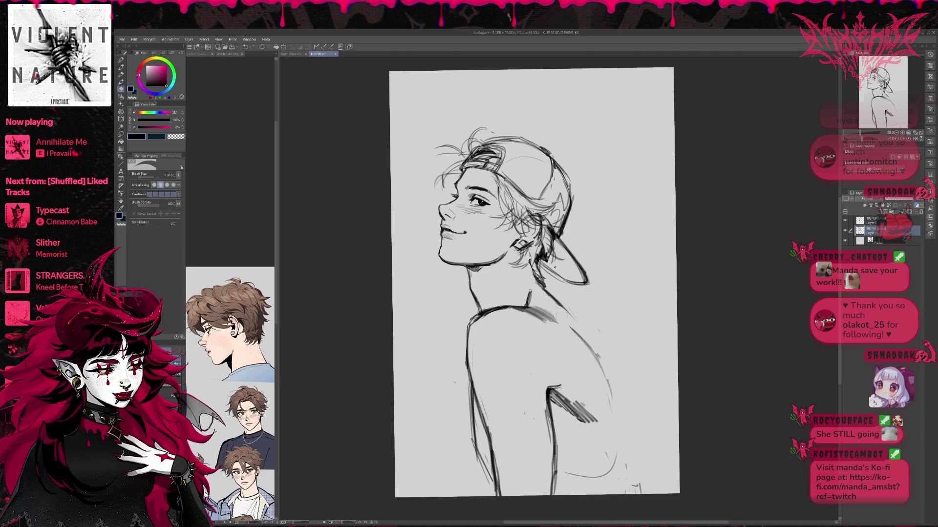
pyautogui.moveTo(599, 370); pyautogui.dragTo(589, 342)
pyautogui.moveTo(610, 398); pyautogui.dragTo(596, 354)
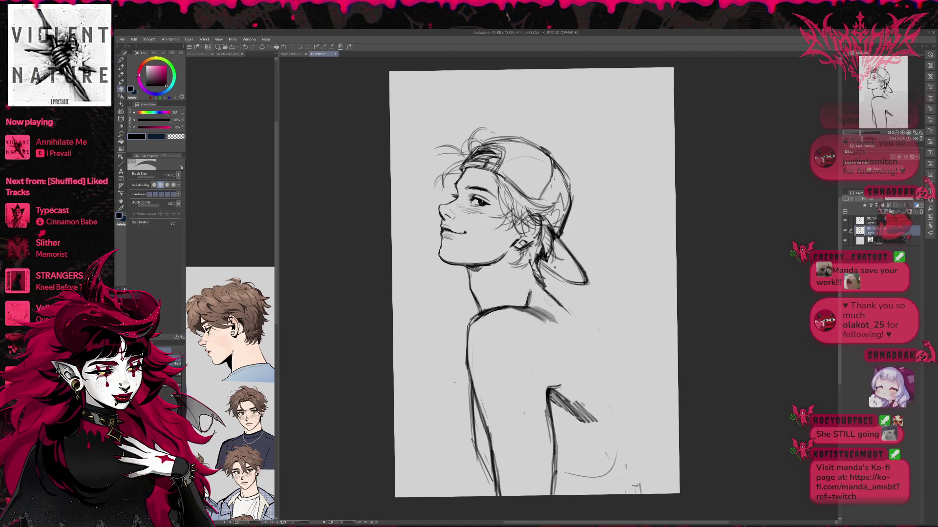
pyautogui.moveTo(564, 310); pyautogui.dragTo(545, 309)
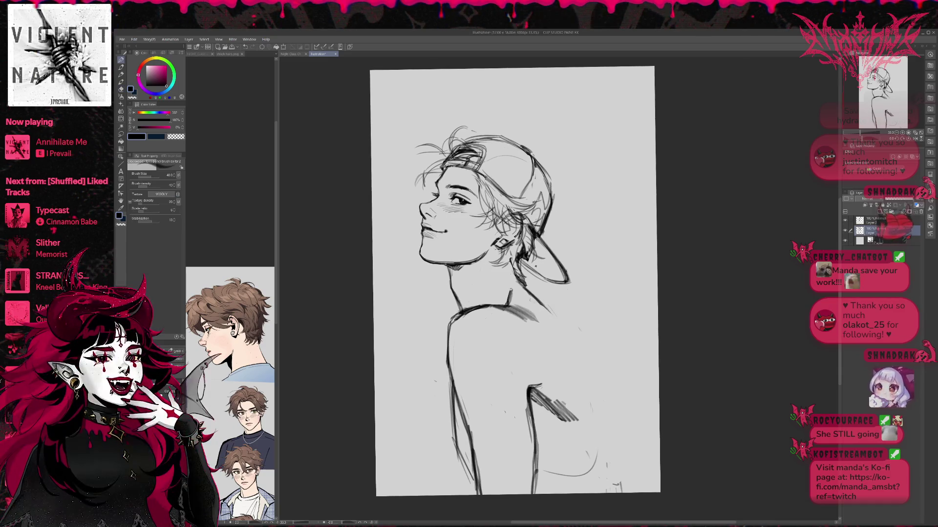
# - Extend the back contour downward, then erase and redraw it darker
pyautogui.press('p')
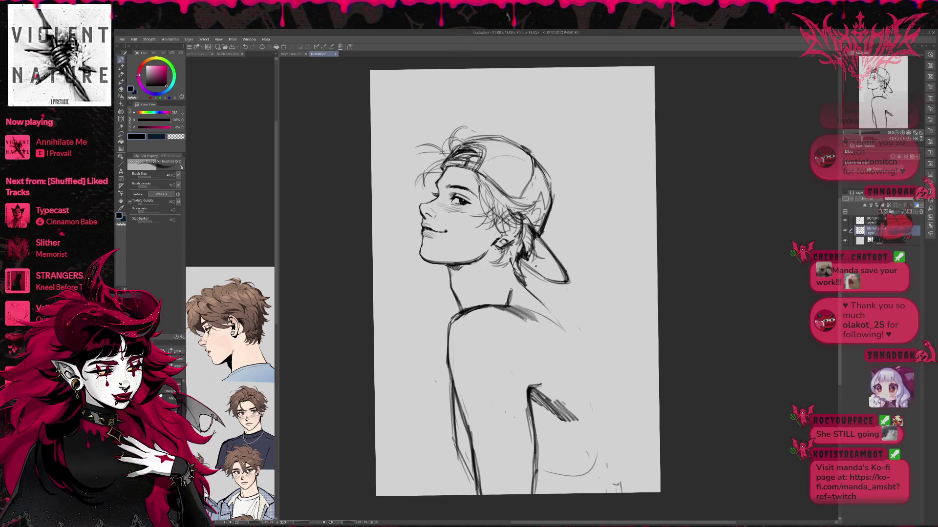
pyautogui.moveTo(567, 334); pyautogui.dragTo(587, 371)
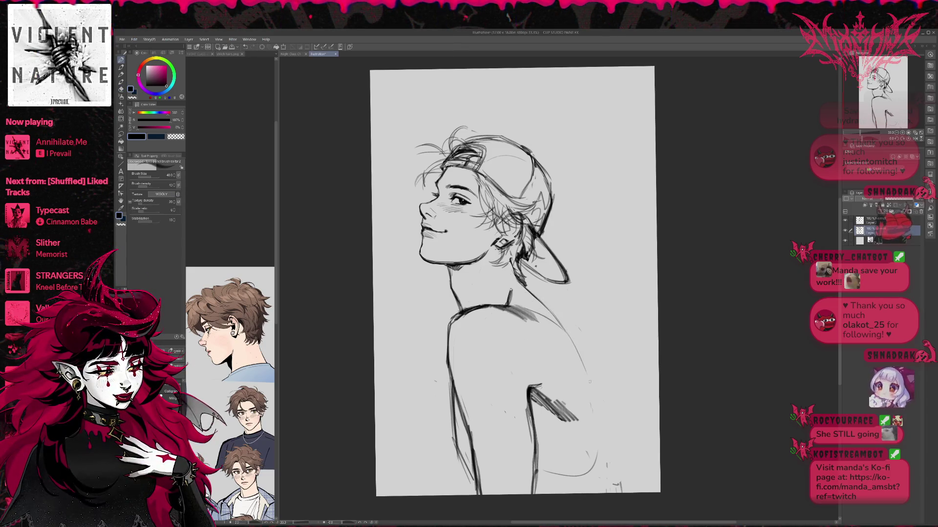
pyautogui.press('e')
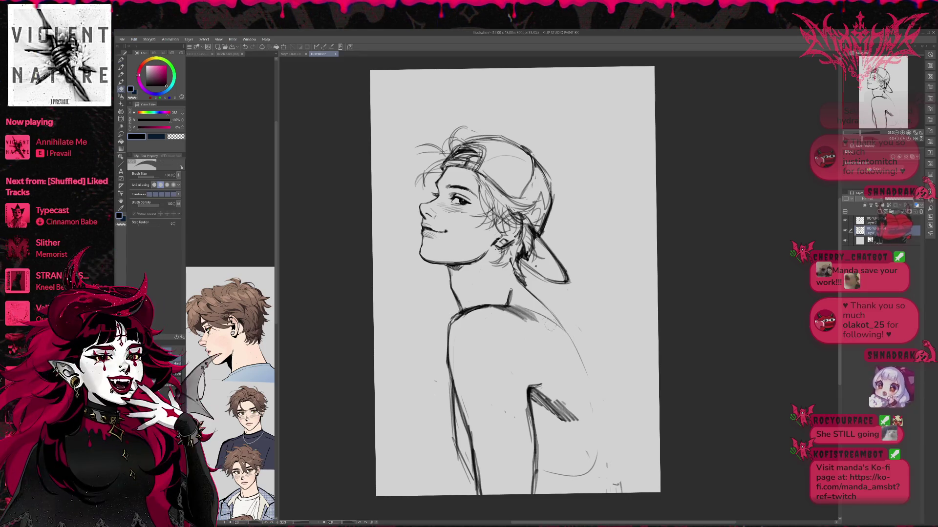
pyautogui.moveTo(559, 327); pyautogui.dragTo(581, 367)
pyautogui.press('p')
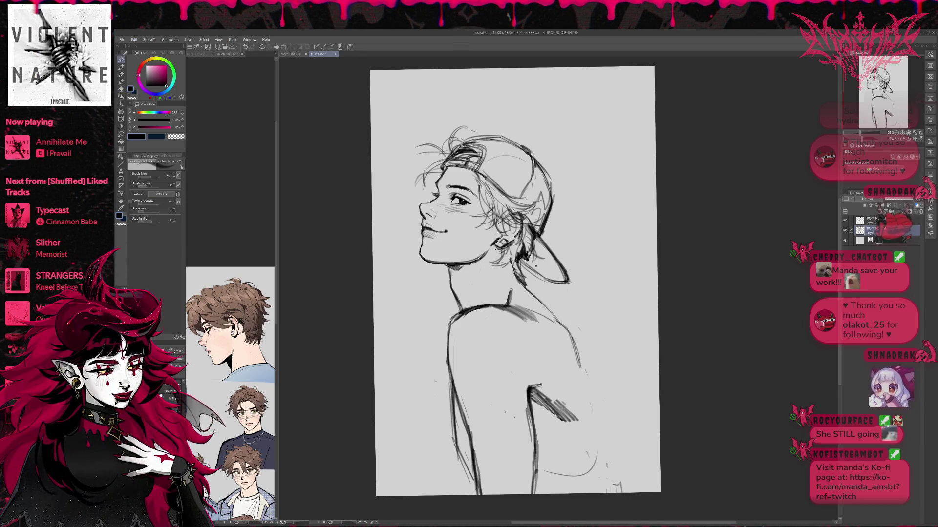
pyautogui.moveTo(569, 331); pyautogui.dragTo(595, 390)
# - Lighten the back hatching, redraw the back contour, and add strokes along the lower back
pyautogui.press('e')
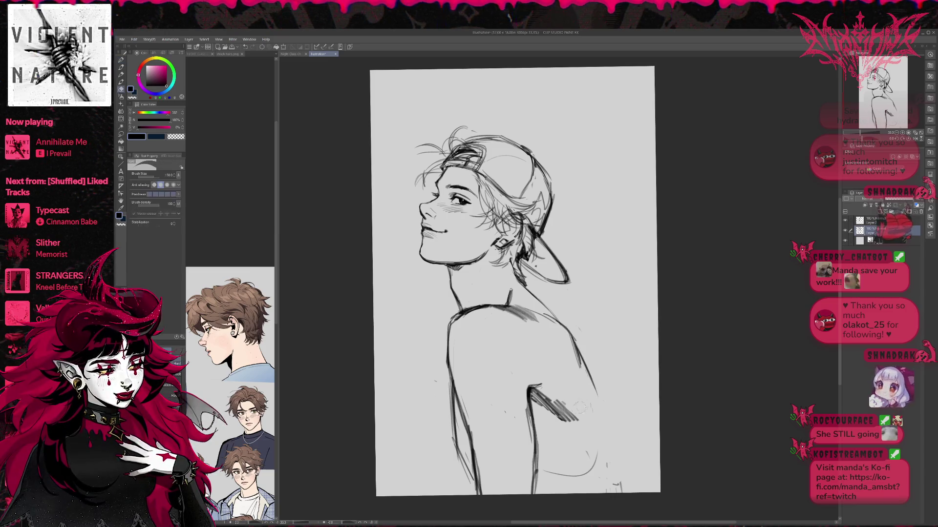
pyautogui.moveTo(557, 416)
pyautogui.mouseDown()
pyautogui.moveTo(576, 423)
pyautogui.moveTo(569, 409)
pyautogui.mouseUp()
pyautogui.moveTo(566, 332); pyautogui.dragTo(581, 369)
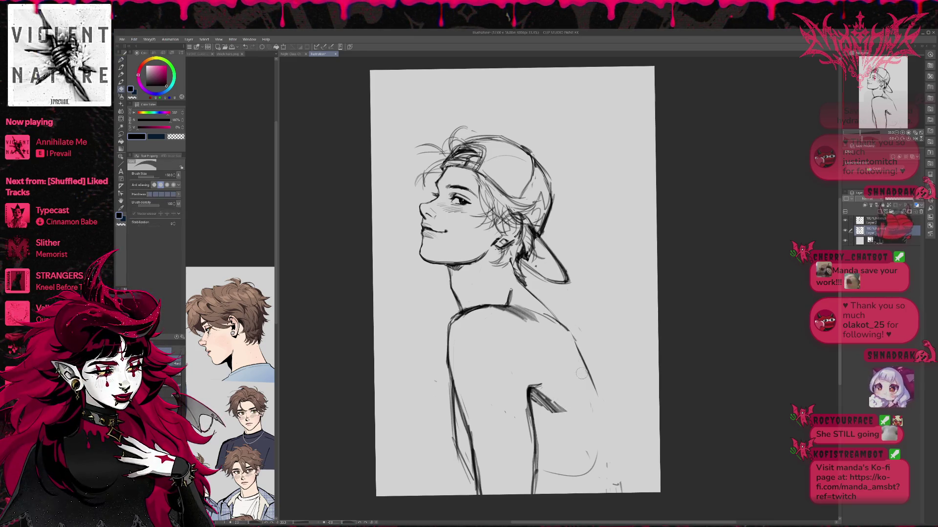
pyautogui.press('p')
pyautogui.moveTo(568, 328); pyautogui.dragTo(582, 391)
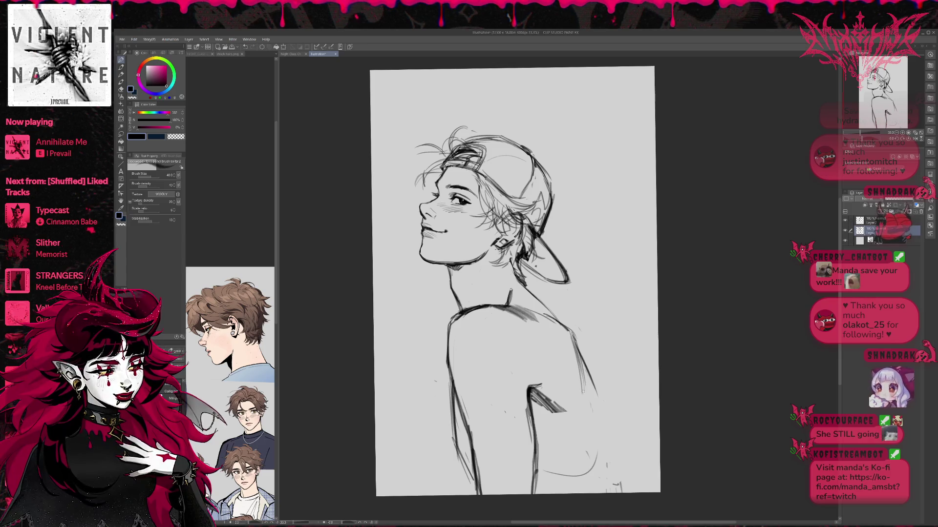
pyautogui.press('e')
pyautogui.moveTo(570, 331); pyautogui.dragTo(577, 341)
pyautogui.press('p')
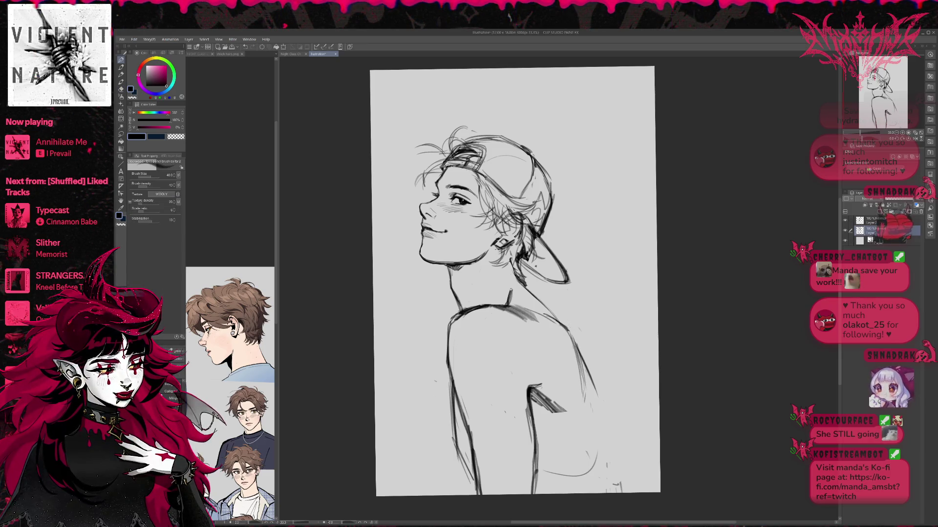
pyautogui.scroll(-2, 618, 320)
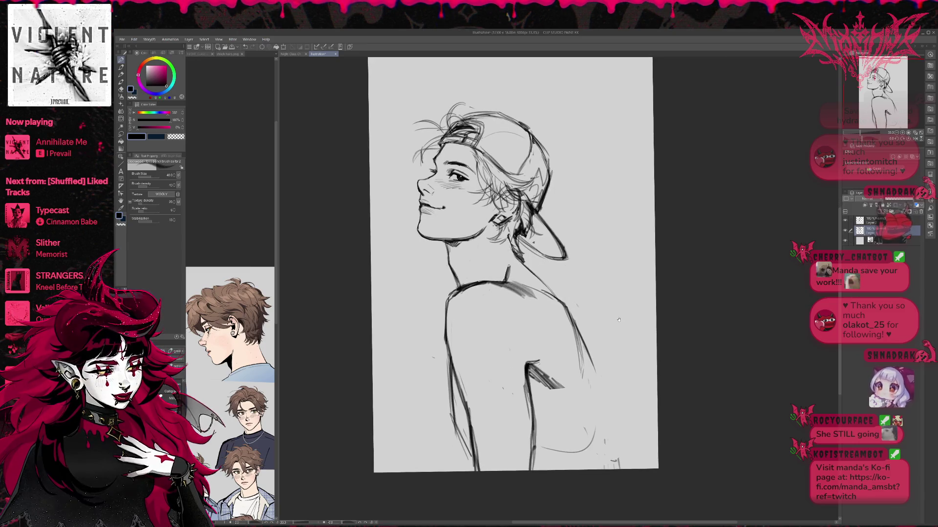
pyautogui.moveTo(596, 372)
pyautogui.mouseDown()
pyautogui.moveTo(594, 419)
pyautogui.moveTo(577, 451)
pyautogui.moveTo(531, 459)
pyautogui.moveTo(577, 447)
pyautogui.mouseUp()
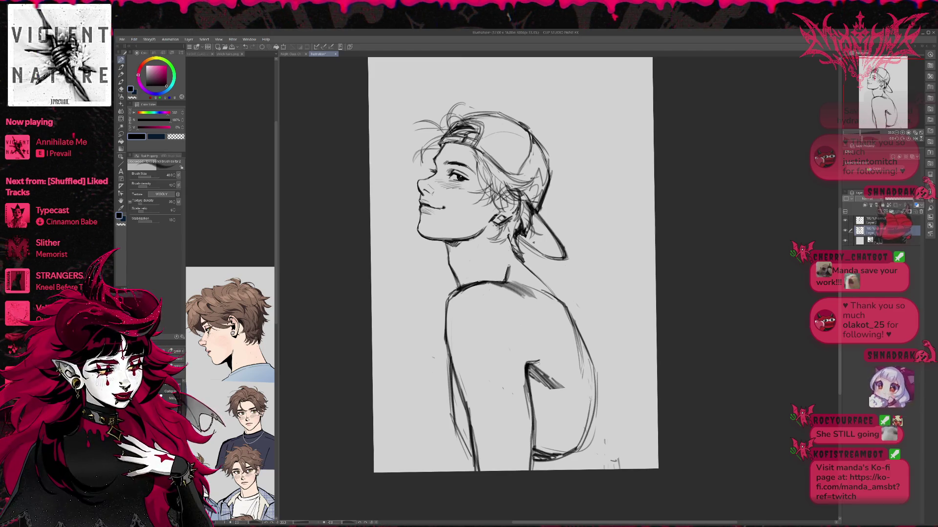
# - Undo the stray shoulder stroke and redraw short strokes at the neck
pyautogui.press('e')
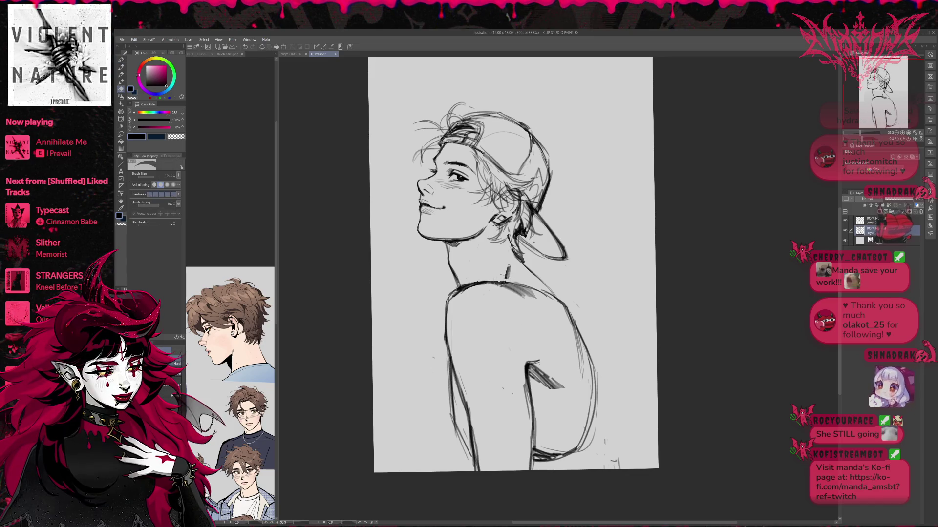
pyautogui.press('p')
pyautogui.moveTo(492, 283)
pyautogui.mouseDown()
pyautogui.moveTo(528, 275)
pyautogui.moveTo(524, 267)
pyautogui.mouseUp()
pyautogui.hotkey('ctrl', 'z')
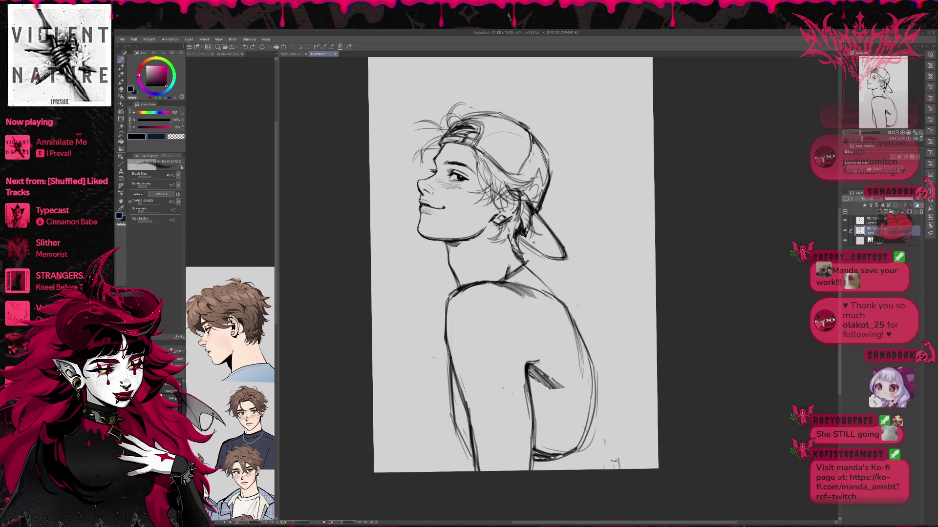
pyautogui.hotkey('ctrl', 'z')
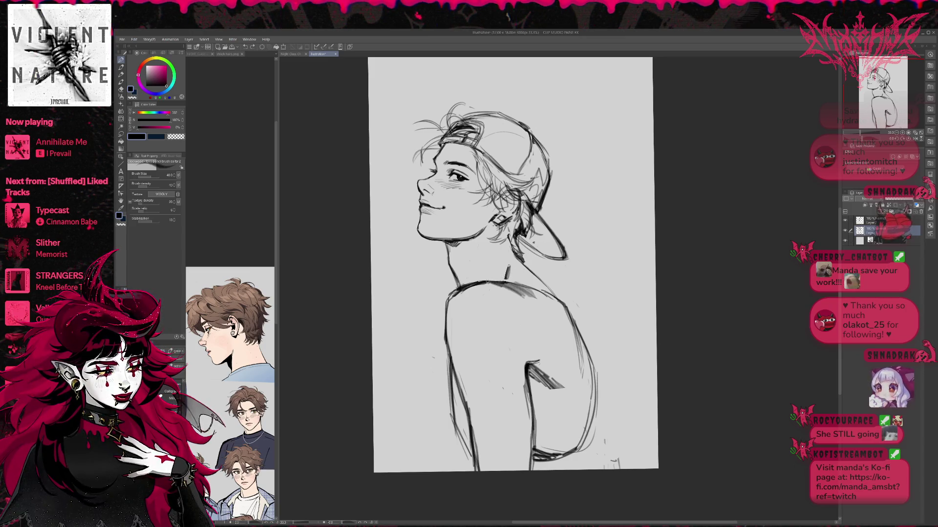
pyautogui.moveTo(508, 277); pyautogui.dragTo(509, 268)
pyautogui.moveTo(527, 267)
pyautogui.mouseDown()
pyautogui.moveTo(531, 262)
pyautogui.moveTo(510, 273)
pyautogui.moveTo(537, 278)
pyautogui.mouseUp()
pyautogui.press('e')
pyautogui.press('p')
pyautogui.press('e')
pyautogui.press('p')
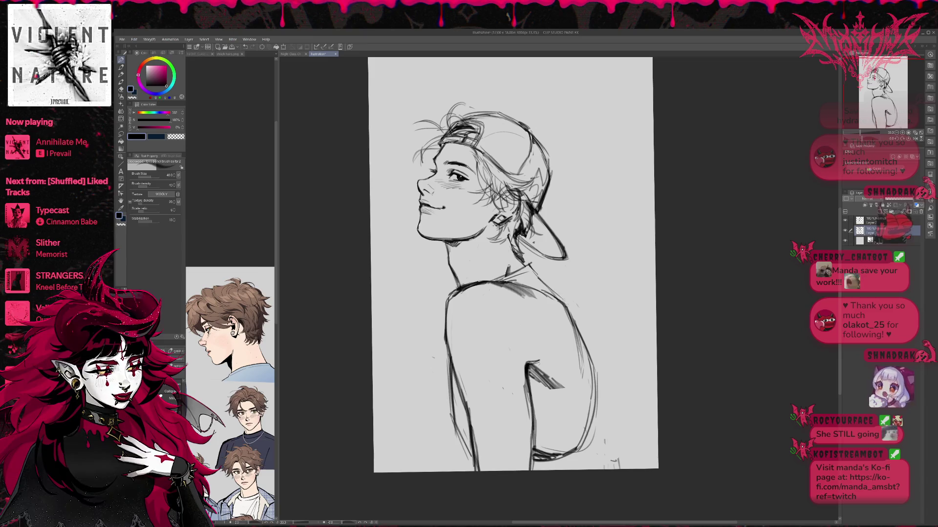
# - Redo the back's right edge, darken the right shoulder contour, and erase doubled shoulder lines
pyautogui.moveTo(589, 354); pyautogui.dragTo(619, 465)
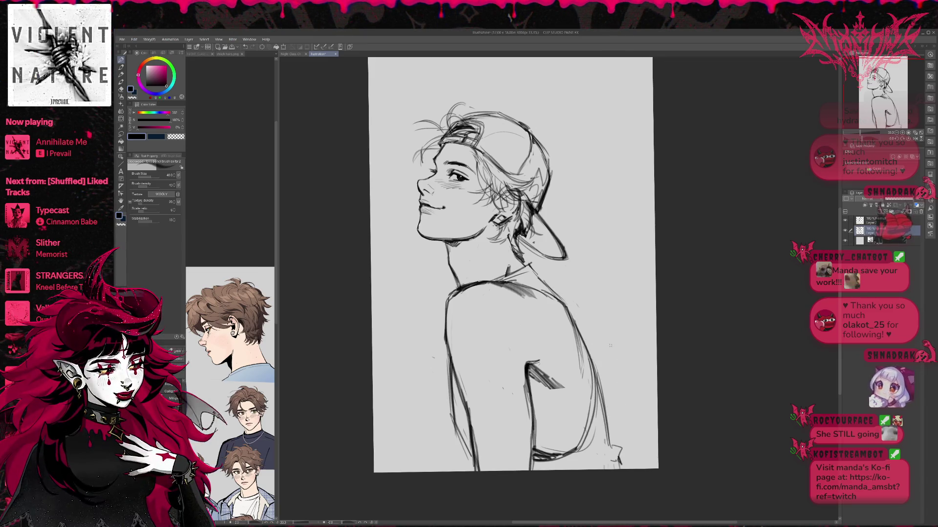
pyautogui.press('e')
pyautogui.moveTo(592, 355); pyautogui.dragTo(590, 431)
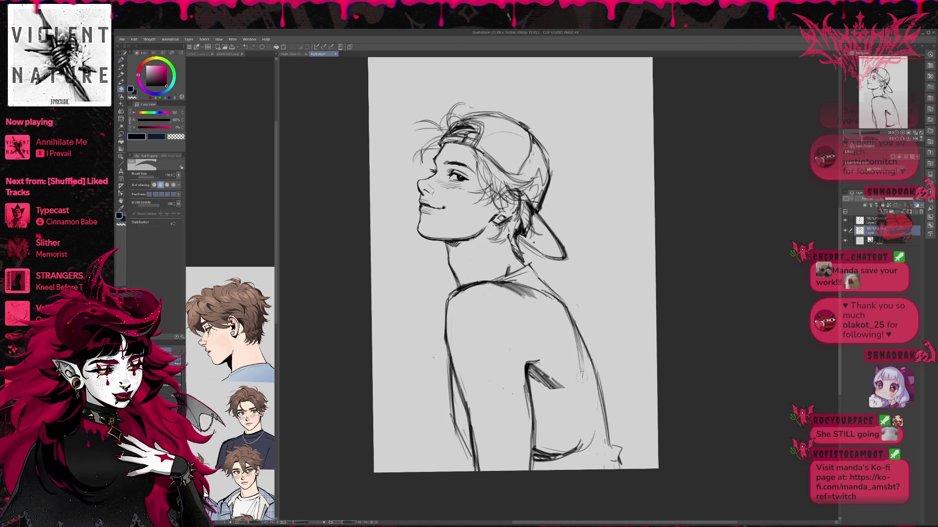
pyautogui.moveTo(580, 366)
pyautogui.mouseDown()
pyautogui.moveTo(569, 330)
pyautogui.moveTo(522, 297)
pyautogui.moveTo(544, 291)
pyautogui.mouseUp()
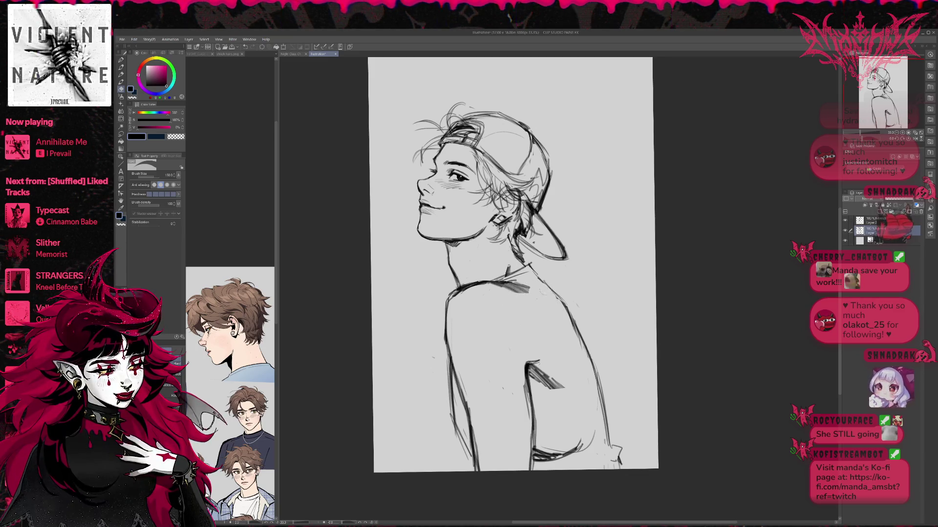
pyautogui.press('p')
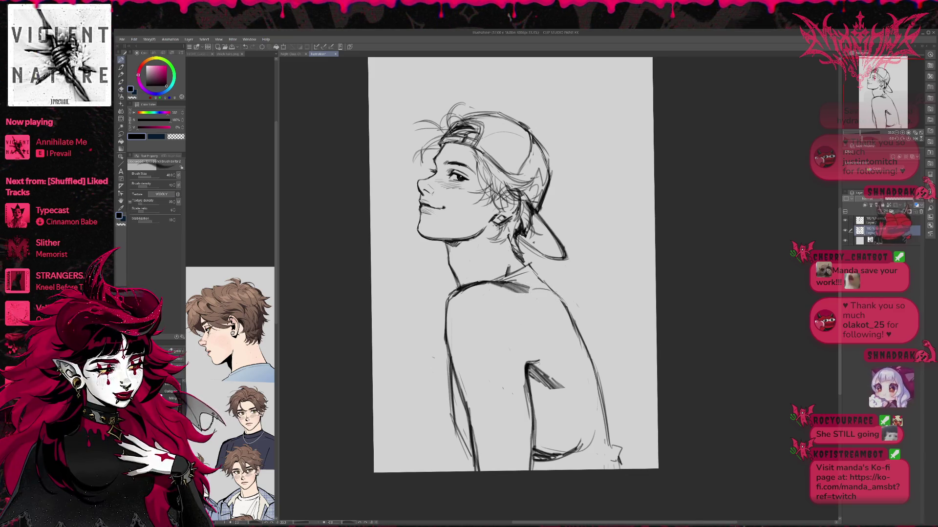
pyautogui.moveTo(554, 294)
pyautogui.mouseDown()
pyautogui.moveTo(570, 348)
pyautogui.moveTo(571, 339)
pyautogui.mouseUp()
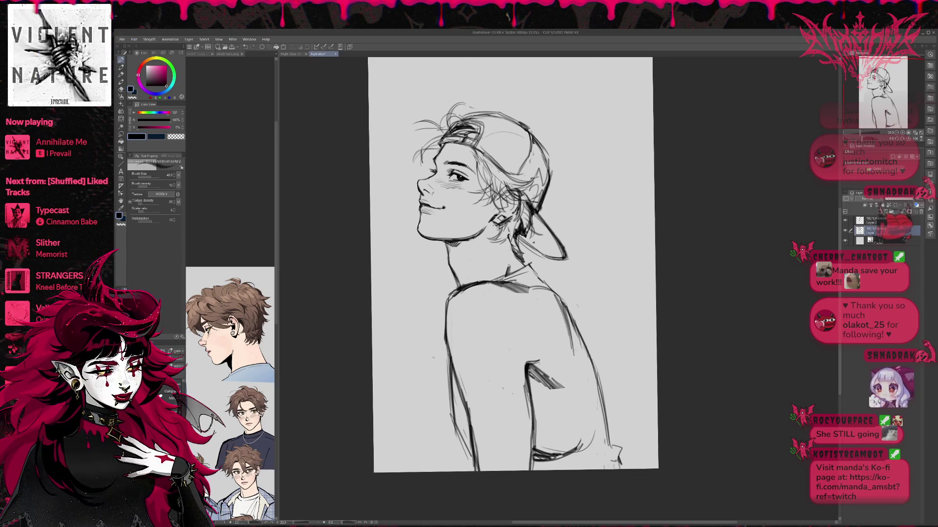
pyautogui.press('e')
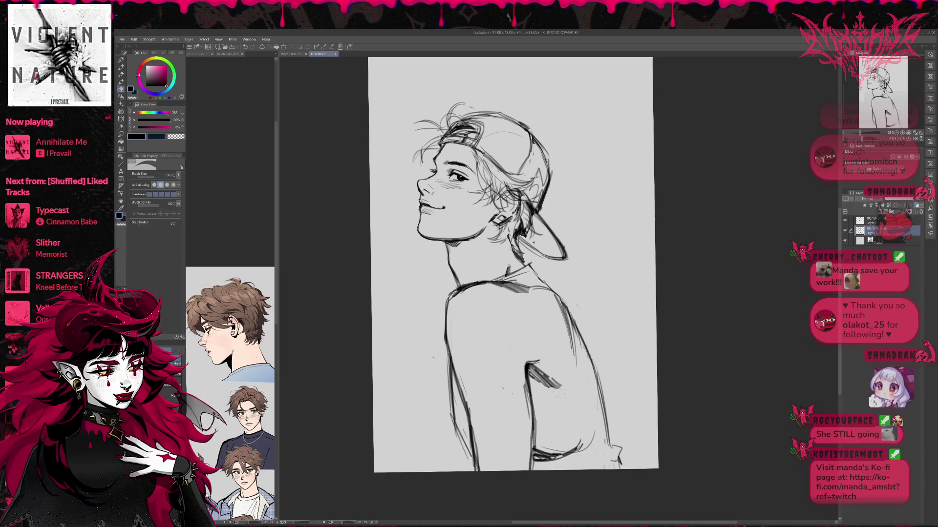
pyautogui.moveTo(573, 363); pyautogui.dragTo(566, 315)
pyautogui.moveTo(572, 348)
pyautogui.mouseDown()
pyautogui.moveTo(556, 297)
pyautogui.moveTo(577, 337)
pyautogui.mouseUp()
# - Redraw the right shoulder contour darker, trimming faint strokes around it
pyautogui.press('p')
pyautogui.moveTo(533, 289)
pyautogui.mouseDown()
pyautogui.moveTo(575, 363)
pyautogui.moveTo(572, 346)
pyautogui.mouseUp()
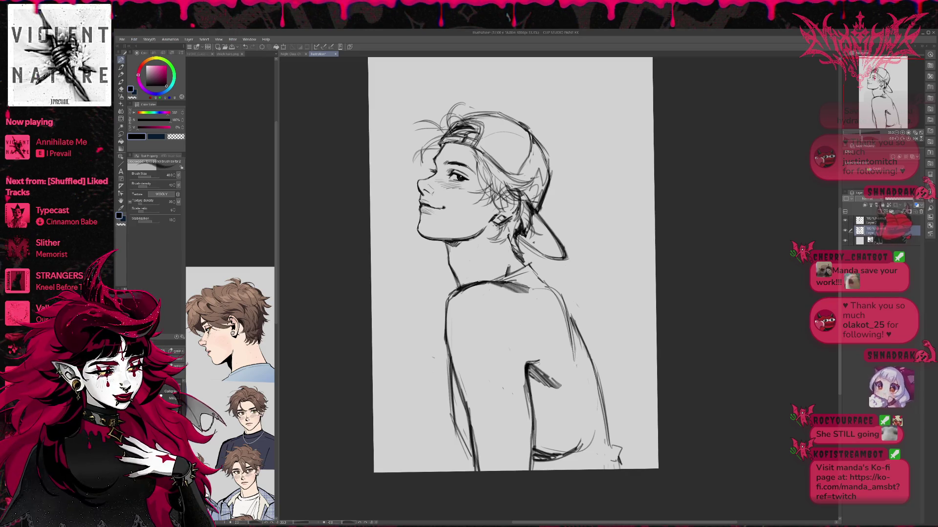
pyautogui.press('e')
pyautogui.moveTo(566, 298); pyautogui.dragTo(575, 379)
pyautogui.press('p')
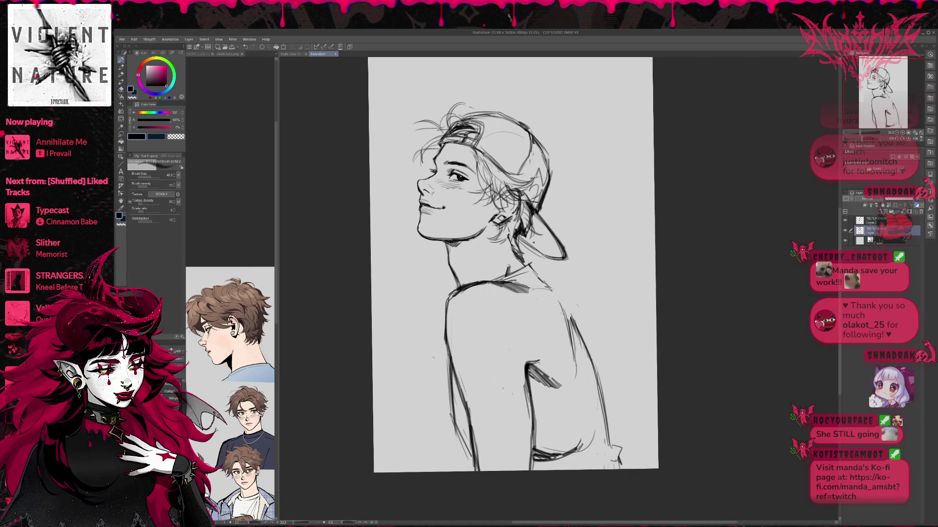
pyautogui.press('e')
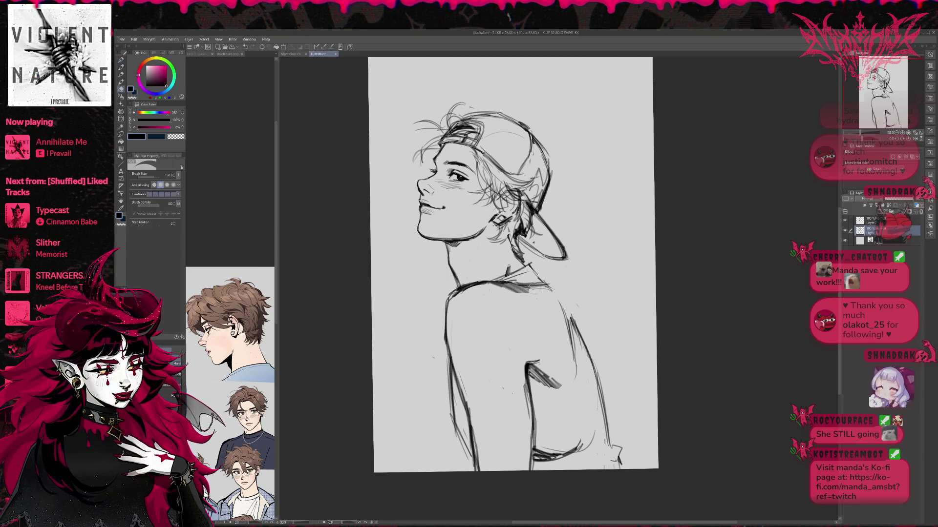
pyautogui.moveTo(554, 311); pyautogui.dragTo(574, 376)
pyautogui.press('p')
pyautogui.moveTo(548, 285); pyautogui.dragTo(565, 330)
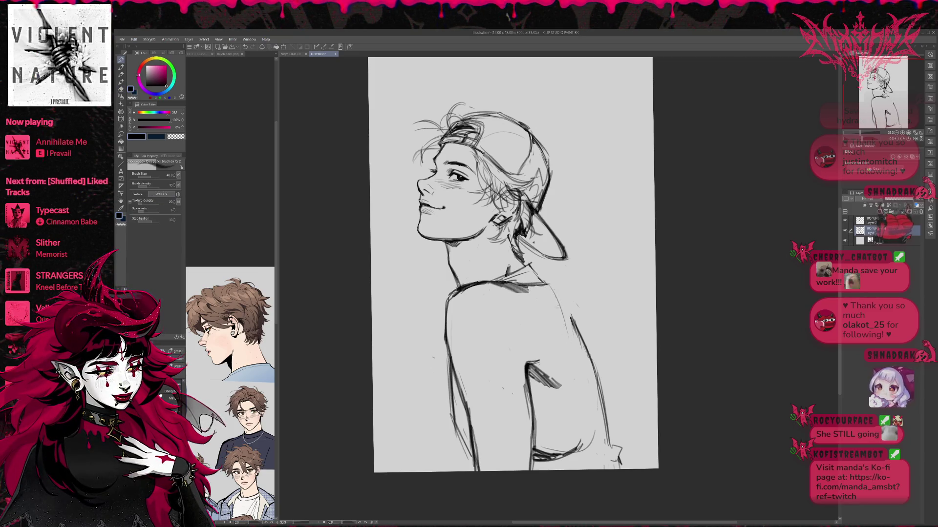
pyautogui.press('e')
pyautogui.press('p')
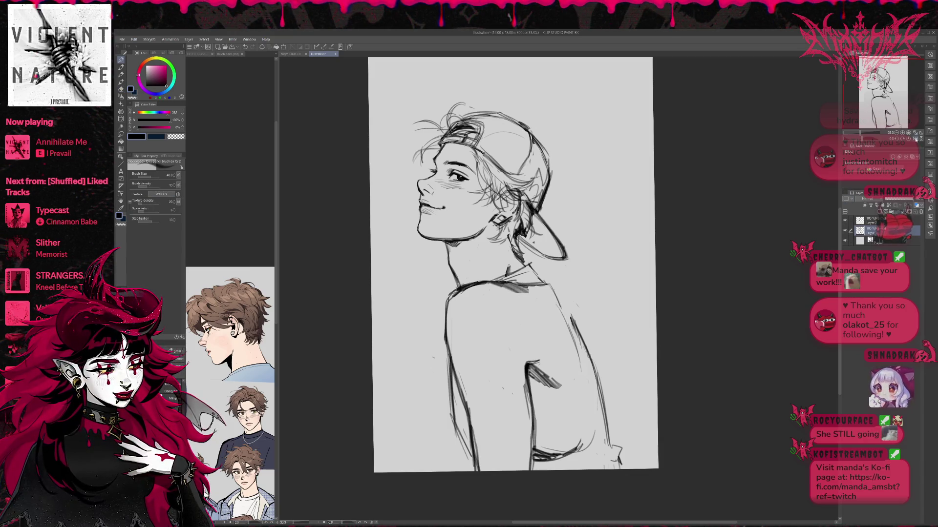
# - Flip the canvas back and draw new contour strokes across the shoulder
pyautogui.press('h')
pyautogui.press('e')
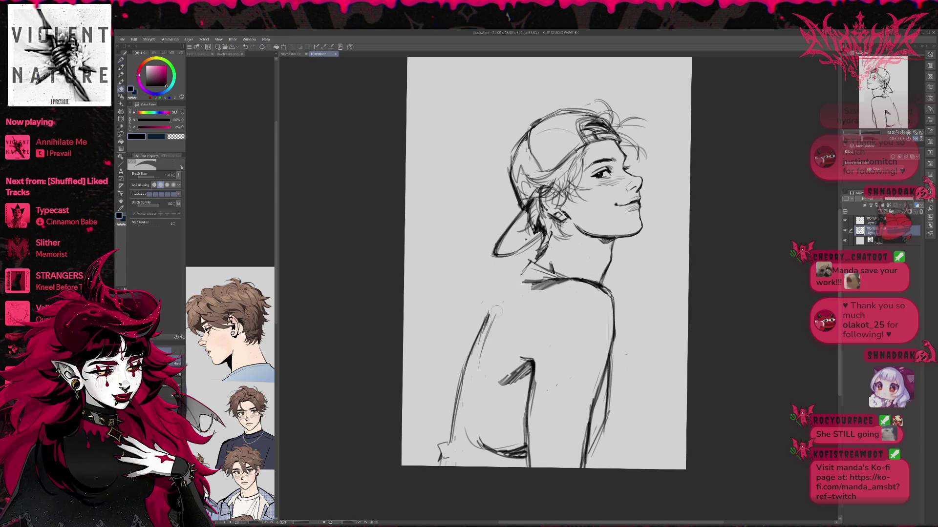
pyautogui.press('p')
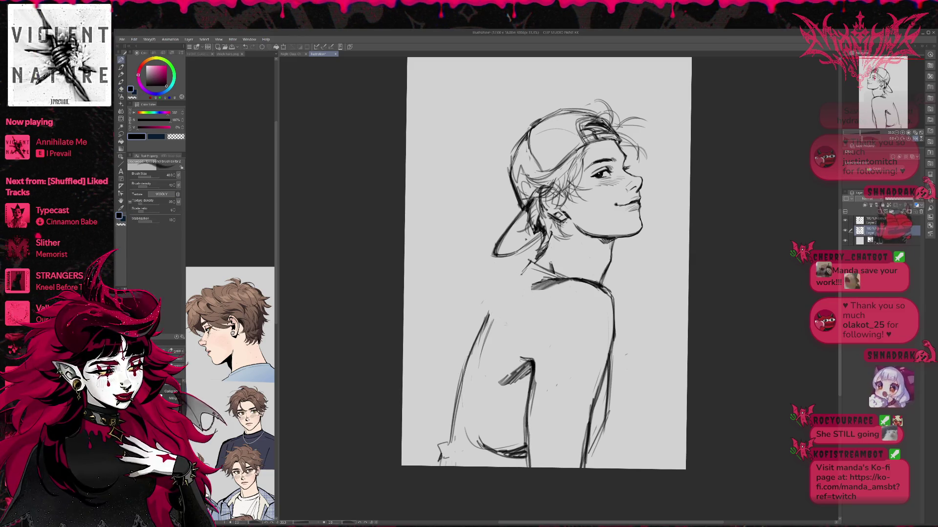
pyautogui.moveTo(488, 320); pyautogui.dragTo(544, 280)
pyautogui.press('e')
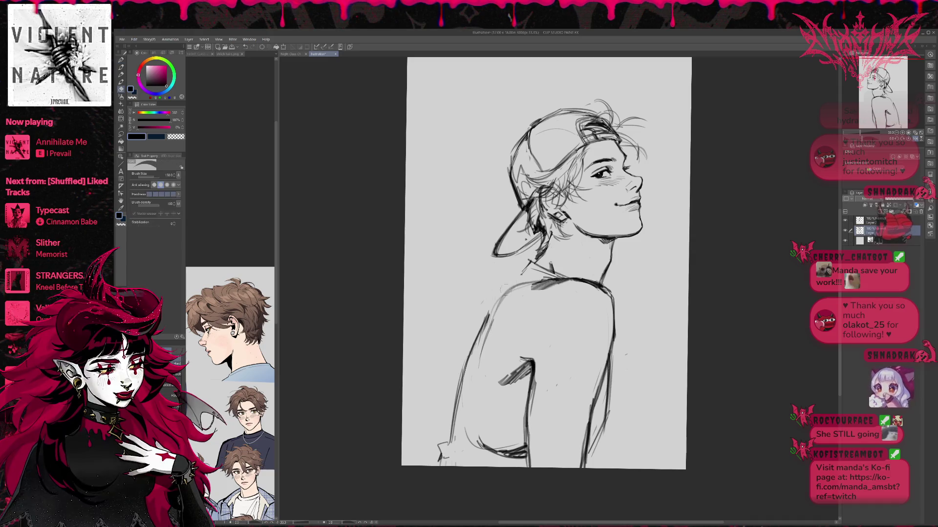
pyautogui.press('p')
pyautogui.moveTo(491, 337); pyautogui.dragTo(547, 293)
pyautogui.press('e')
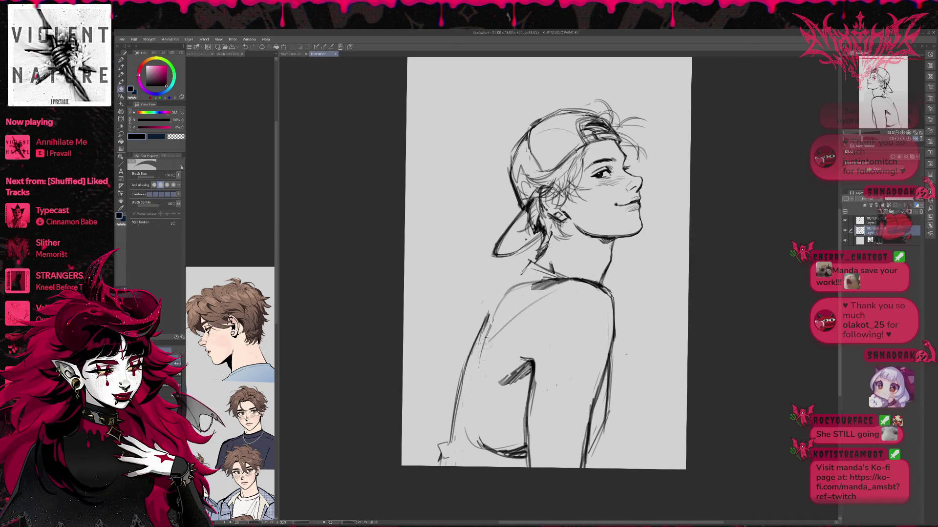
pyautogui.press('p')
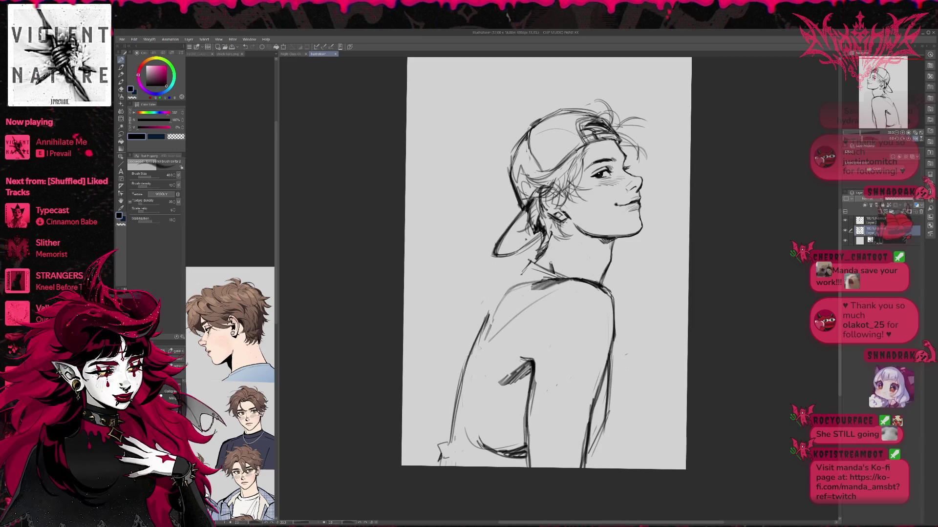
# - Add a short stroke on the lower-left back and erase stray marks across the shoulder and arm edge
pyautogui.moveTo(481, 354); pyautogui.dragTo(485, 379)
pyautogui.press('e')
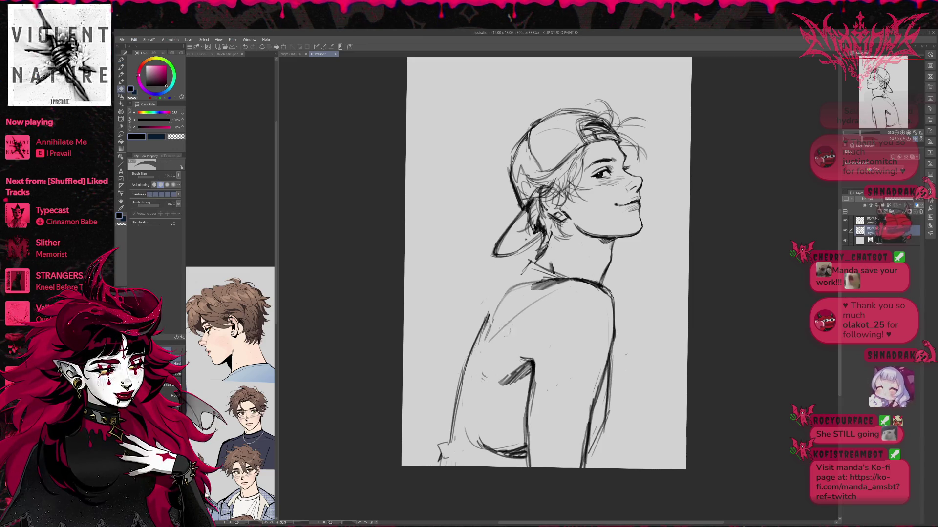
pyautogui.moveTo(489, 341); pyautogui.dragTo(558, 291)
pyautogui.moveTo(484, 342)
pyautogui.mouseDown()
pyautogui.moveTo(493, 303)
pyautogui.moveTo(482, 393)
pyautogui.moveTo(494, 449)
pyautogui.mouseUp()
pyautogui.press('p')
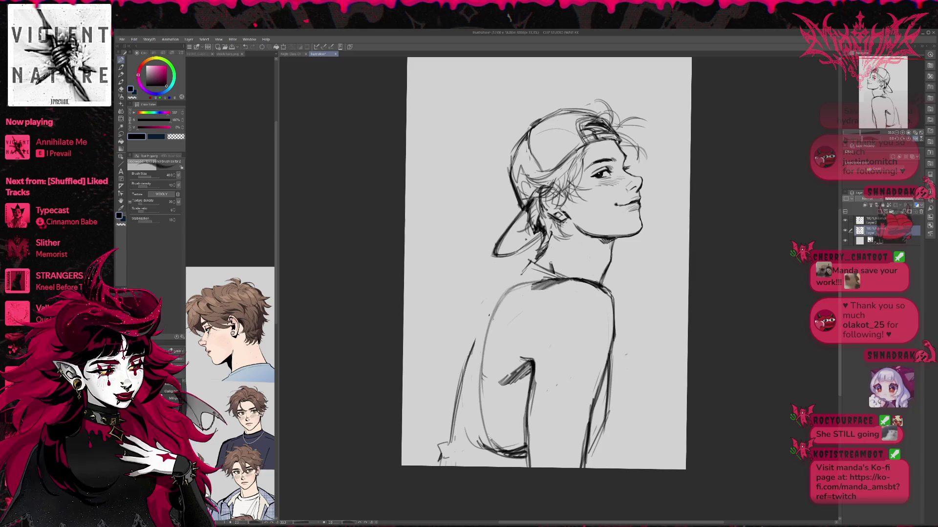
pyautogui.press('e')
pyautogui.press('p')
pyautogui.press('e')
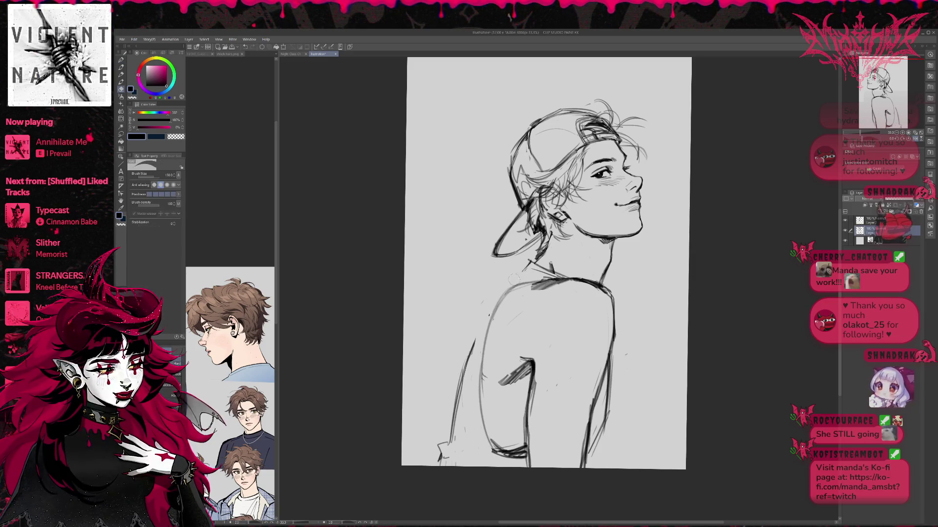
pyautogui.press('p')
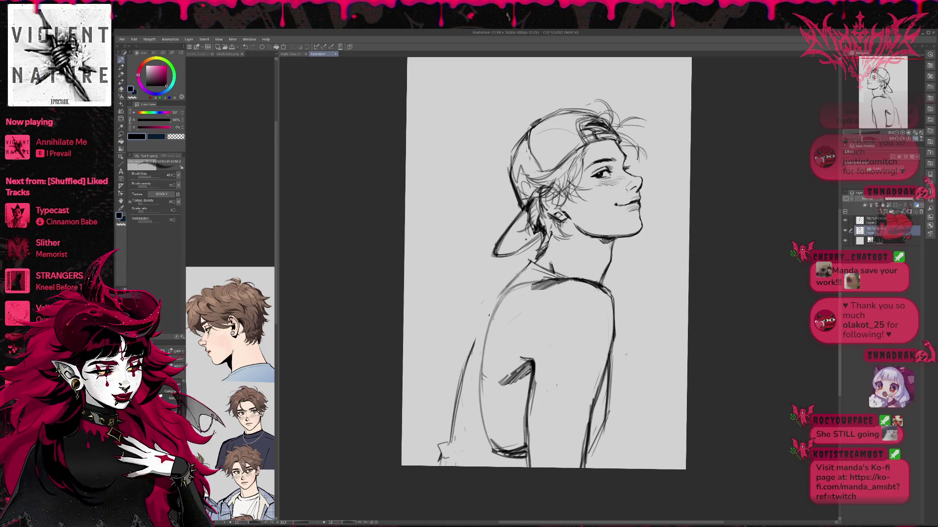
pyautogui.press('e')
pyautogui.moveTo(471, 339); pyautogui.dragTo(450, 445)
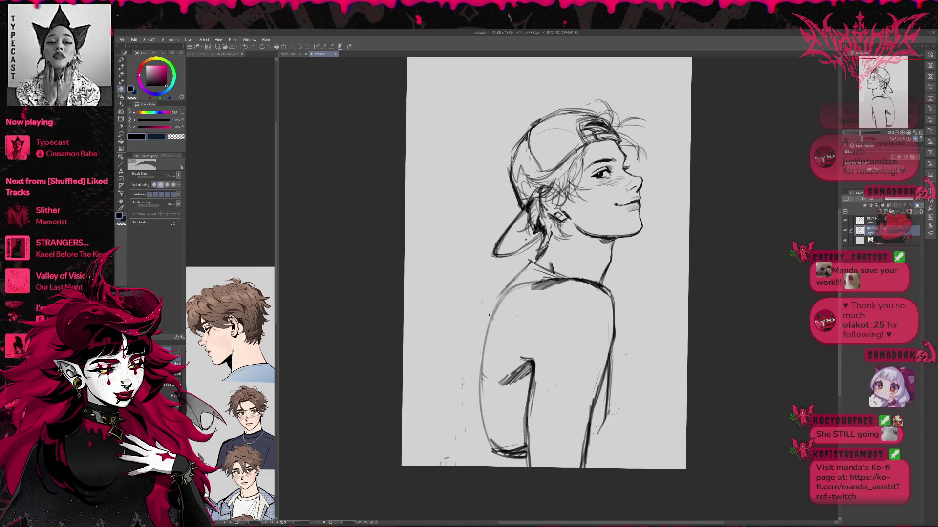
# - Draw new lines along the left side of the back and flip the canvas to check
pyautogui.press('p')
pyautogui.press('e')
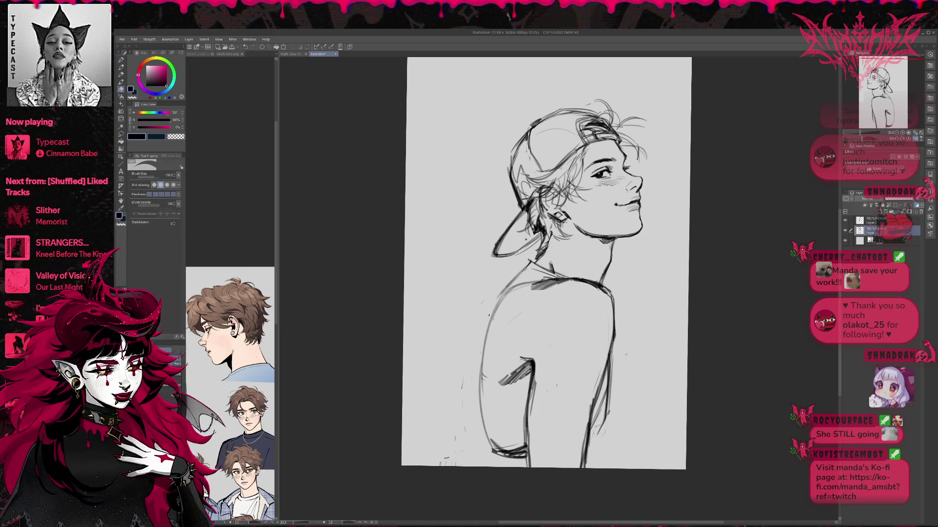
pyautogui.press('p')
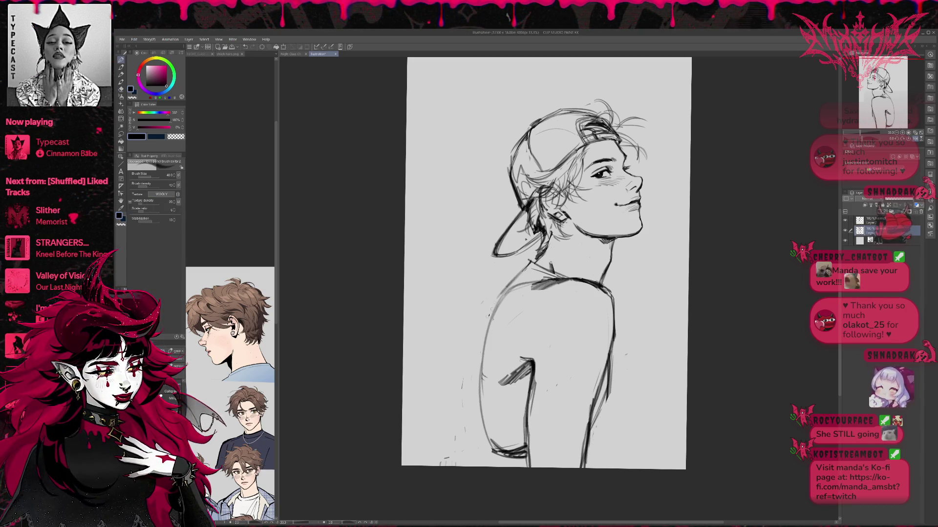
pyautogui.moveTo(467, 380)
pyautogui.mouseDown()
pyautogui.moveTo(495, 292)
pyautogui.moveTo(480, 319)
pyautogui.mouseUp()
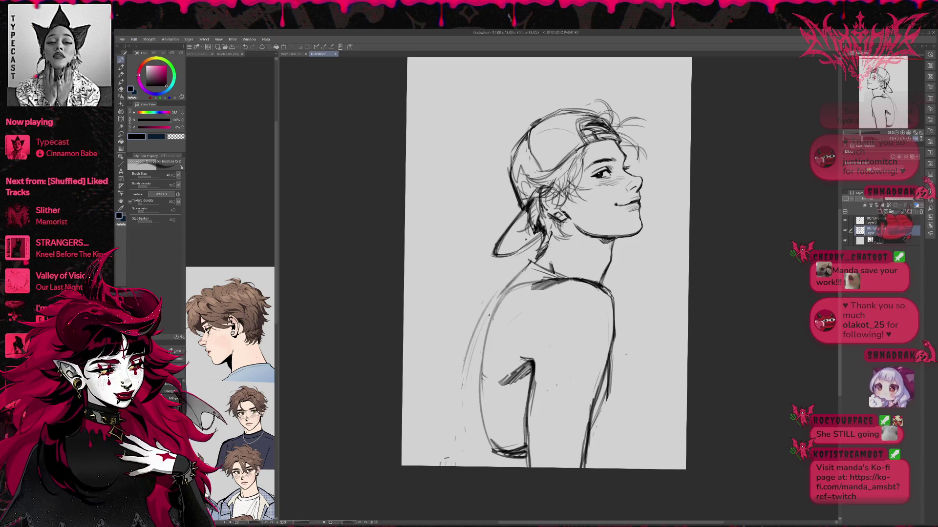
pyautogui.click(915, 138)
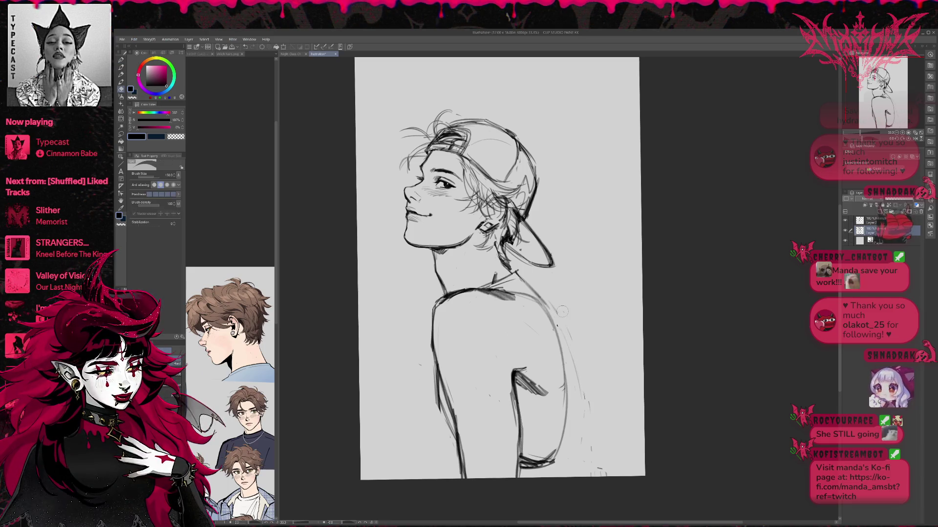
# - Sketch lines down the back's edge to its lower end, plus a short stroke near the torso bottom
pyautogui.moveTo(567, 342); pyautogui.dragTo(584, 442)
pyautogui.moveTo(575, 379); pyautogui.dragTo(584, 457)
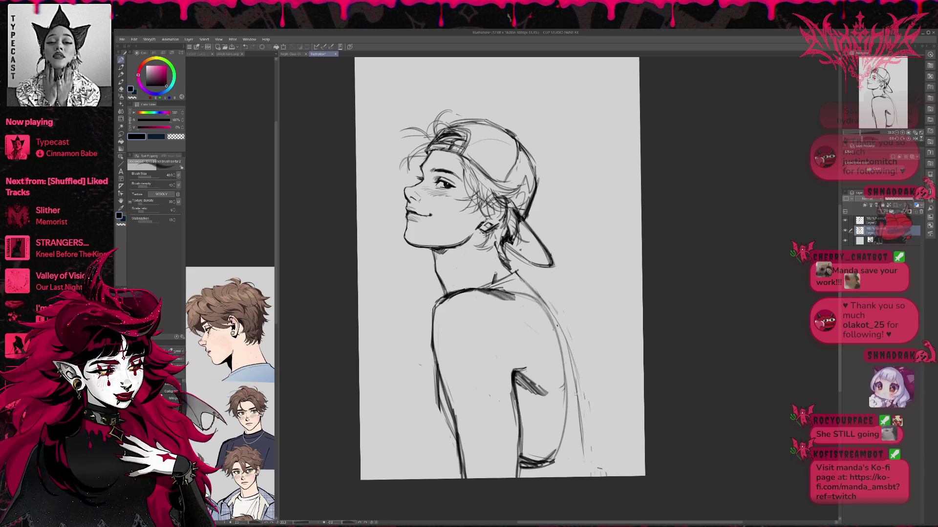
pyautogui.moveTo(583, 410); pyautogui.dragTo(595, 476)
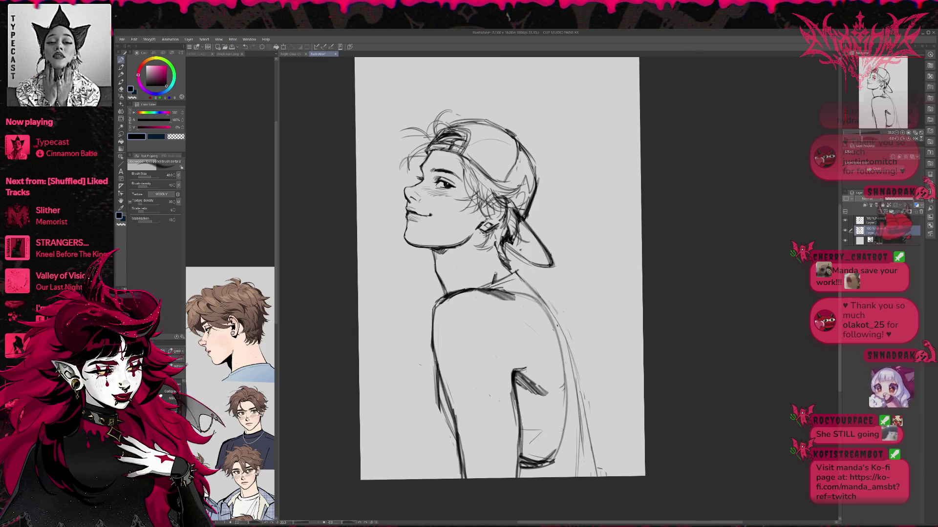
pyautogui.moveTo(528, 446); pyautogui.dragTo(548, 446)
# - Draw a dark contour with hatching along the lower back edge, redoing the first attempt
pyautogui.moveTo(438, 392); pyautogui.dragTo(434, 480)
pyautogui.moveTo(449, 426); pyautogui.dragTo(459, 479)
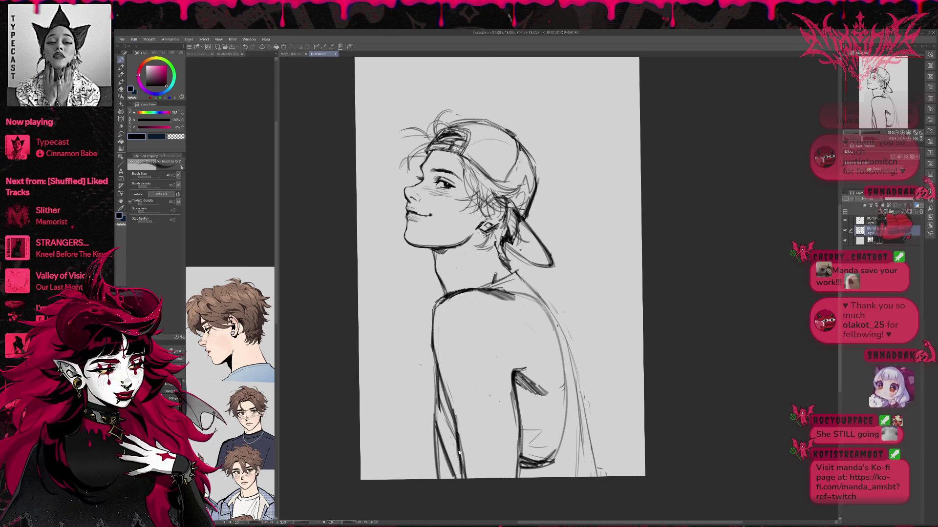
pyautogui.hotkey('ctrl', 'z')
pyautogui.press('e')
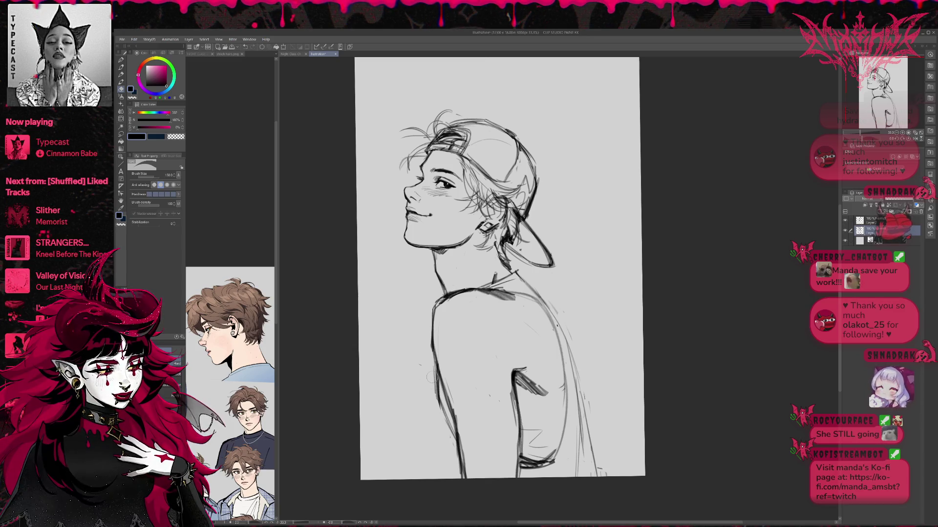
pyautogui.press('p')
pyautogui.moveTo(432, 354); pyautogui.dragTo(444, 475)
pyautogui.moveTo(431, 430)
pyautogui.mouseDown()
pyautogui.moveTo(443, 472)
pyautogui.moveTo(445, 457)
pyautogui.moveTo(455, 478)
pyautogui.mouseUp()
pyautogui.moveTo(448, 445)
pyautogui.mouseDown()
pyautogui.moveTo(459, 480)
pyautogui.moveTo(450, 480)
pyautogui.mouseUp()
# - Erase the lower-back hatching and redraw refined, darker strokes along the lower back edge
pyautogui.press('e')
pyautogui.moveTo(456, 417); pyautogui.dragTo(440, 478)
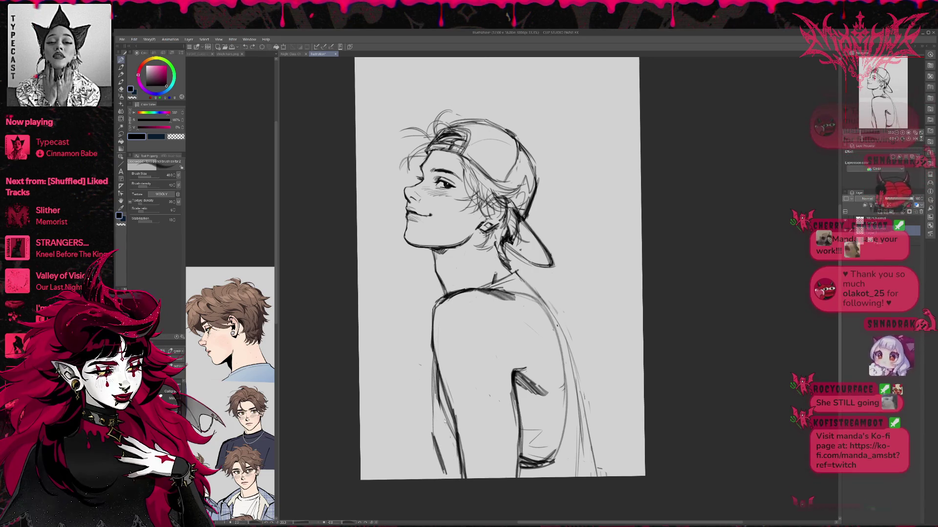
pyautogui.moveTo(433, 425); pyautogui.dragTo(446, 475)
pyautogui.press('p')
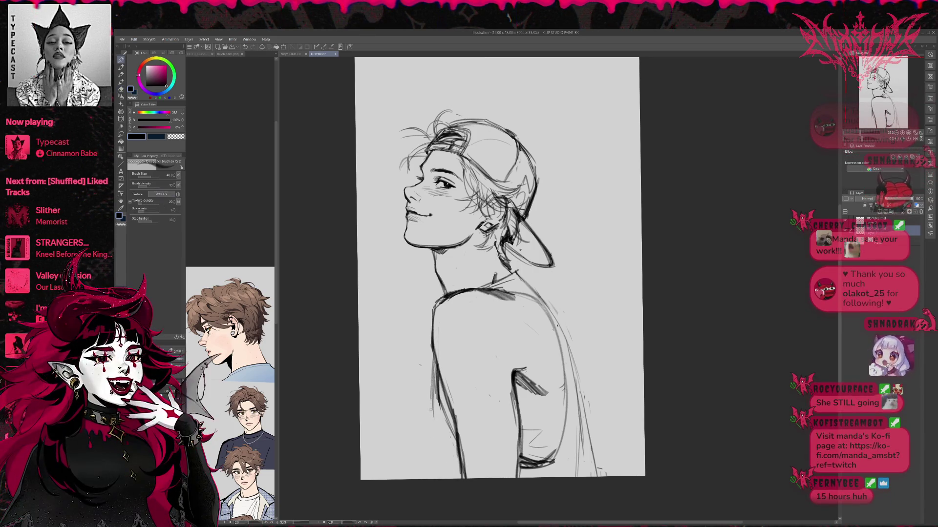
pyautogui.moveTo(435, 416); pyautogui.dragTo(450, 474)
pyautogui.moveTo(437, 417); pyautogui.dragTo(452, 478)
pyautogui.moveTo(434, 439); pyautogui.dragTo(441, 481)
pyautogui.moveTo(438, 445); pyautogui.dragTo(446, 479)
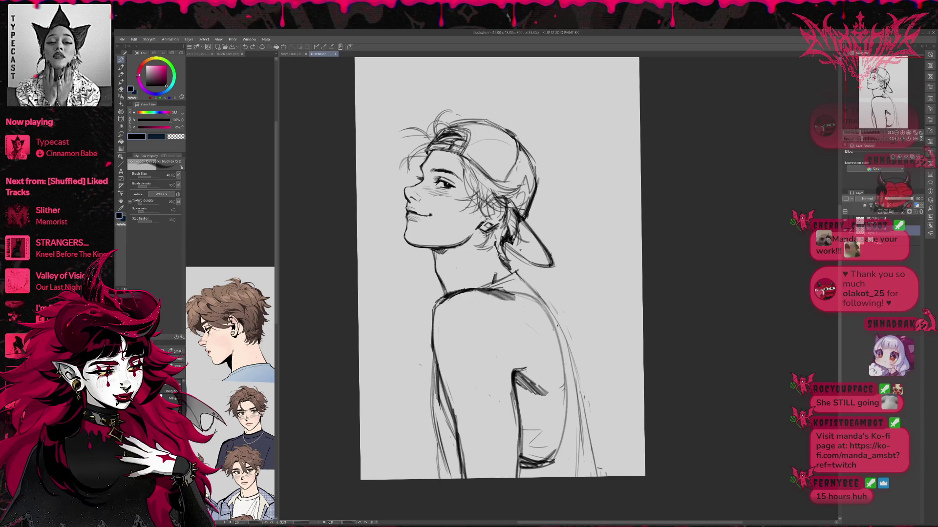
pyautogui.moveTo(437, 445); pyautogui.dragTo(444, 479)
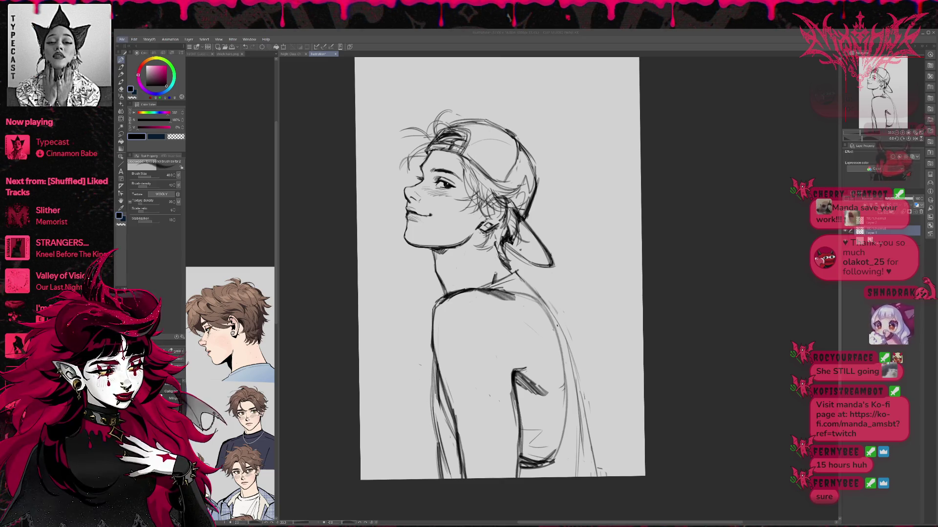
pyautogui.click(142, 58)
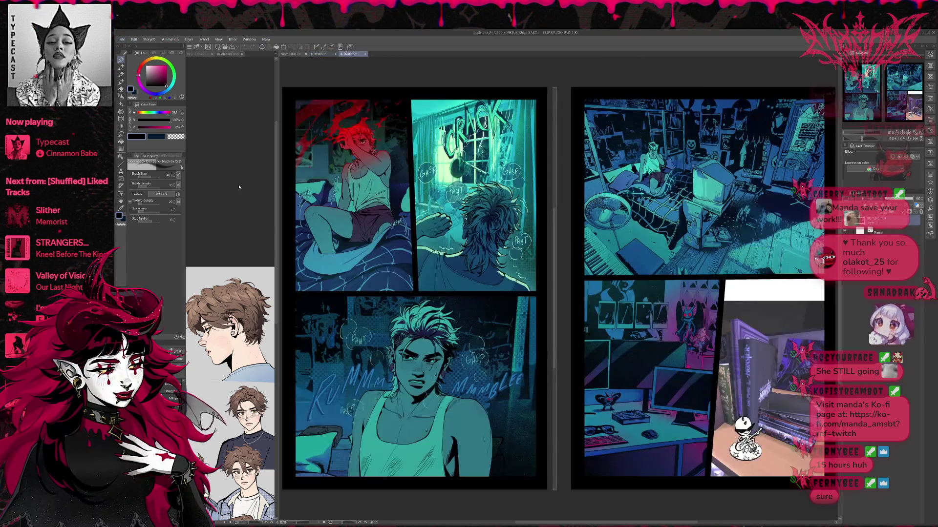
# - Close the Illustration2 comic tab with Ctrl+W to return to the Illustration sketch
pyautogui.hotkey('ctrl', 'w')
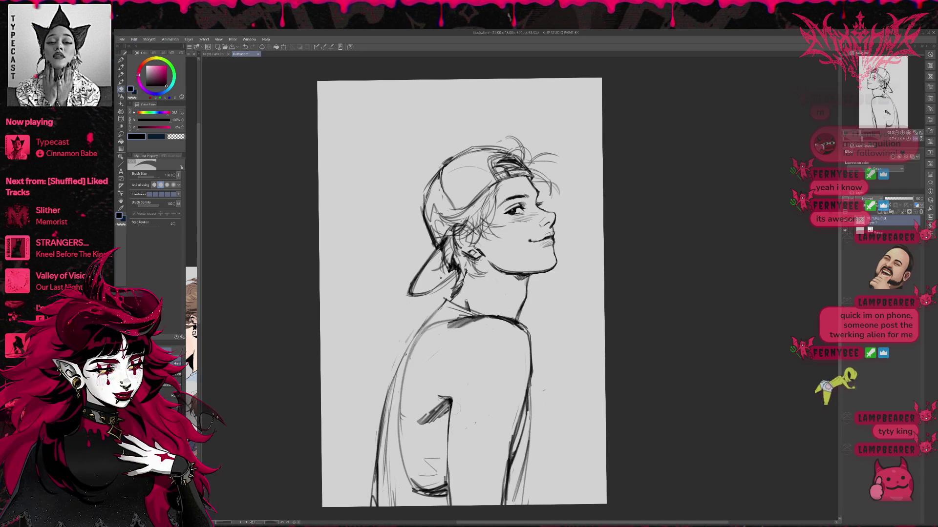
# - Erase the old dark arm stroke and the line segment below it on the back
pyautogui.moveTo(449, 452)
pyautogui.mouseDown()
pyautogui.moveTo(452, 410)
pyautogui.moveTo(446, 478)
pyautogui.mouseUp()
pyautogui.press('p')
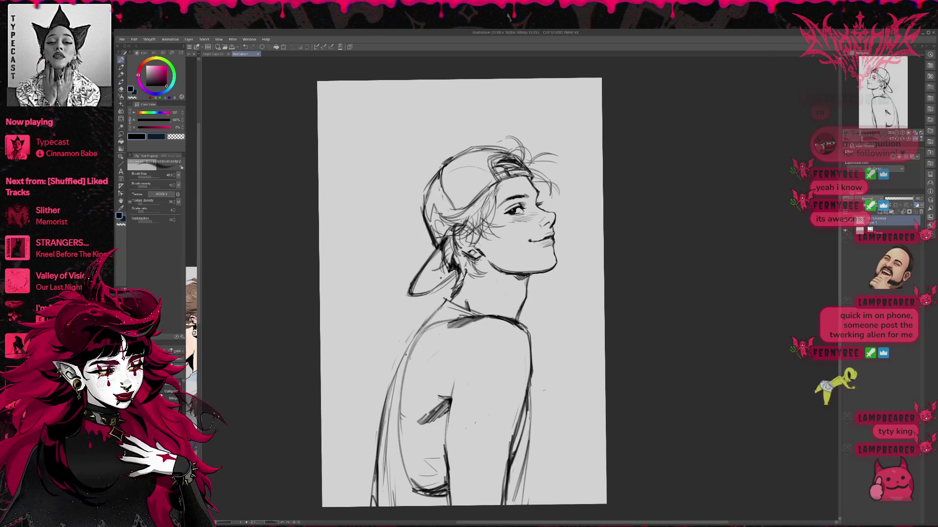
pyautogui.press('e')
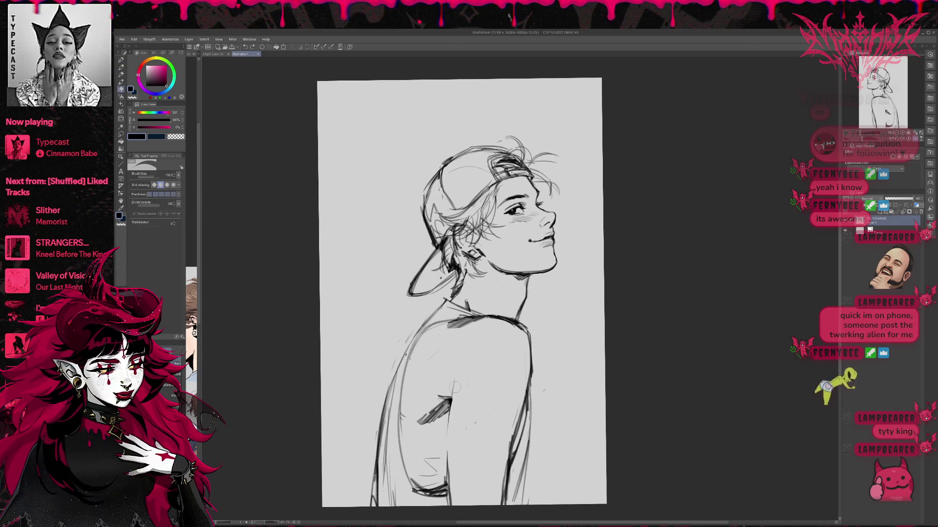
pyautogui.moveTo(450, 398); pyautogui.dragTo(447, 506)
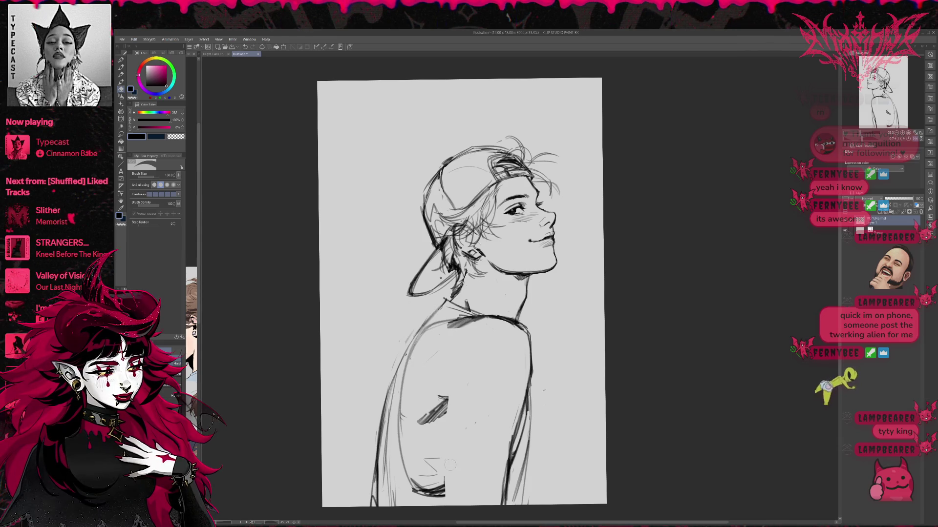
# - Redraw the vertical arm contour across the back in pencil, undoing the first attempt and darkening it
pyautogui.press('p')
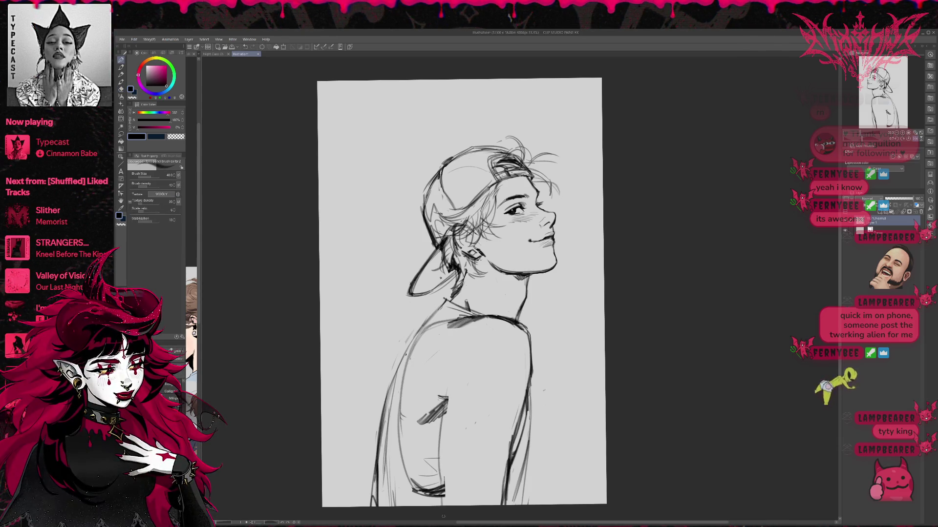
pyautogui.moveTo(450, 389); pyautogui.dragTo(444, 506)
pyautogui.moveTo(448, 422); pyautogui.dragTo(441, 484)
pyautogui.hotkey('ctrl', 'z')
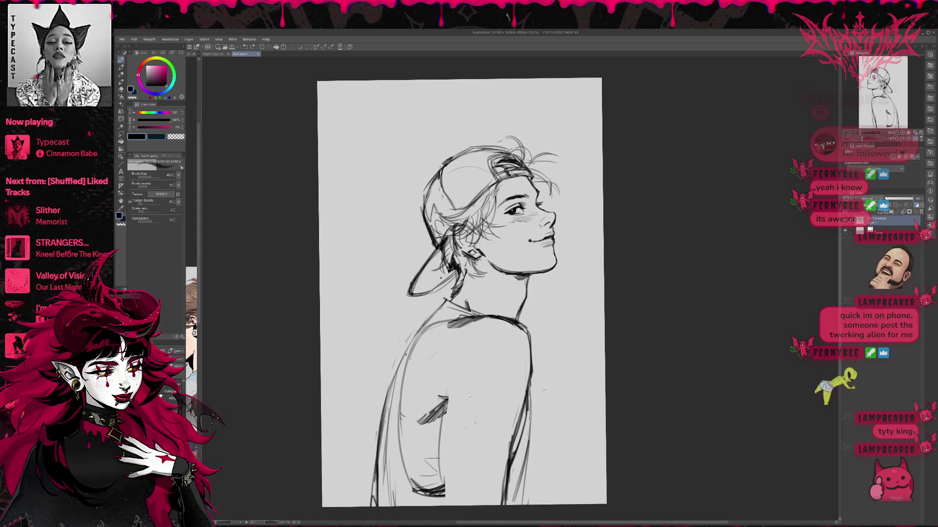
pyautogui.hotkey('ctrl', 'z')
pyautogui.moveTo(449, 372); pyautogui.dragTo(442, 470)
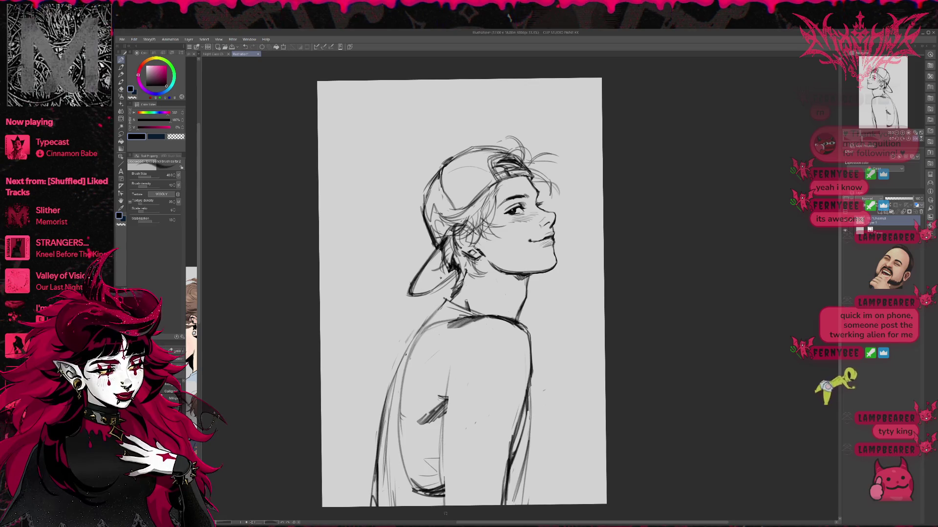
pyautogui.moveTo(450, 374); pyautogui.dragTo(441, 472)
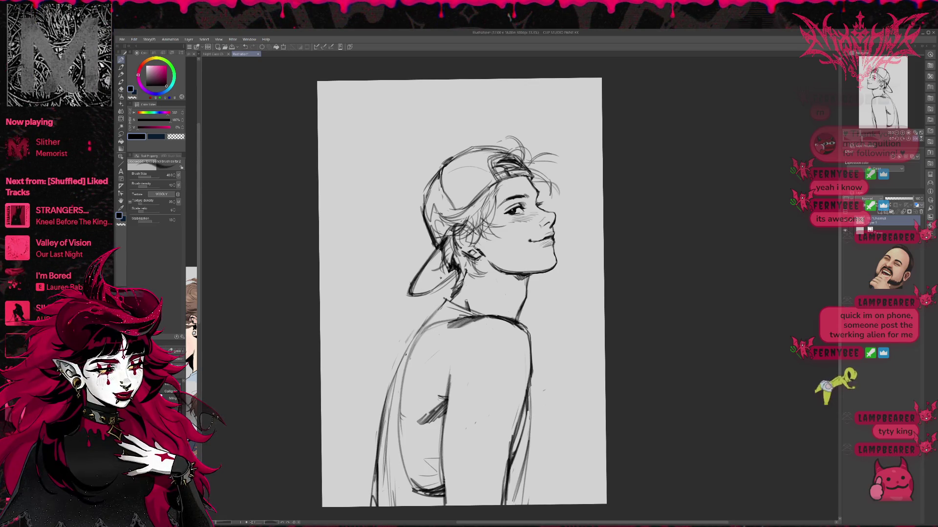
pyautogui.press('e')
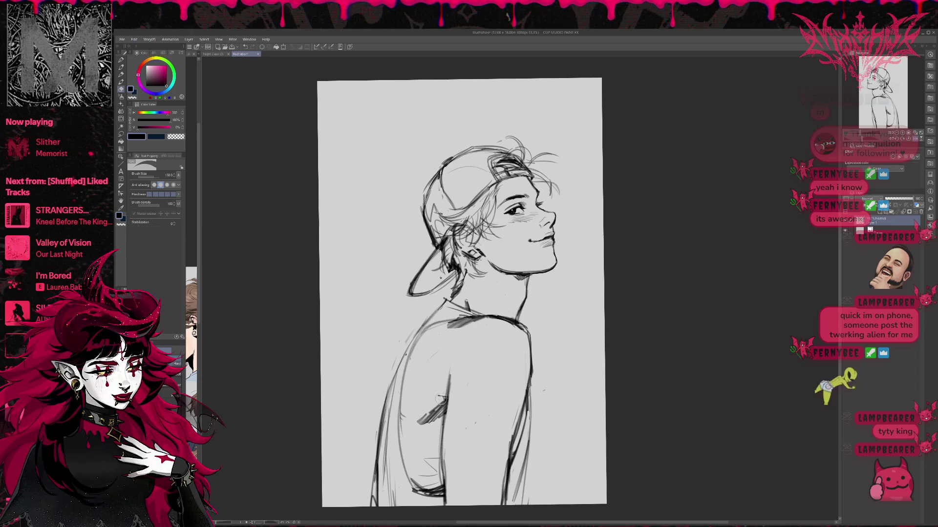